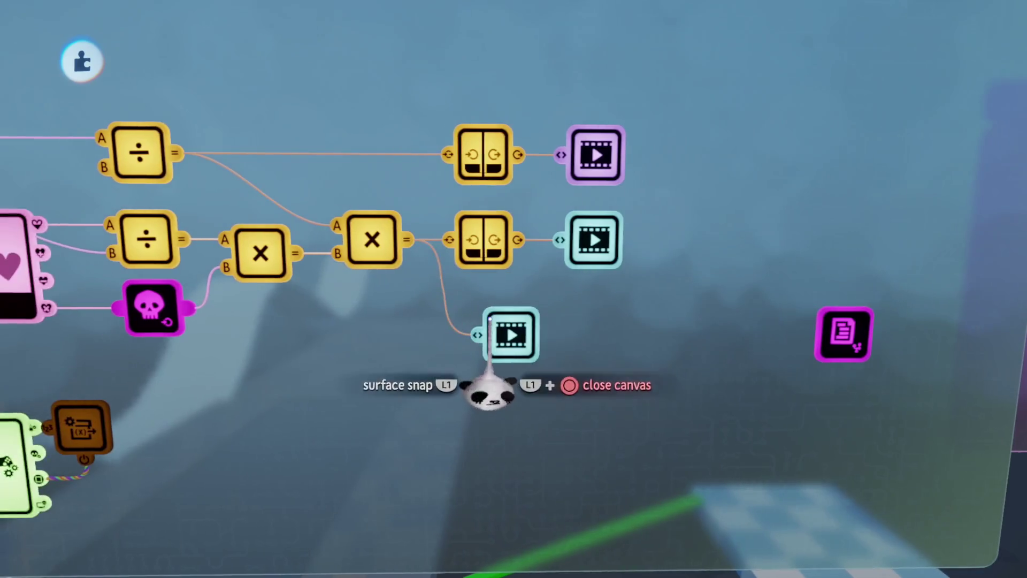
# - Move the lower video node up beside the chi chain and the magenta note node to its right
pyautogui.moveTo(503, 320); pyautogui.dragTo(488, 306)
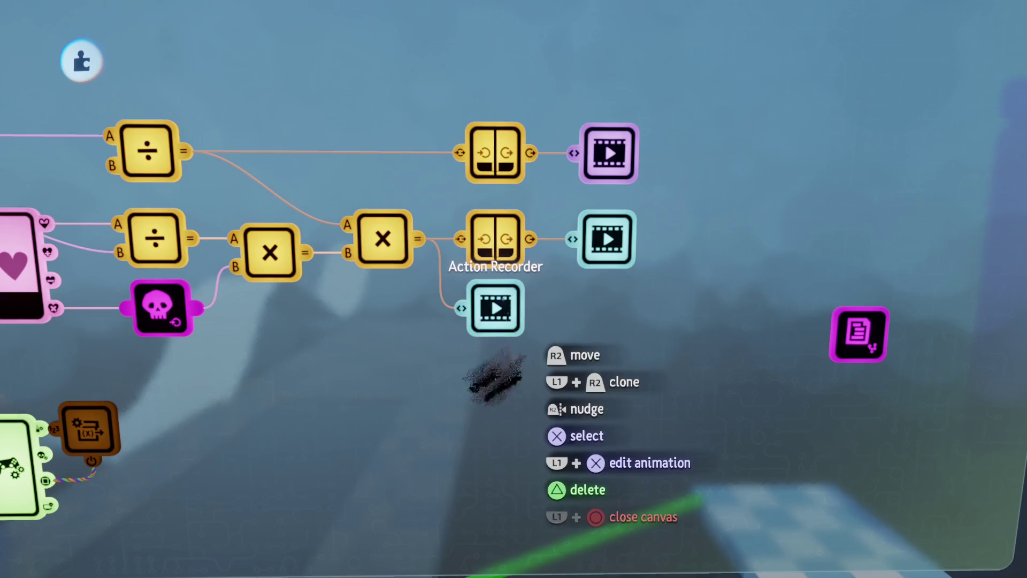
pyautogui.moveTo(484, 415)
pyautogui.mouseDown()
pyautogui.moveTo(509, 401)
pyautogui.moveTo(513, 367)
pyautogui.moveTo(514, 392)
pyautogui.moveTo(633, 374)
pyautogui.moveTo(490, 347)
pyautogui.moveTo(550, 326)
pyautogui.moveTo(497, 399)
pyautogui.moveTo(525, 407)
pyautogui.moveTo(612, 220)
pyautogui.moveTo(426, 187)
pyautogui.moveTo(435, 193)
pyautogui.moveTo(305, 208)
pyautogui.mouseUp()
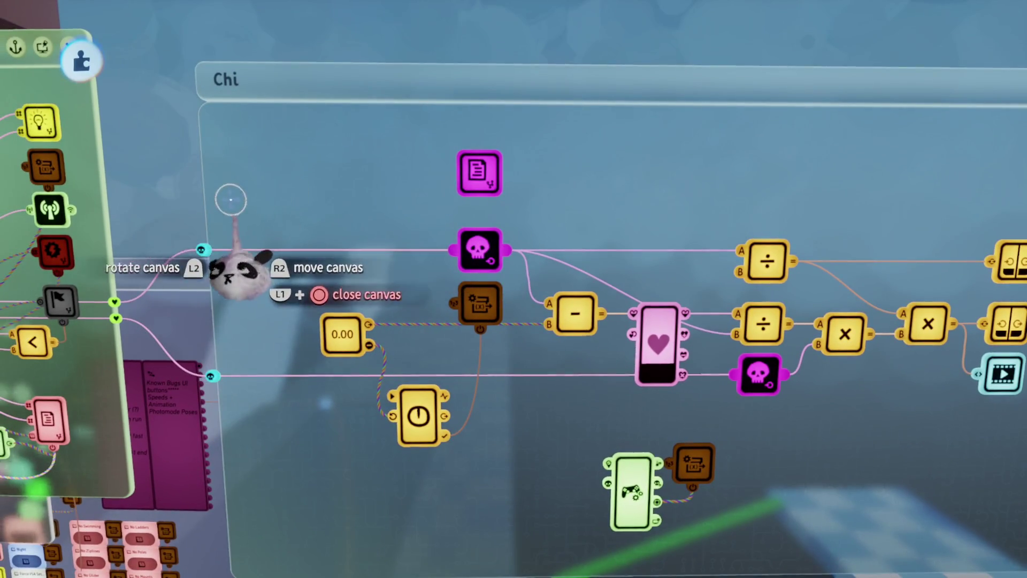
pyautogui.moveTo(309, 289)
pyautogui.mouseDown()
pyautogui.moveTo(508, 222)
pyautogui.moveTo(275, 275)
pyautogui.mouseUp()
pyautogui.moveTo(316, 477)
pyautogui.mouseDown()
pyautogui.moveTo(603, 470)
pyautogui.moveTo(607, 460)
pyautogui.mouseUp()
pyautogui.moveTo(493, 206); pyautogui.dragTo(511, 254)
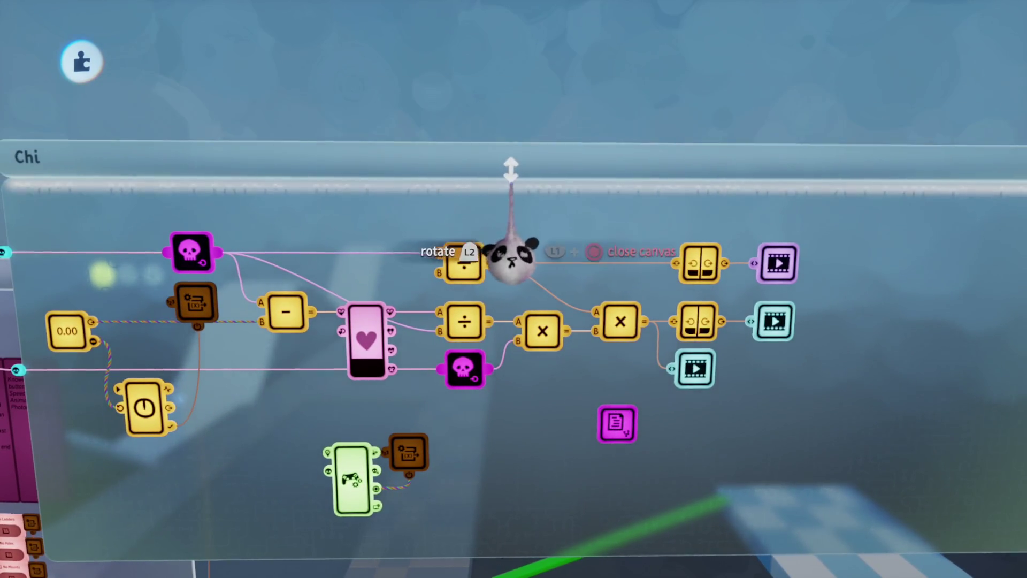
# - Centre the Chi canvas and place a new Microchip gadget on it
pyautogui.moveTo(403, 326)
pyautogui.mouseDown()
pyautogui.moveTo(422, 367)
pyautogui.moveTo(412, 360)
pyautogui.moveTo(452, 263)
pyautogui.mouseUp()
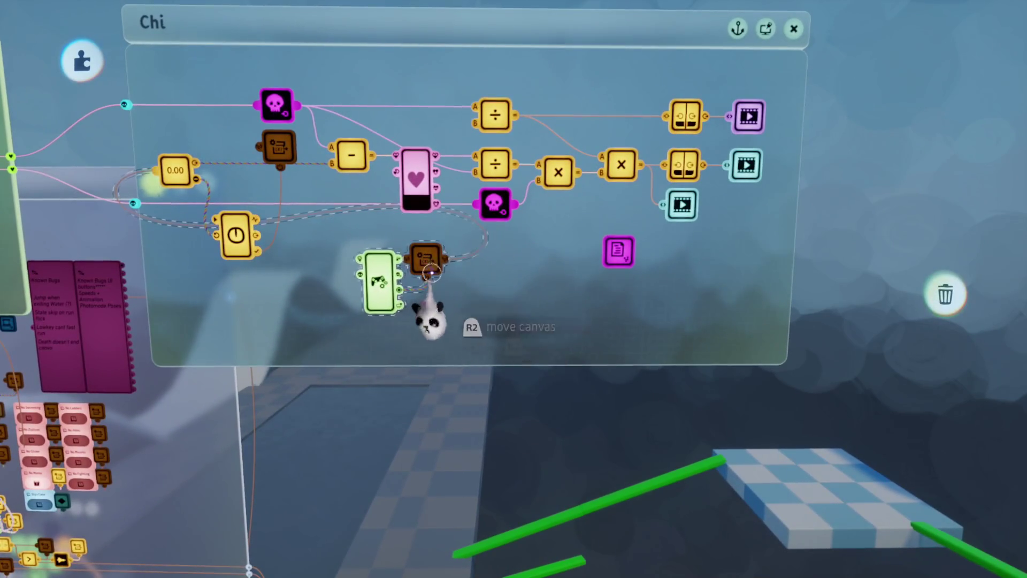
pyautogui.scroll(5, 470, 347)
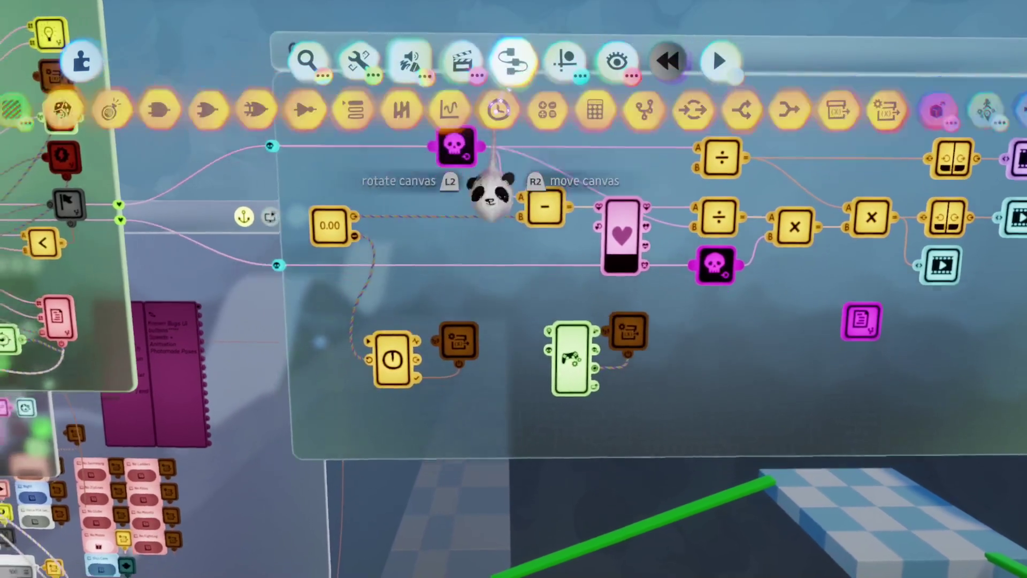
pyautogui.click(638, 107)
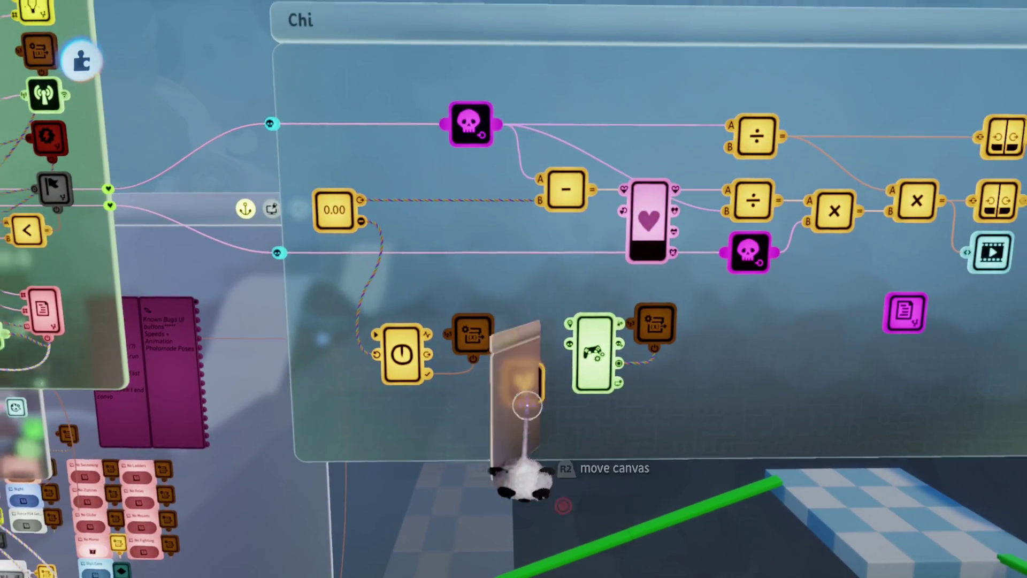
pyautogui.click(524, 395)
# - Move the timer and brown node into the new microchip and select its name field
pyautogui.moveTo(417, 364); pyautogui.dragTo(551, 268)
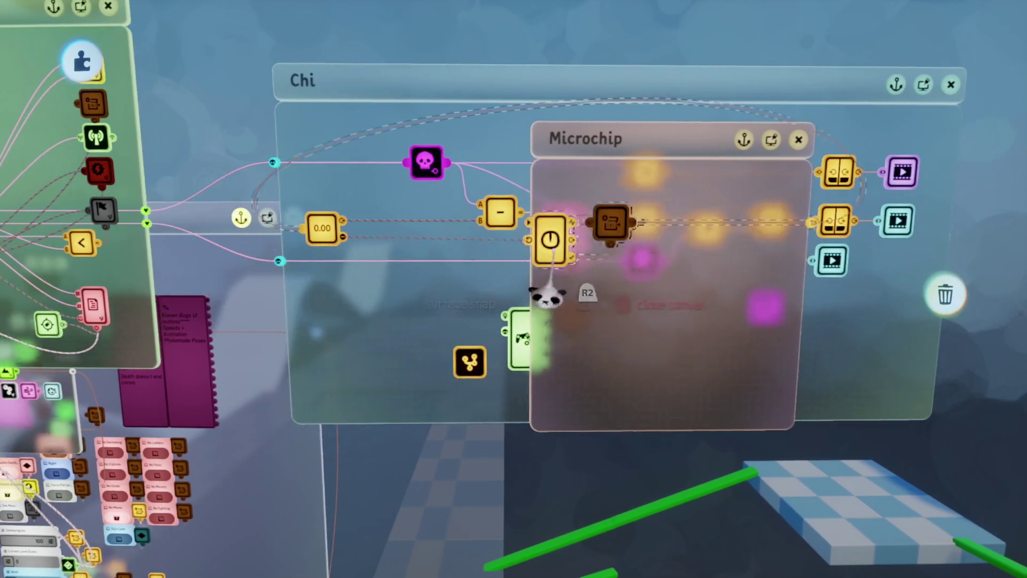
pyautogui.click(532, 389)
pyautogui.click(337, 153)
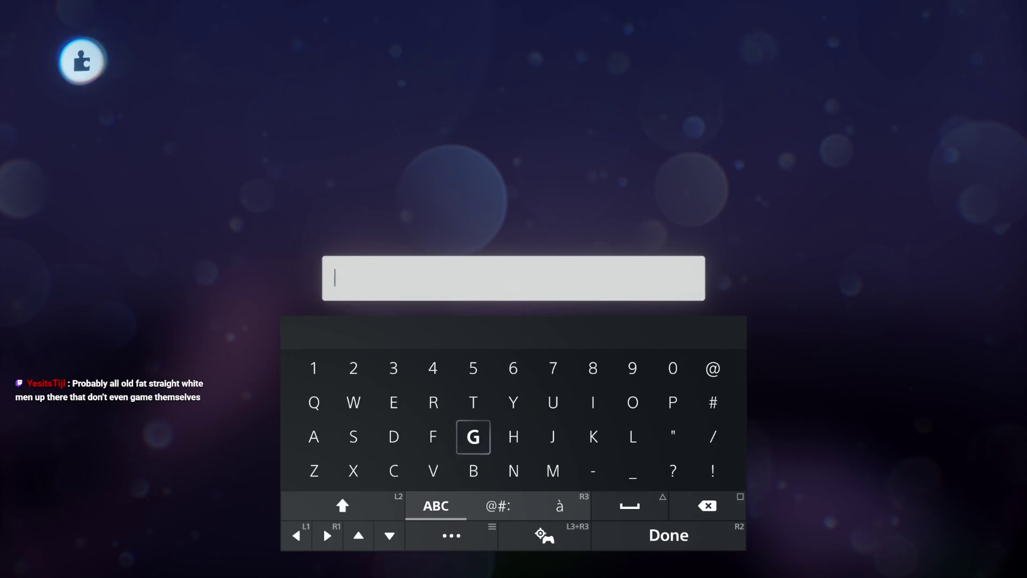
# - Name the microchip 'Recharge Chi'
pyautogui.write('Rec')
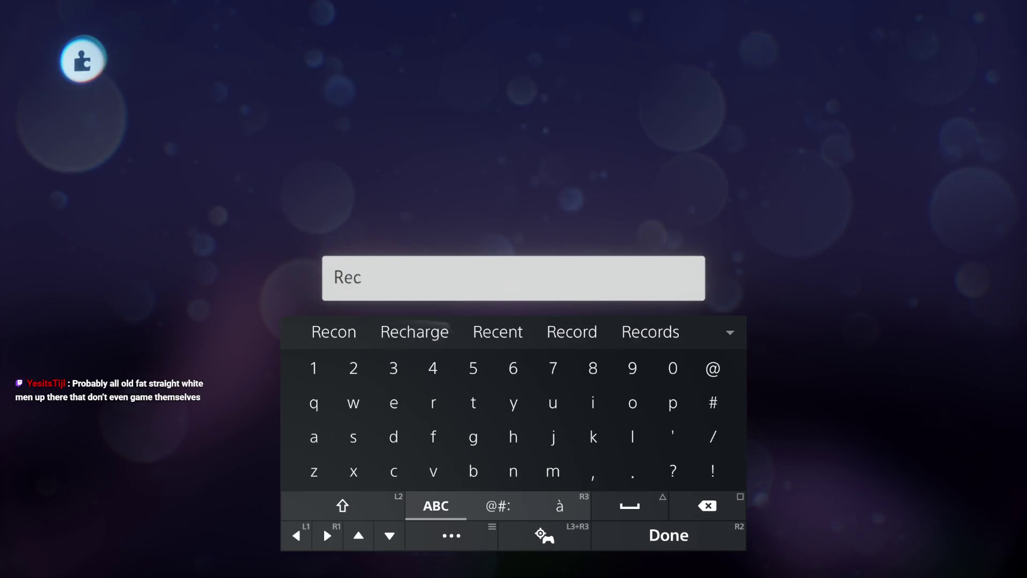
pyautogui.write('harge Chi')
pyautogui.press('Return')
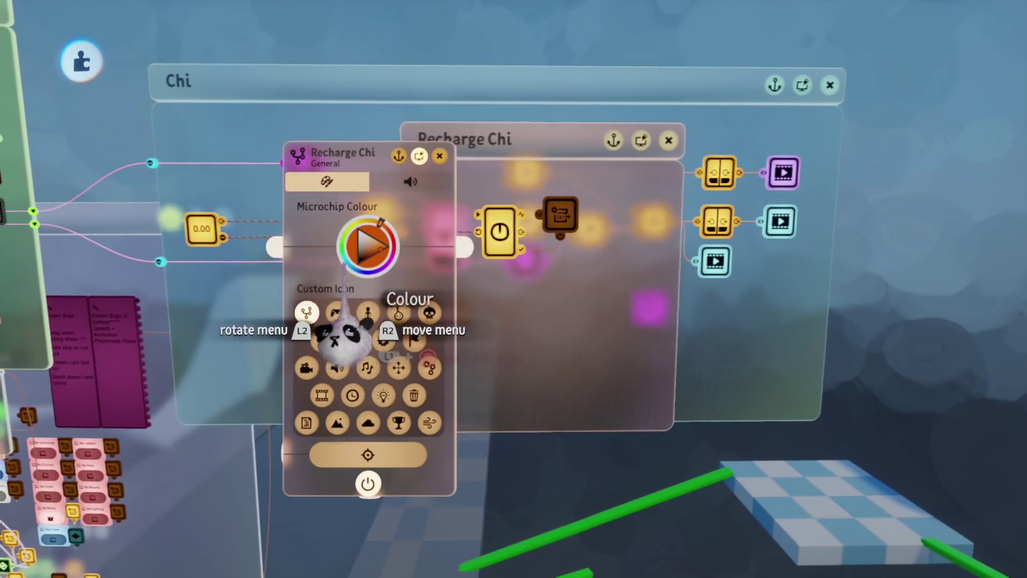
pyautogui.press('Escape')
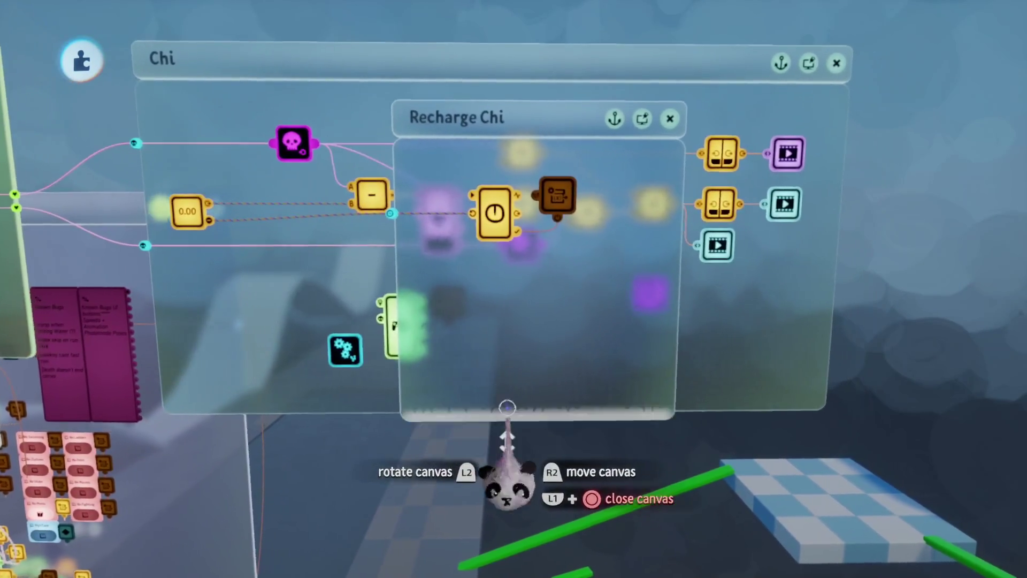
# - Give the Recharge Chi chip a clock custom icon and close it back into the Chi canvas
pyautogui.click(495, 264)
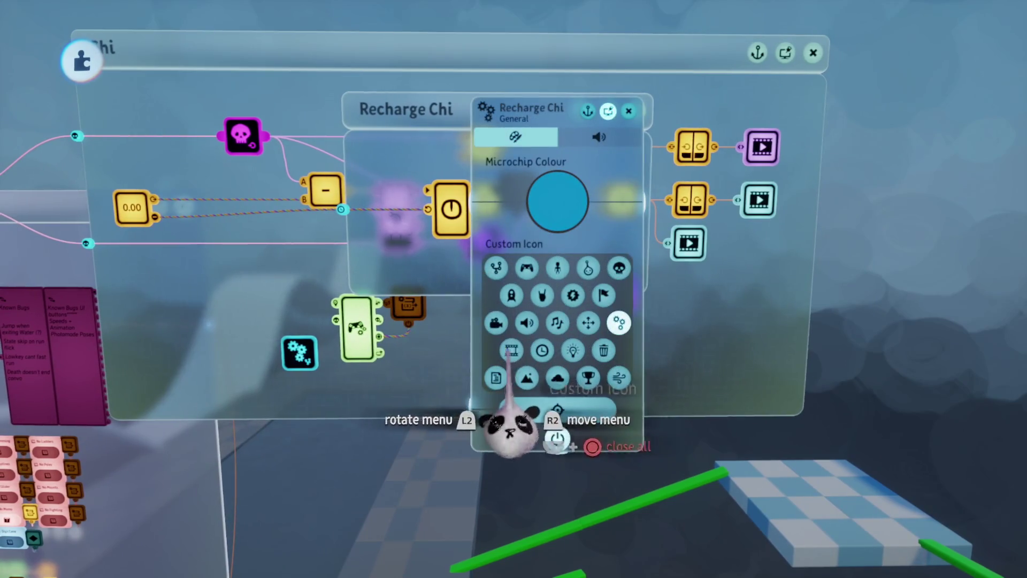
pyautogui.click(510, 350)
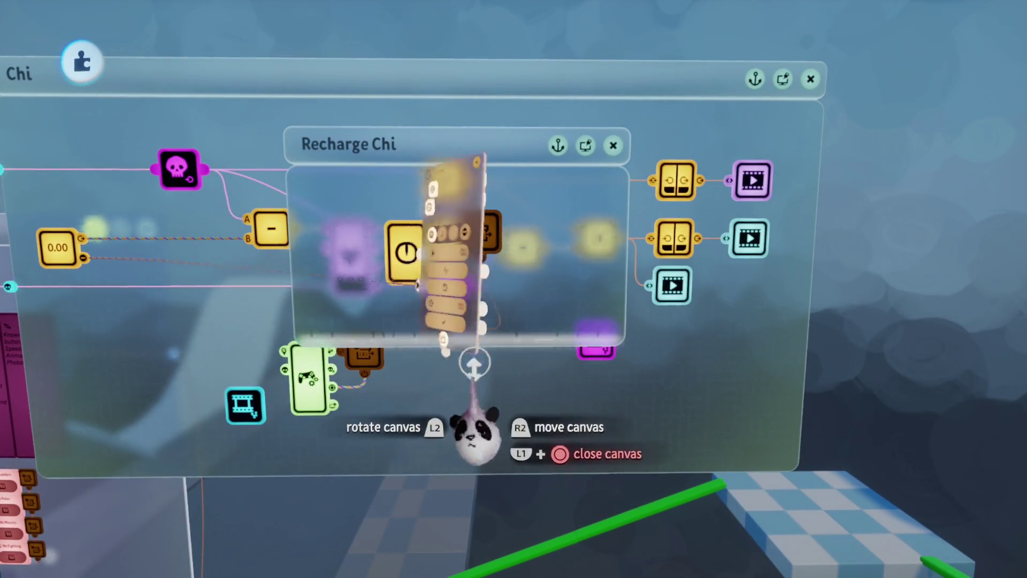
pyautogui.click(484, 249)
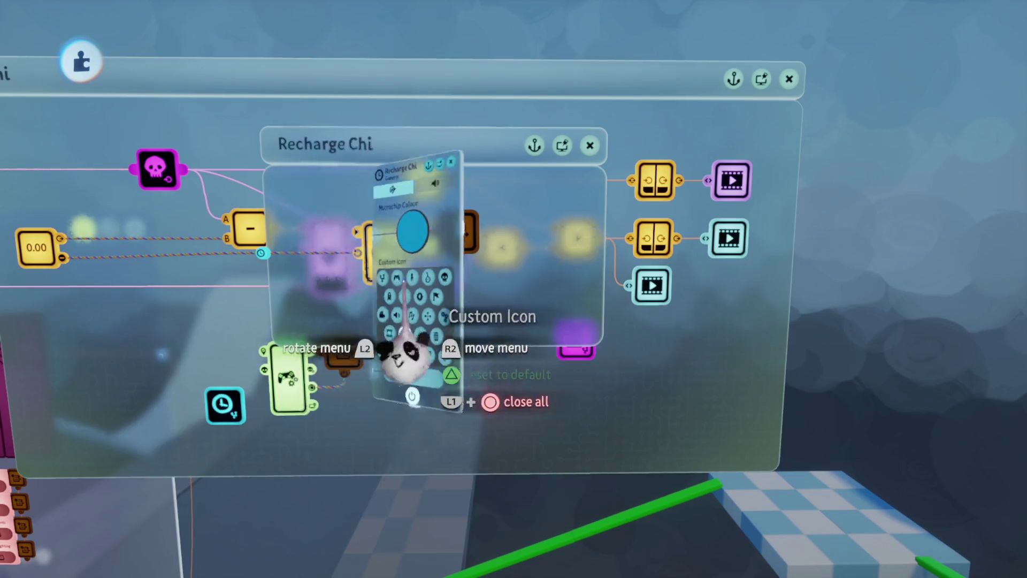
pyautogui.press('Escape')
pyautogui.press('Escape')
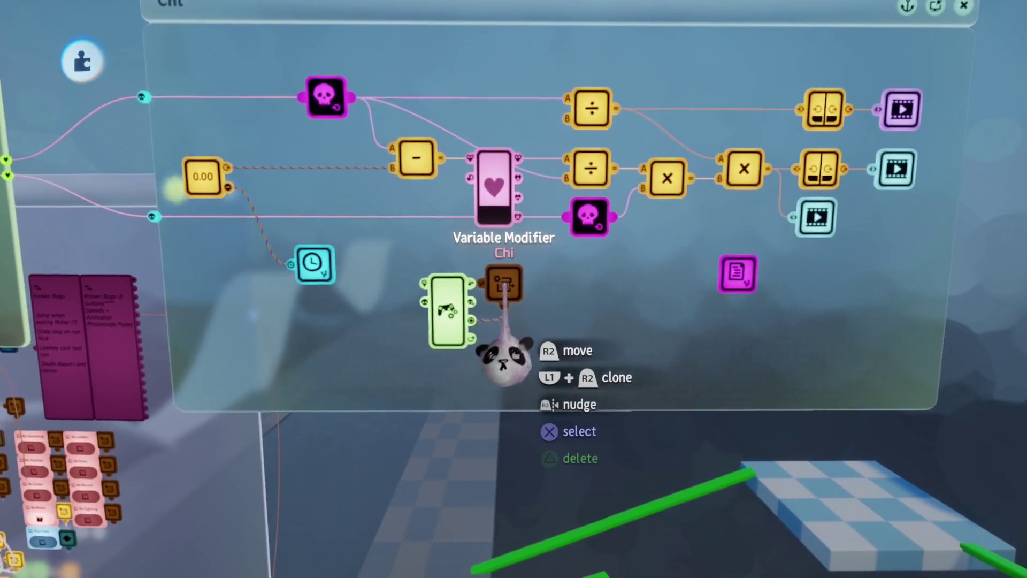
# - Check the Variable Modifier's Chi settings, then swing the view over to the Attack canvas
pyautogui.scroll(5, 506, 353)
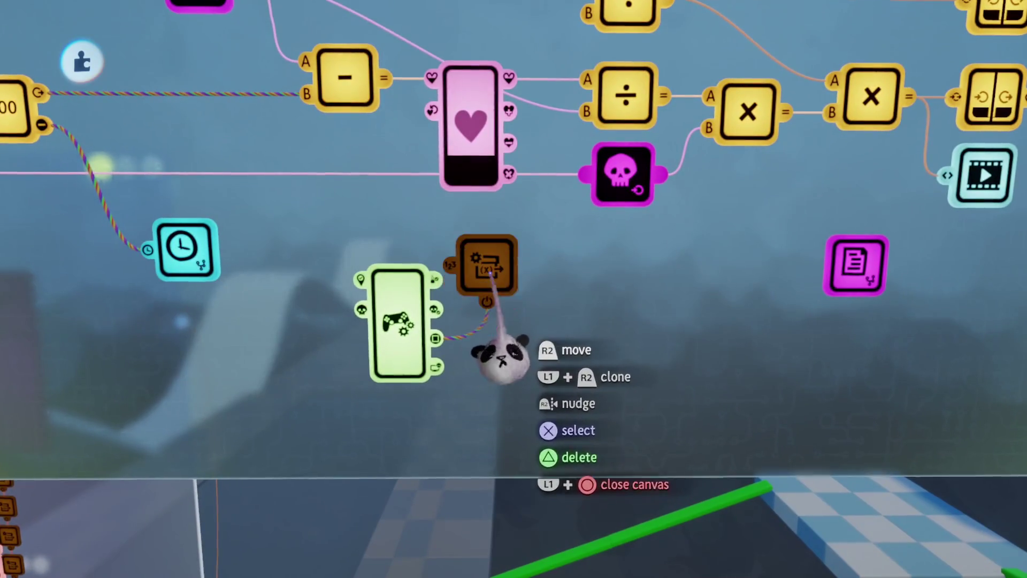
pyautogui.press('Escape')
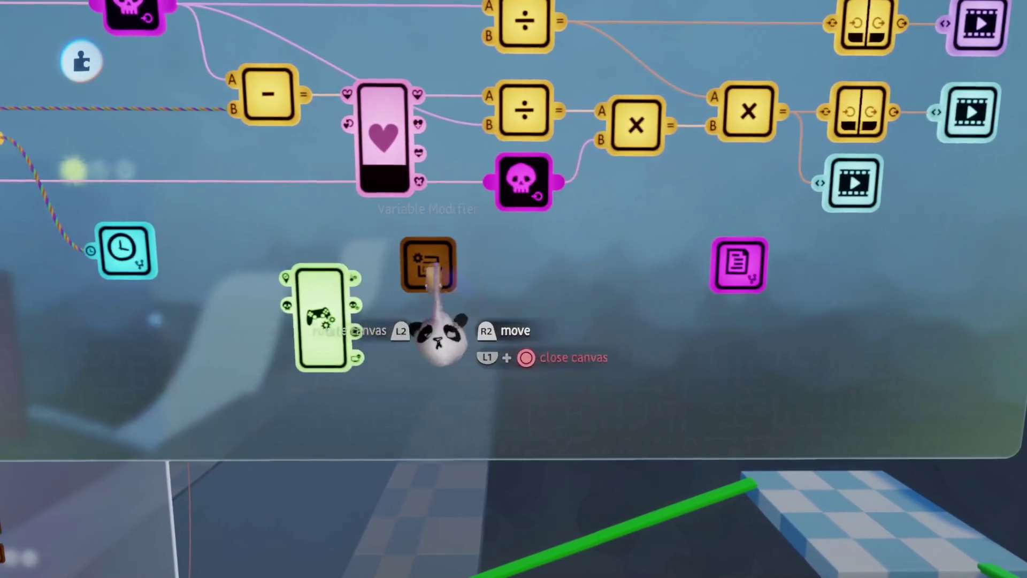
pyautogui.scroll(-5, 443, 329)
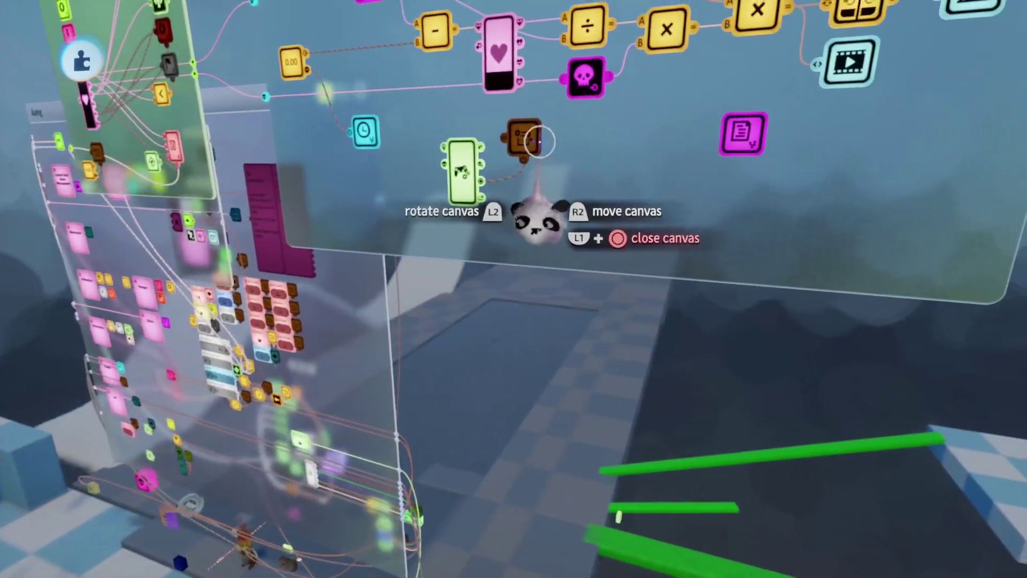
pyautogui.moveTo(524, 211)
pyautogui.mouseDown()
pyautogui.moveTo(490, 435)
pyautogui.moveTo(486, 360)
pyautogui.moveTo(556, 300)
pyautogui.moveTo(499, 367)
pyautogui.moveTo(497, 431)
pyautogui.moveTo(525, 326)
pyautogui.moveTo(534, 352)
pyautogui.mouseUp()
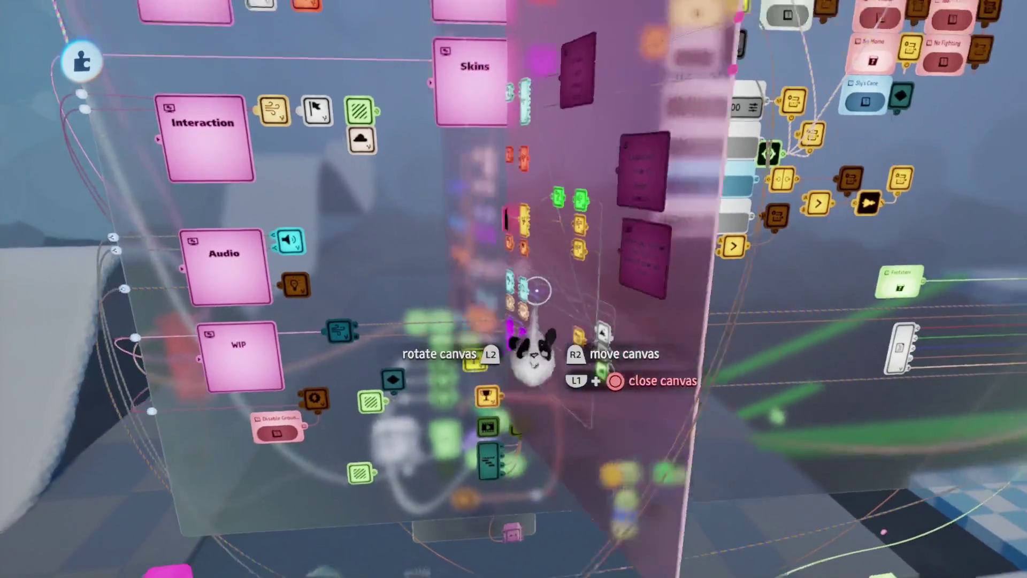
pyautogui.moveTo(537, 291)
pyautogui.mouseDown()
pyautogui.moveTo(519, 268)
pyautogui.moveTo(486, 309)
pyautogui.moveTo(522, 344)
pyautogui.moveTo(510, 336)
pyautogui.moveTo(488, 238)
pyautogui.moveTo(494, 302)
pyautogui.mouseUp()
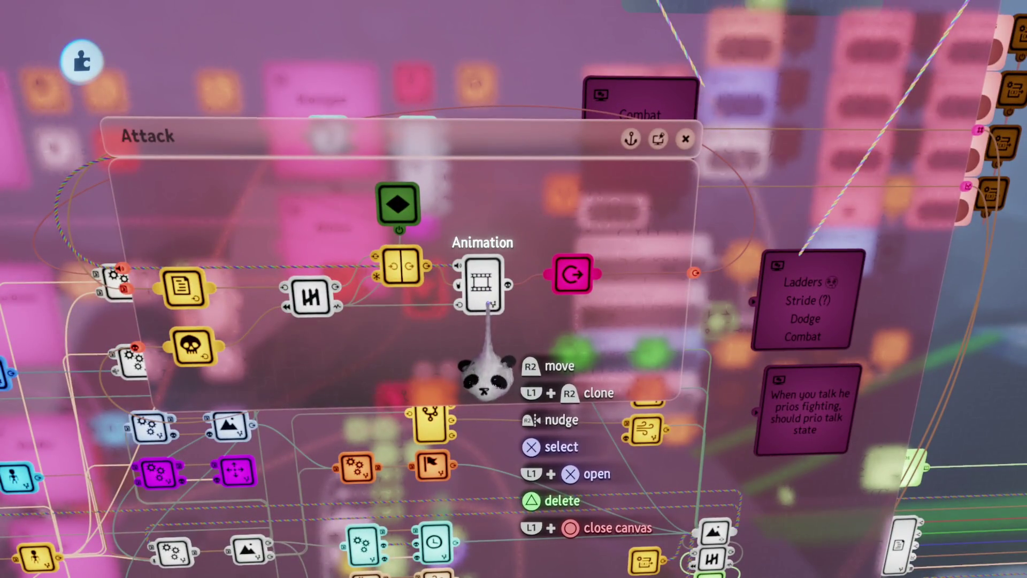
# - Move to the microchip canvas and back out through the State Machine and Attack timeline
pyautogui.moveTo(567, 393)
pyautogui.mouseDown()
pyautogui.moveTo(516, 309)
pyautogui.moveTo(413, 214)
pyautogui.mouseUp()
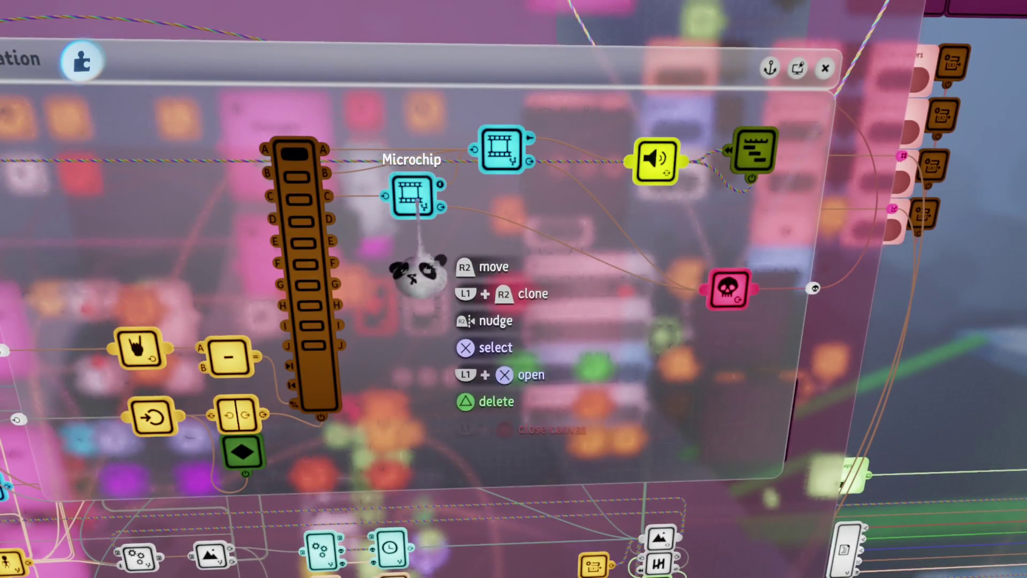
pyautogui.press('Escape')
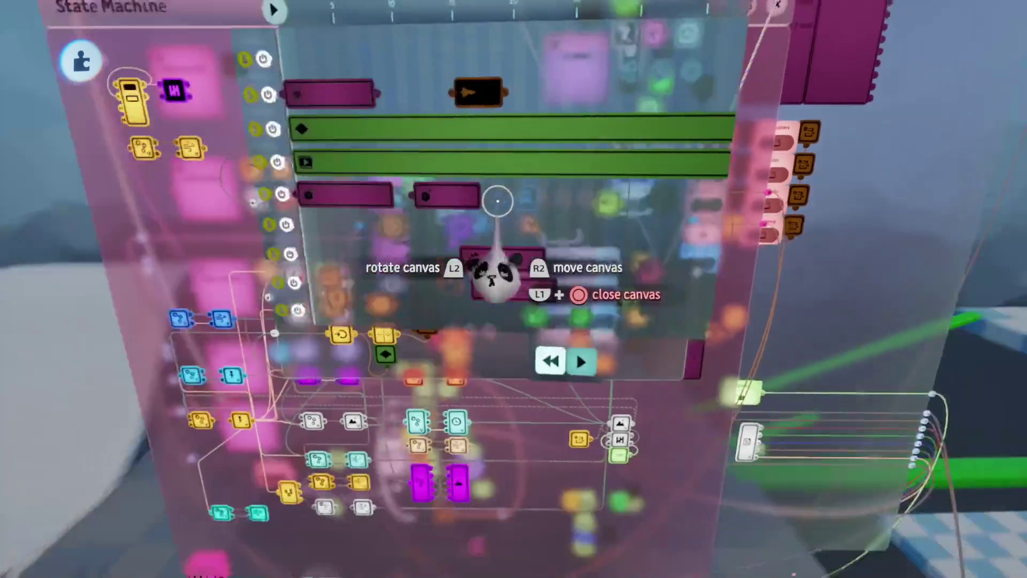
pyautogui.press('Escape')
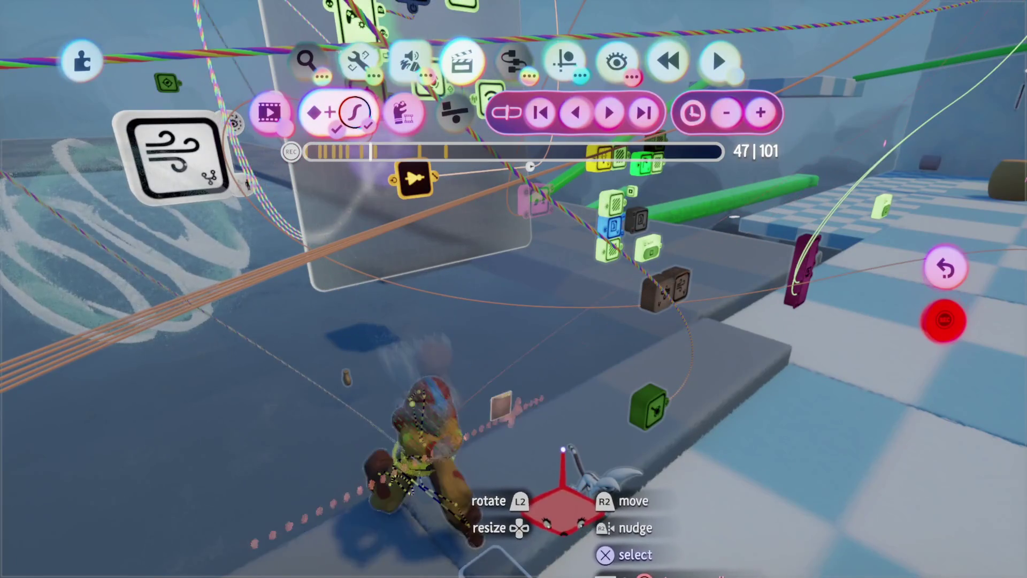
pyautogui.press('Escape')
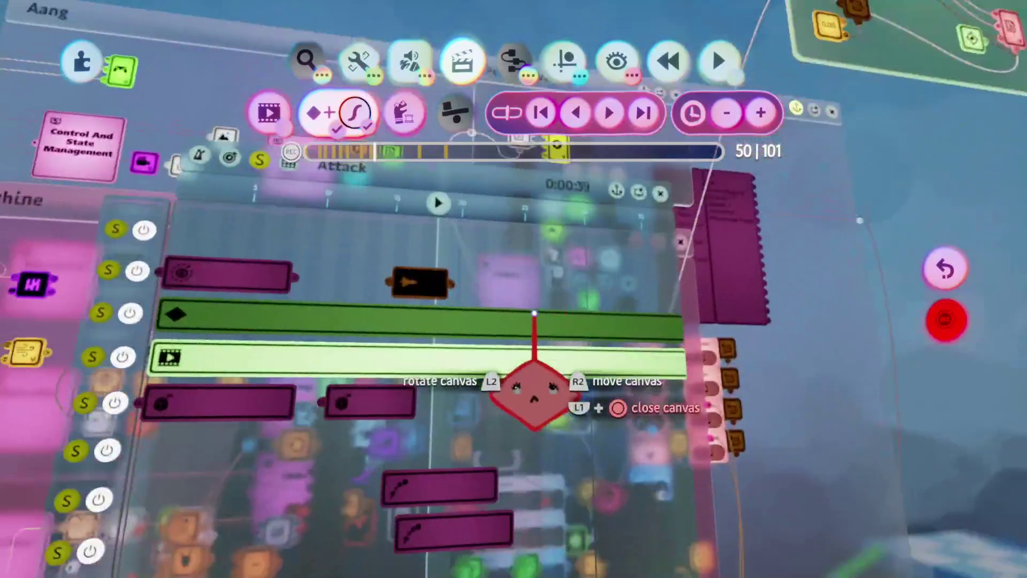
pyautogui.press('Escape')
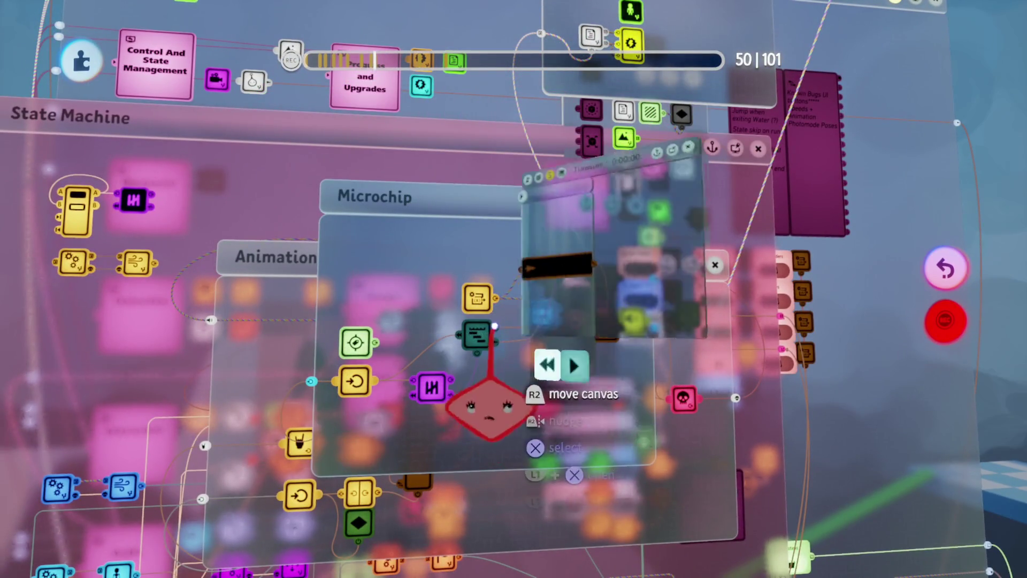
# - Peek into the Block timeline, then reopen the Animation microchip and its Attack timeline
pyautogui.click(477, 335)
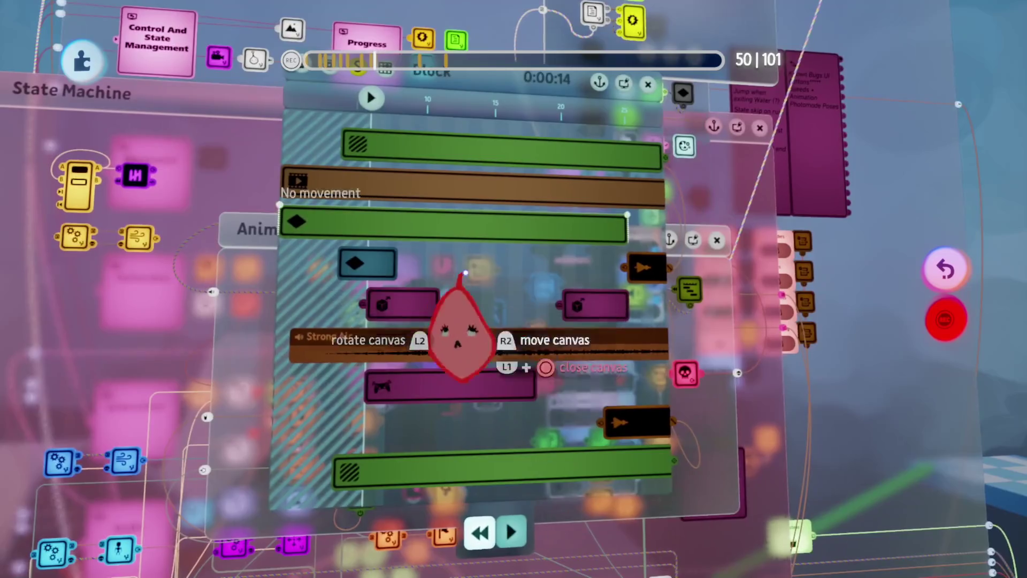
pyautogui.press('Escape')
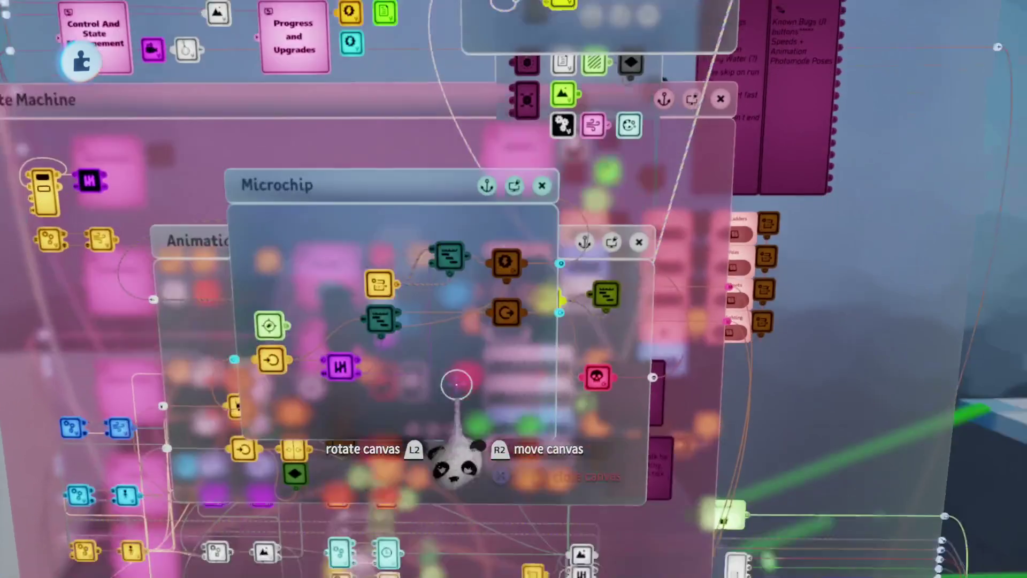
pyautogui.press('Escape')
pyautogui.click(484, 293)
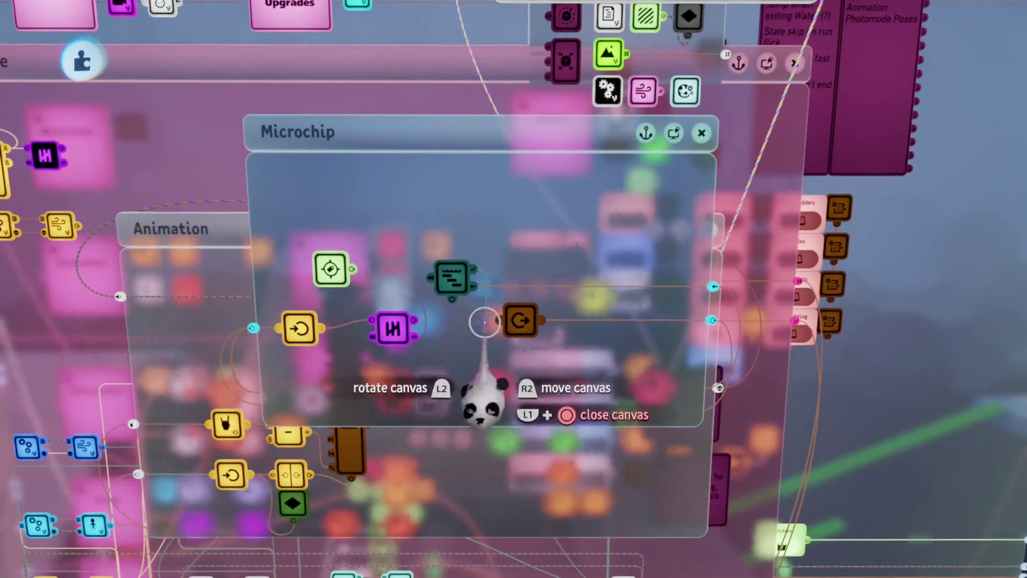
pyautogui.click(447, 284)
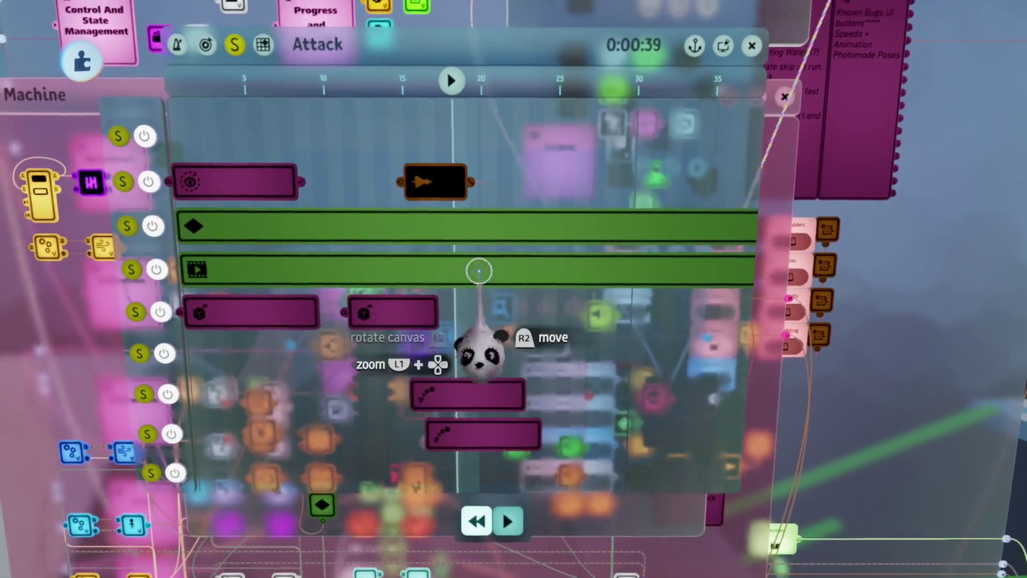
pyautogui.scroll(-3, 506, 307)
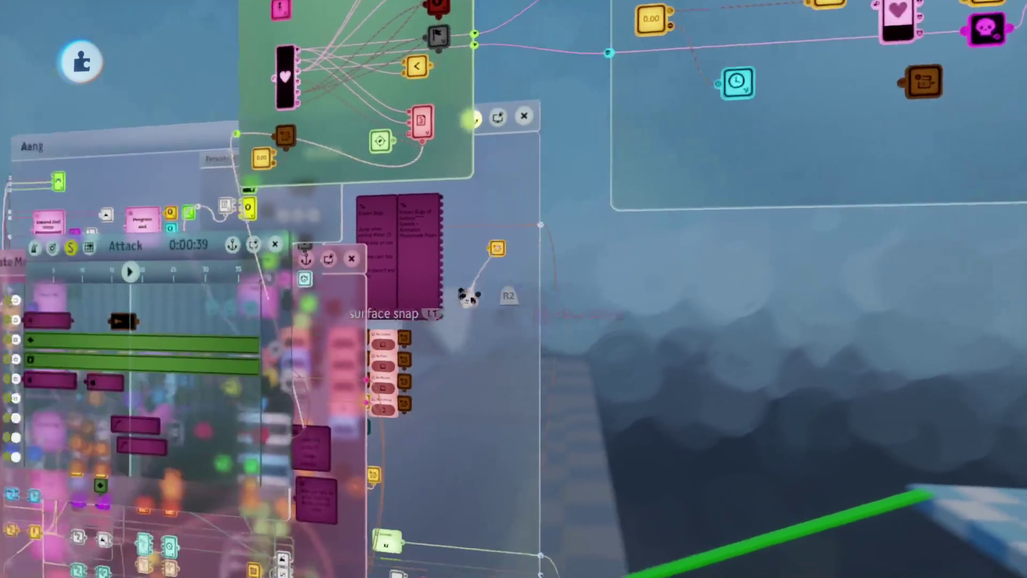
# - Shorten the orange Chi clip on the Attack timeline and open its modifier settings, value -100
pyautogui.moveTo(470, 294)
pyautogui.mouseDown()
pyautogui.moveTo(482, 367)
pyautogui.moveTo(521, 401)
pyautogui.moveTo(561, 356)
pyautogui.mouseUp()
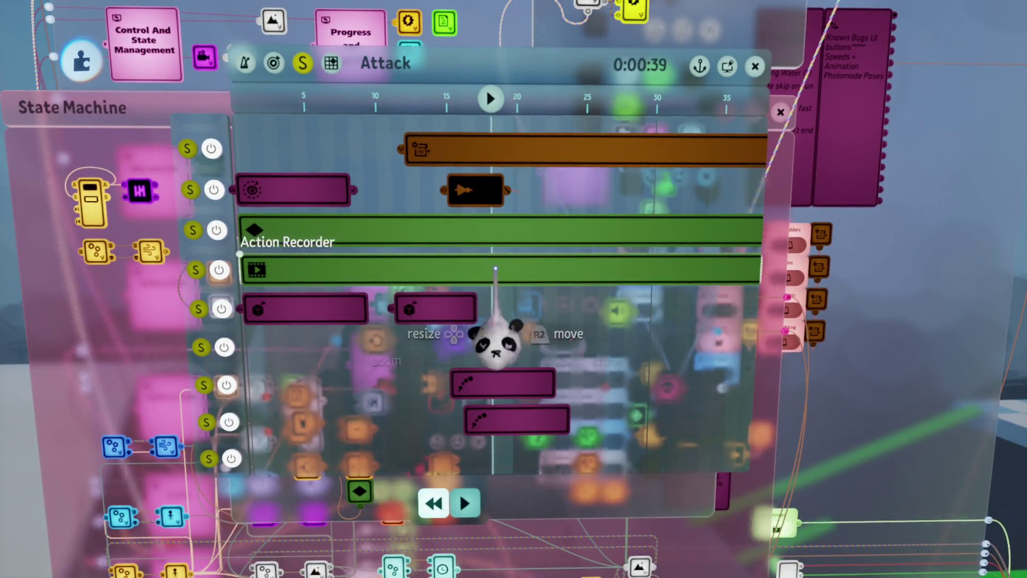
pyautogui.click(495, 269)
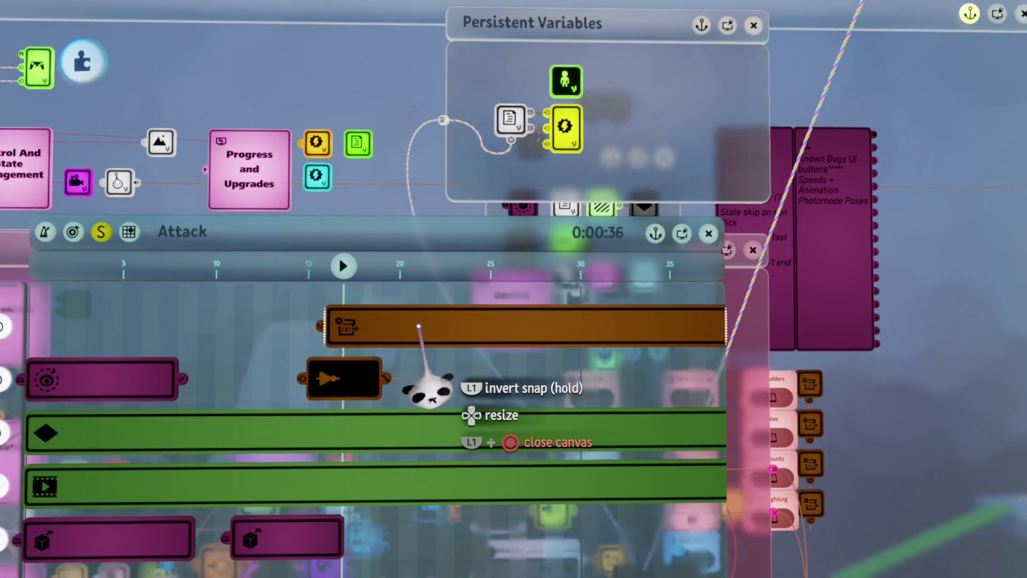
pyautogui.moveTo(690, 335); pyautogui.dragTo(415, 347)
pyautogui.click(378, 329)
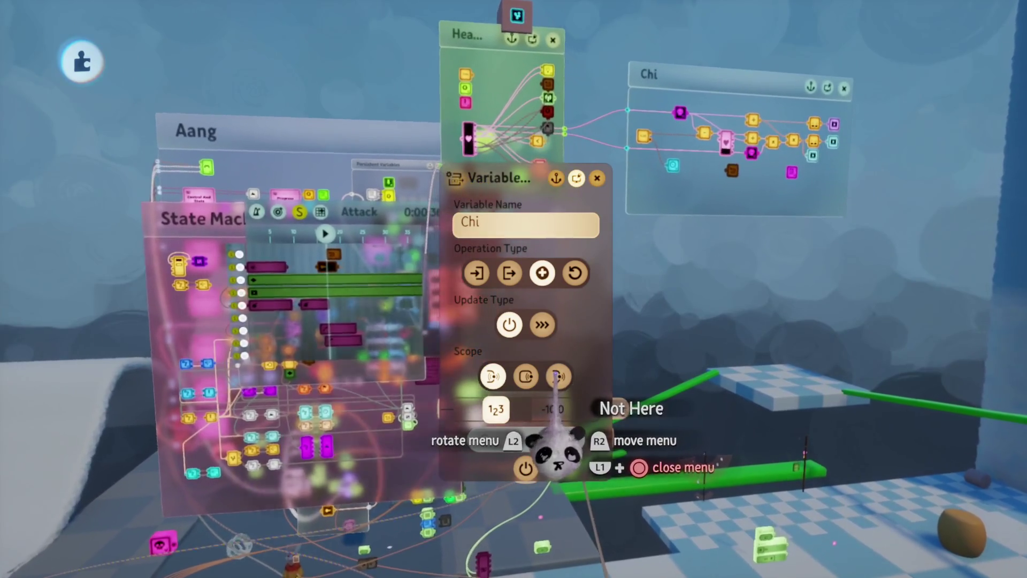
# - Close the Chi Variable Modifier settings, leaving the Chi logic canvas in view
pyautogui.moveTo(553, 377)
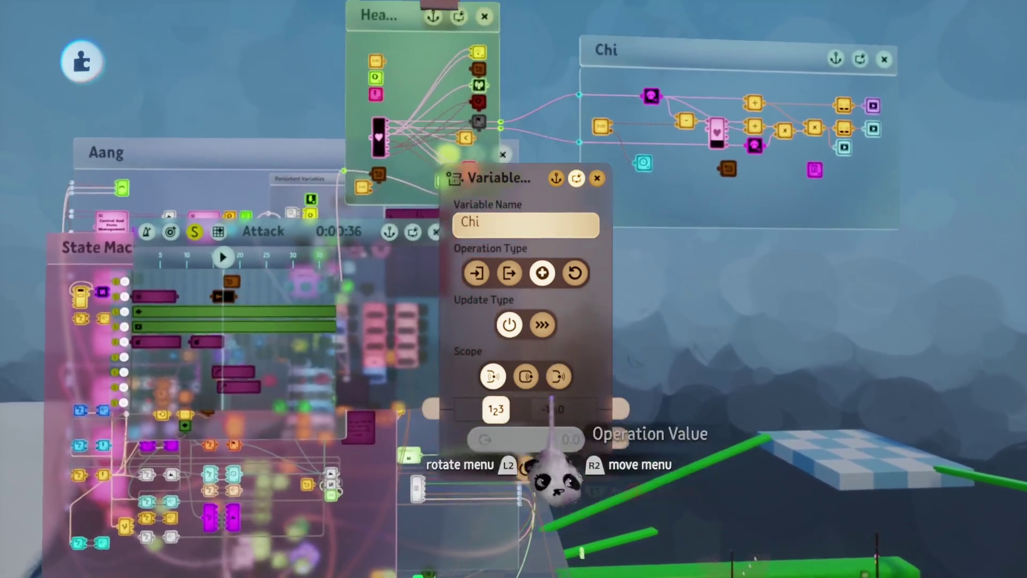
pyautogui.press('Escape')
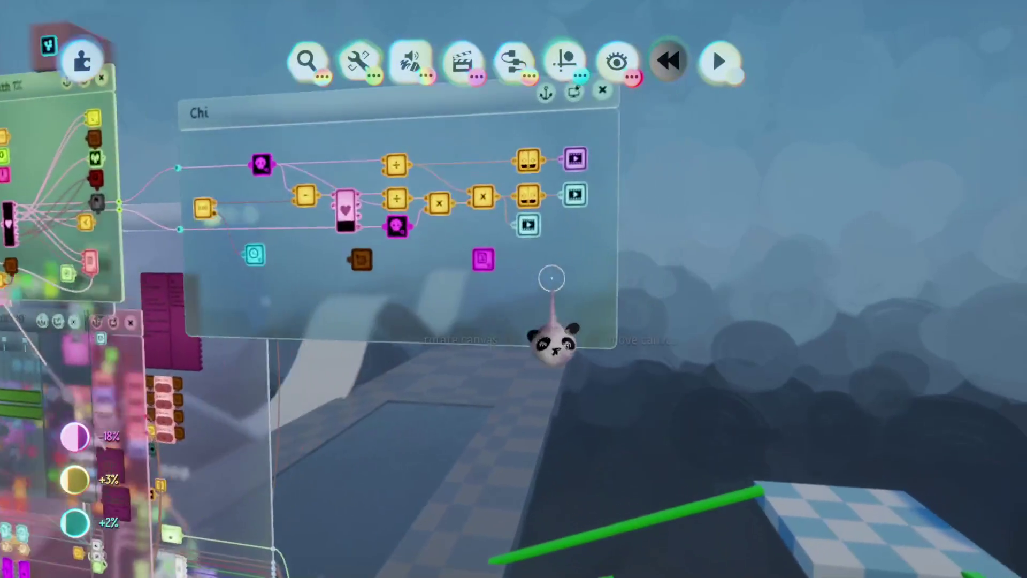
# - Inspect the UI microchip's Chi Number Display settings, then collapse the Attack timeline into its chip
pyautogui.click(465, 323)
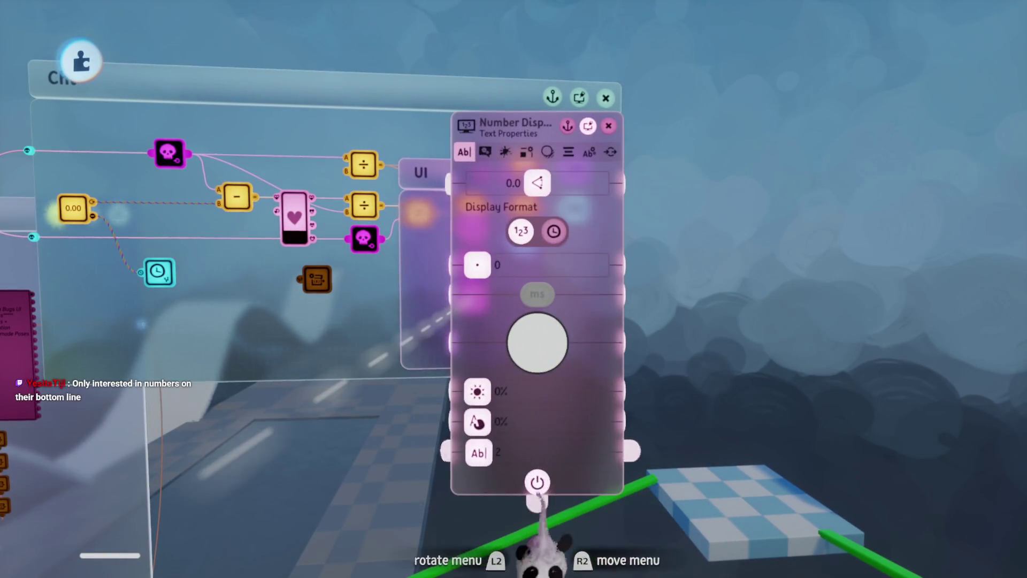
pyautogui.press('Escape')
pyautogui.press('Escape')
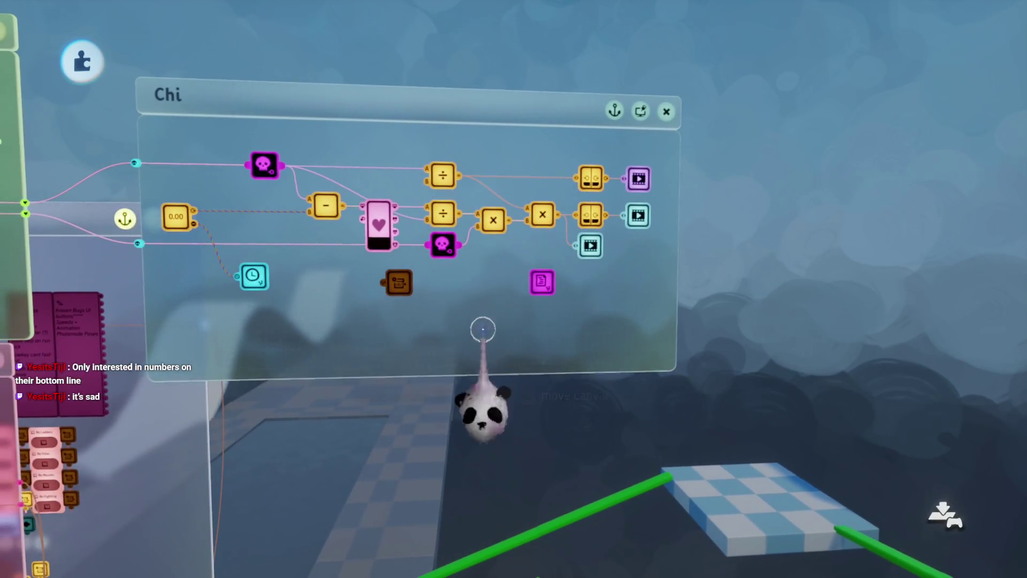
pyautogui.hscroll(-10, 482, 348)
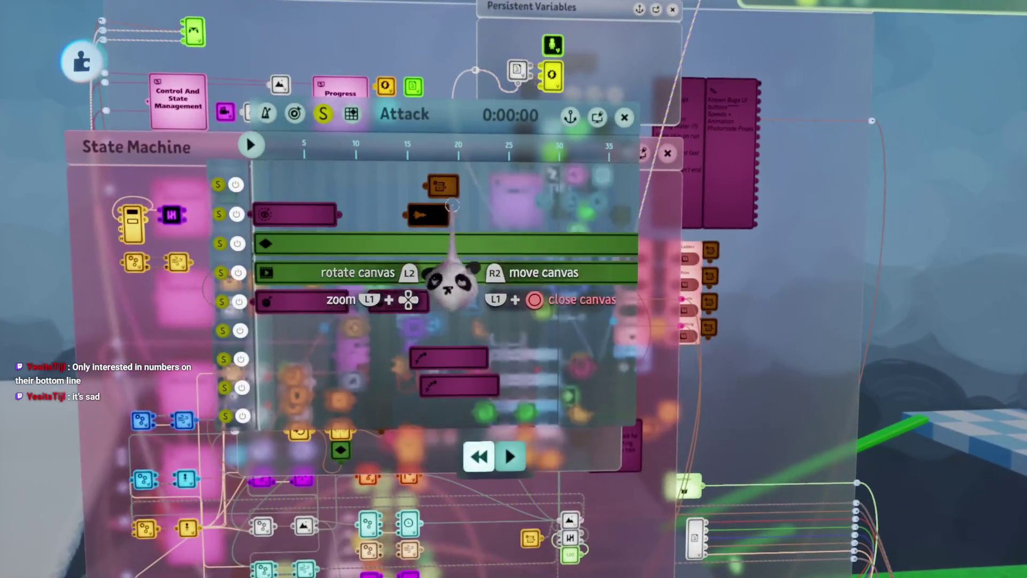
pyautogui.press('Escape')
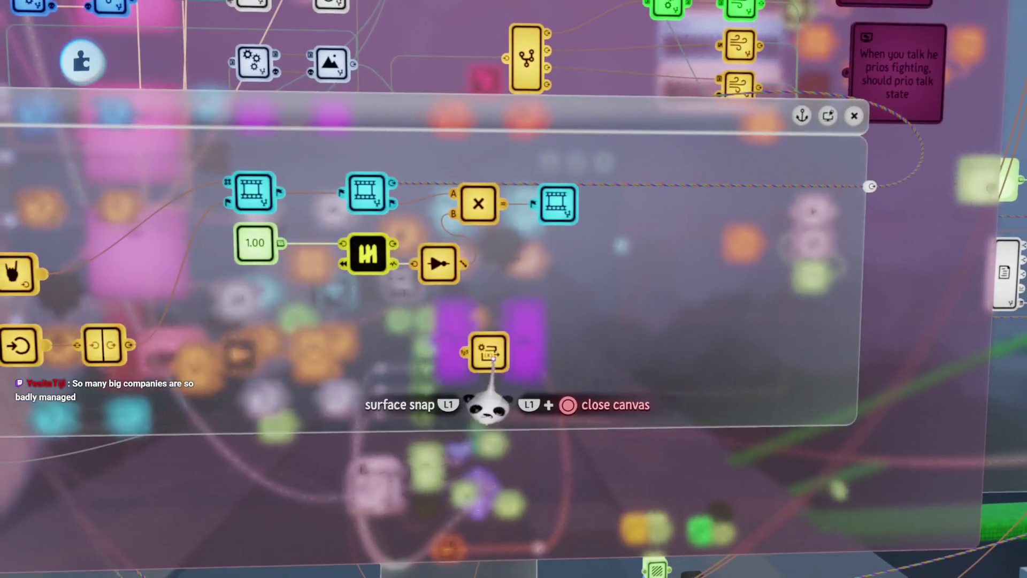
# - Add a powered Chi Variable Modifier to Scoot, set Continuously While Powered and an operation value
pyautogui.moveTo(488, 406); pyautogui.dragTo(523, 377)
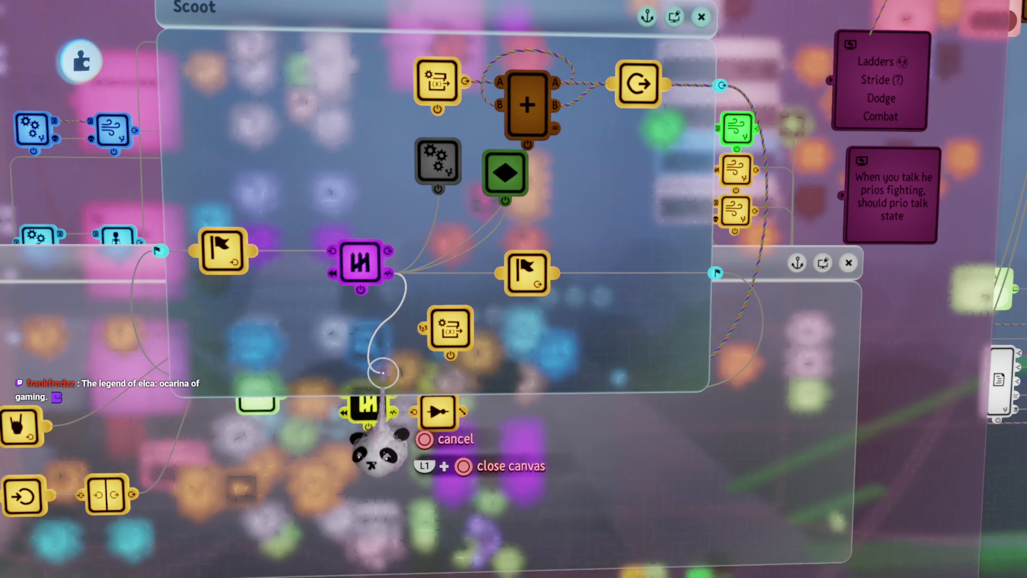
pyautogui.click(448, 355)
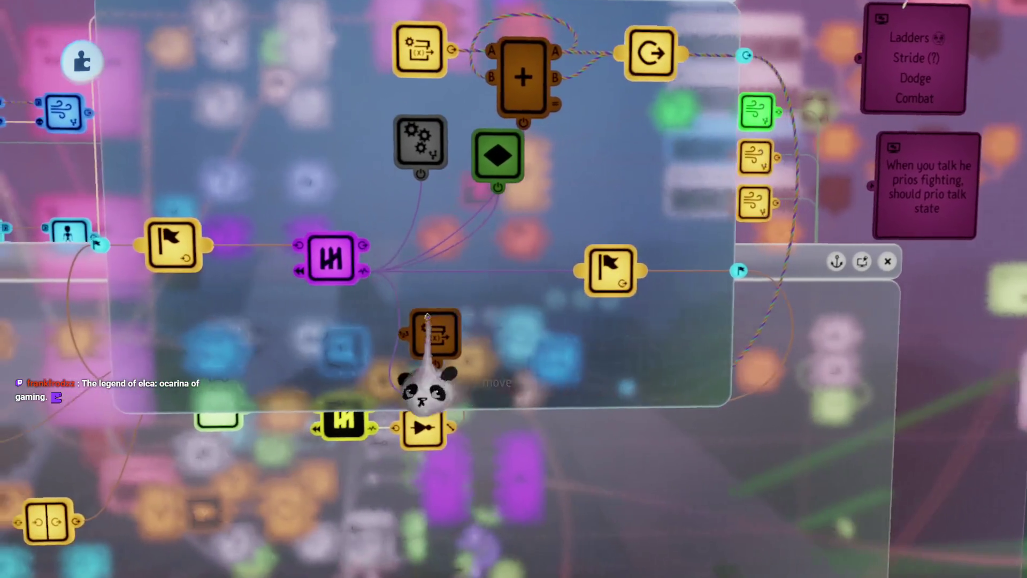
pyautogui.click(484, 305)
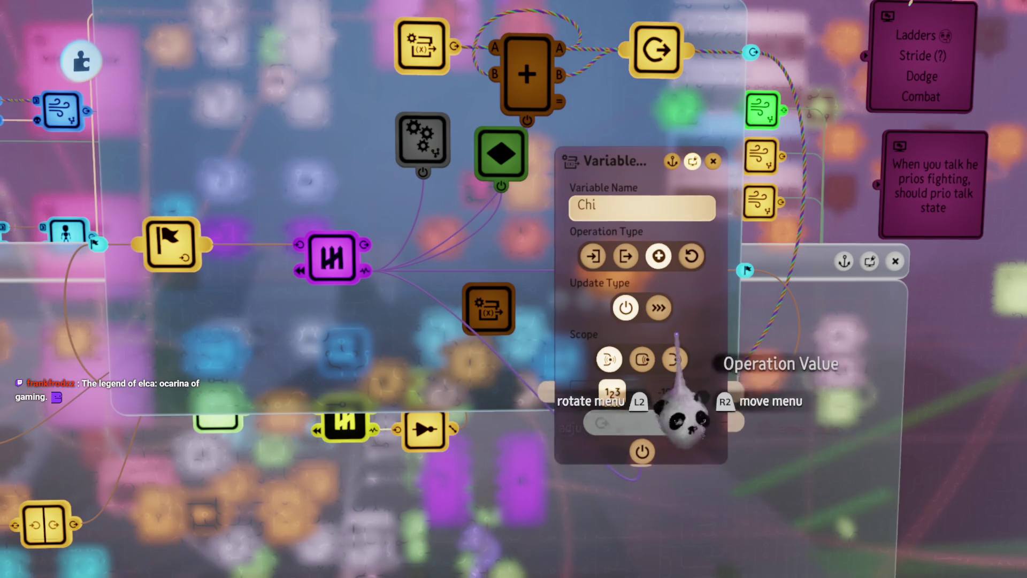
pyautogui.moveTo(659, 309)
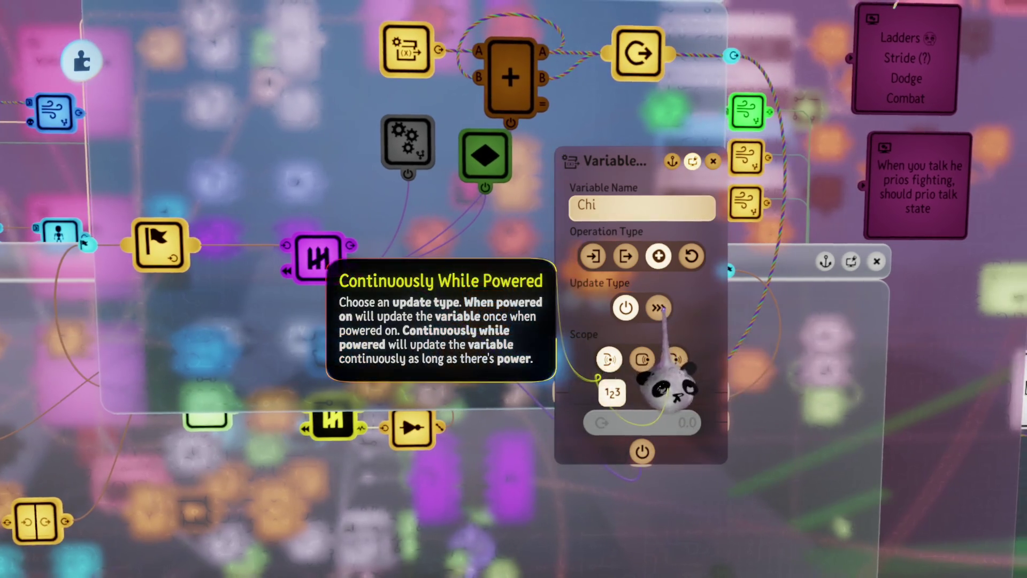
pyautogui.click(666, 393)
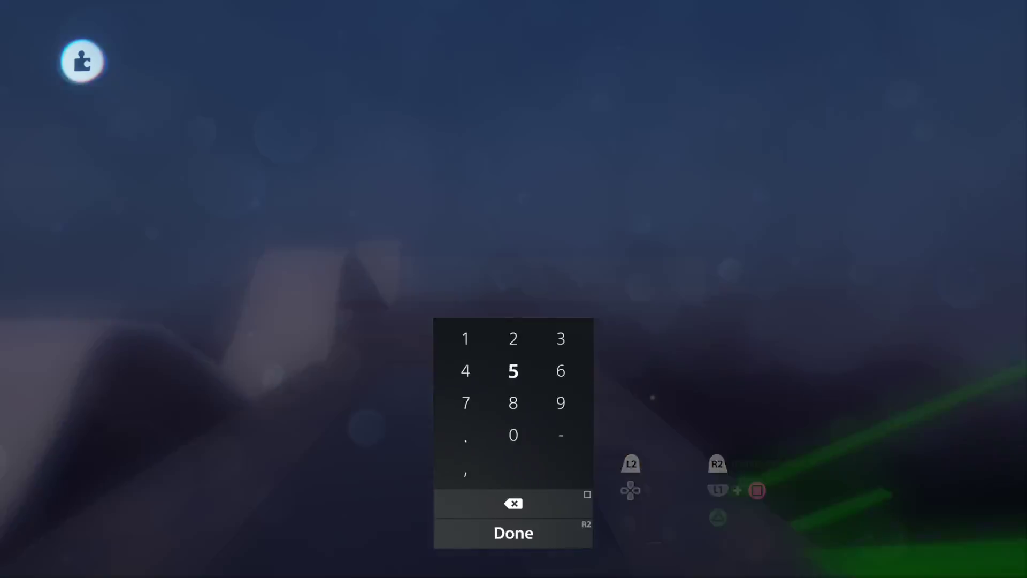
pyautogui.write('-10')
pyautogui.press('Return')
pyautogui.press('Escape')
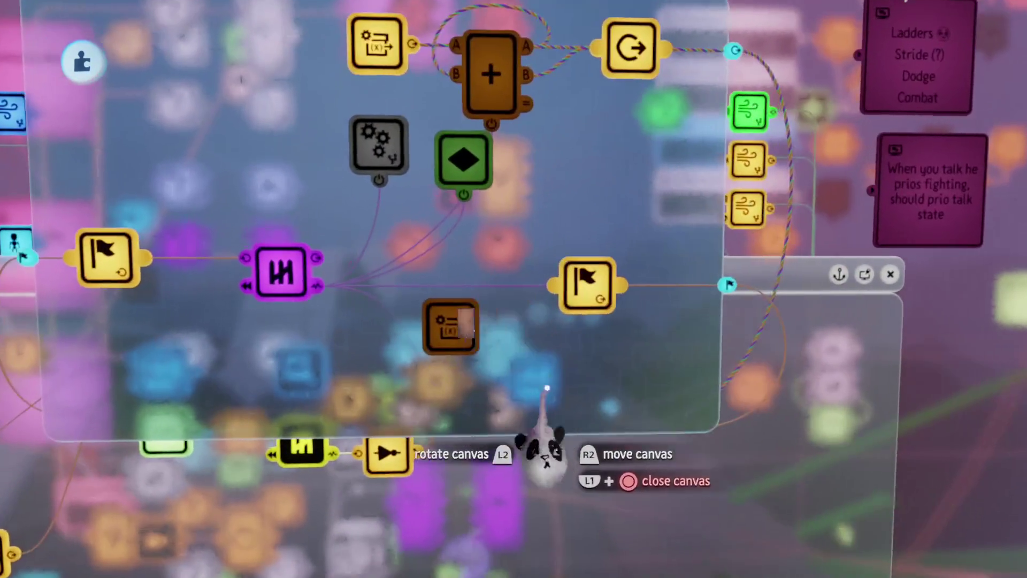
pyautogui.press('Escape')
pyautogui.click(294, 408)
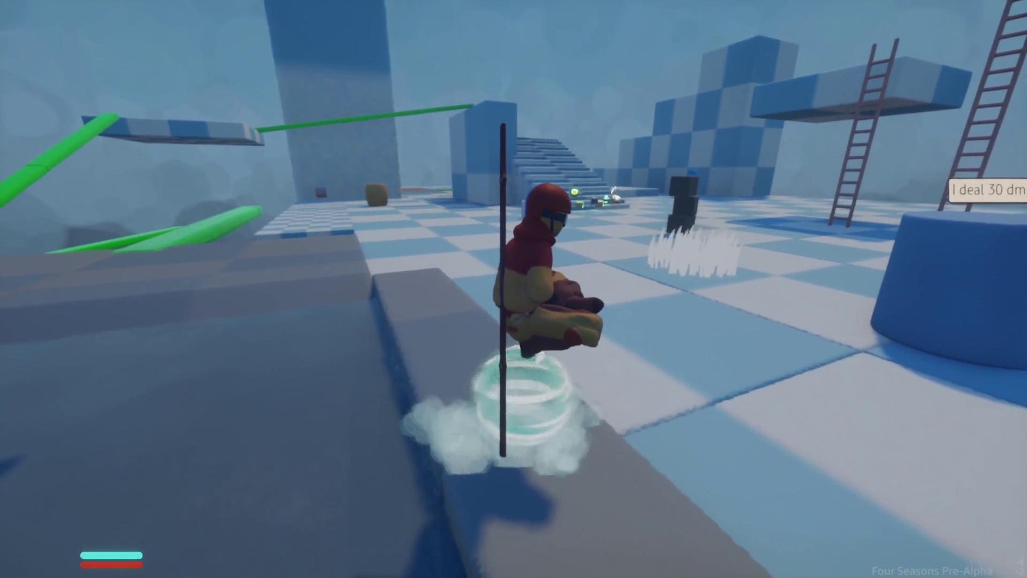
pyautogui.press('Escape')
pyautogui.press('Return')
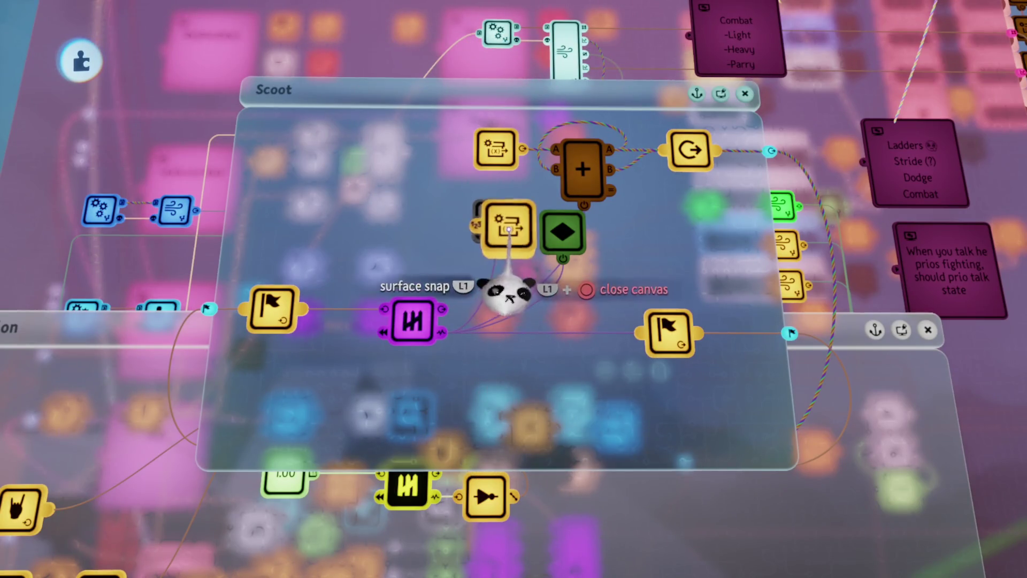
pyautogui.click(500, 211)
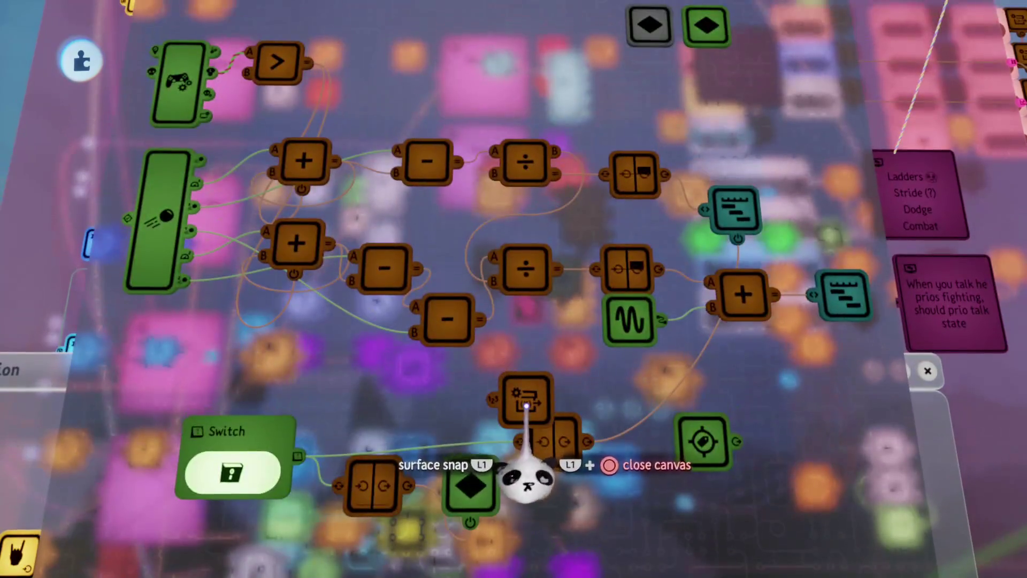
pyautogui.scroll(-5, 528, 381)
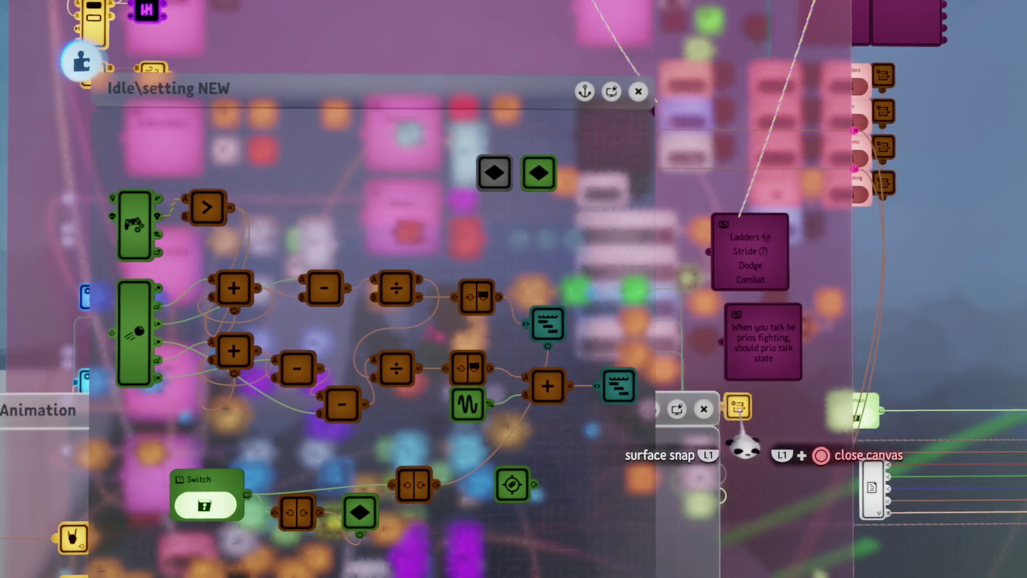
pyautogui.moveTo(671, 328)
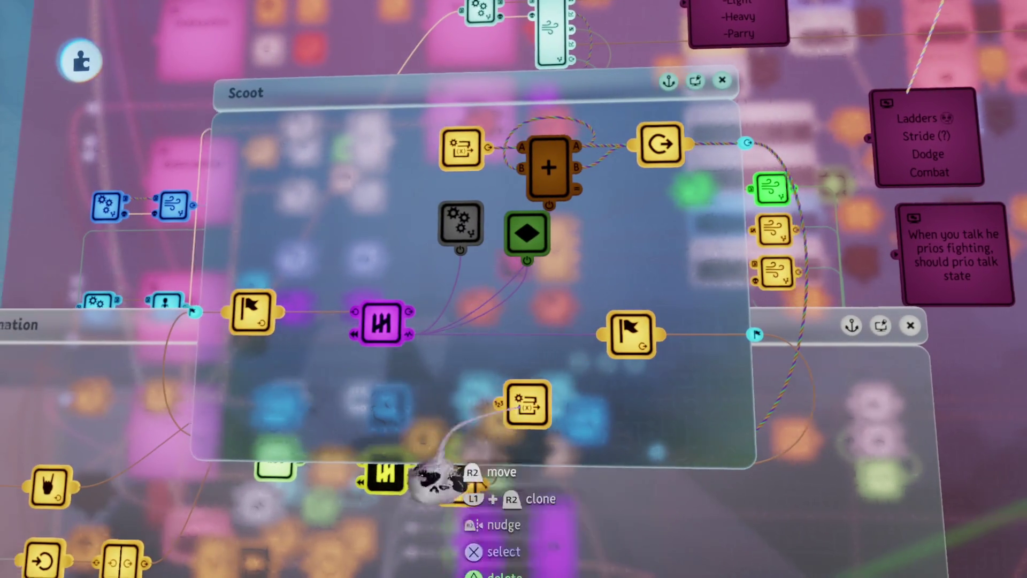
pyautogui.moveTo(527, 406); pyautogui.dragTo(367, 245)
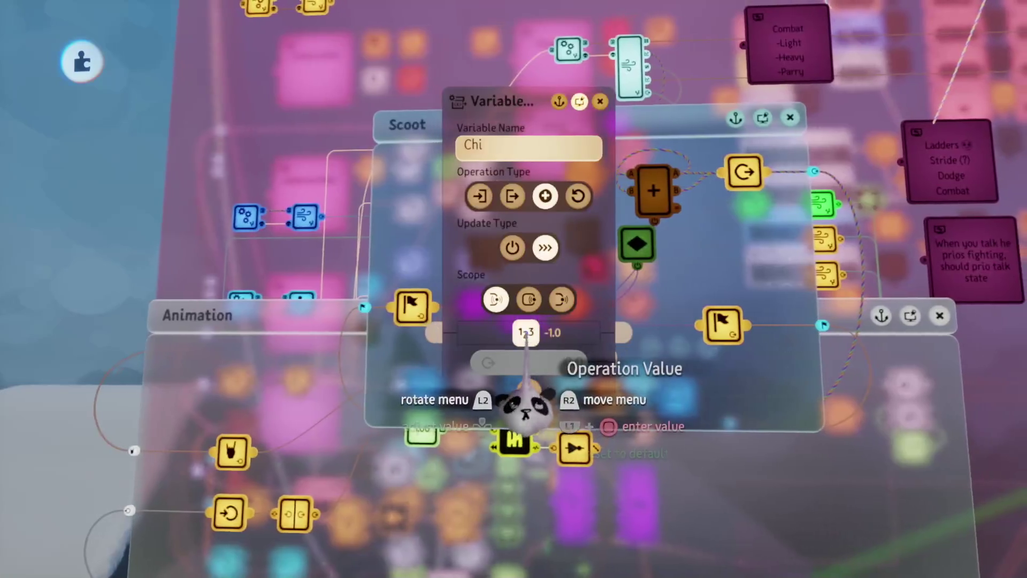
# - Change the Chi modifier's -1.0 operation value and run a quick playtest
pyautogui.click(535, 332)
pyautogui.press('Return')
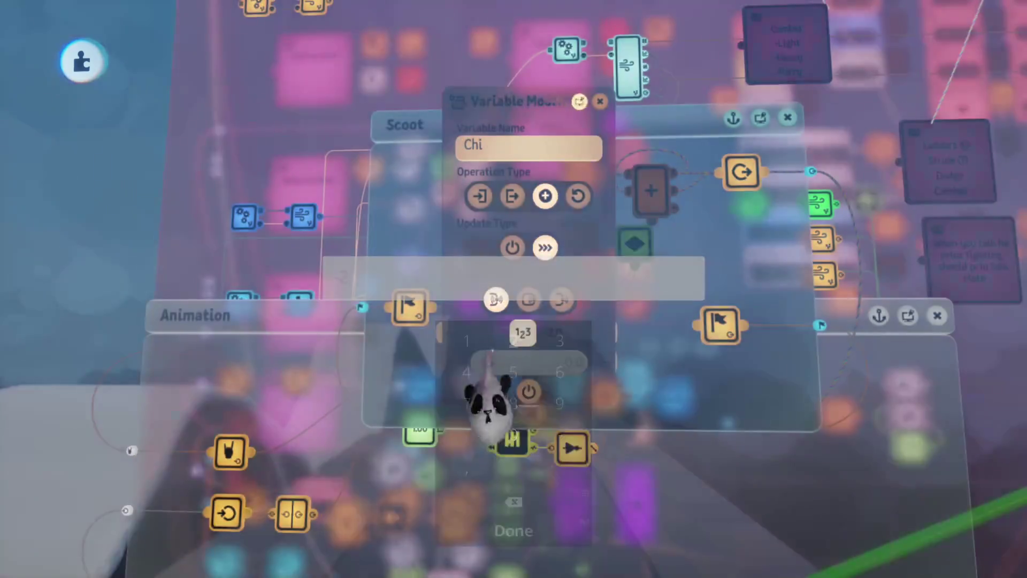
pyautogui.press('Escape')
pyautogui.press('Return')
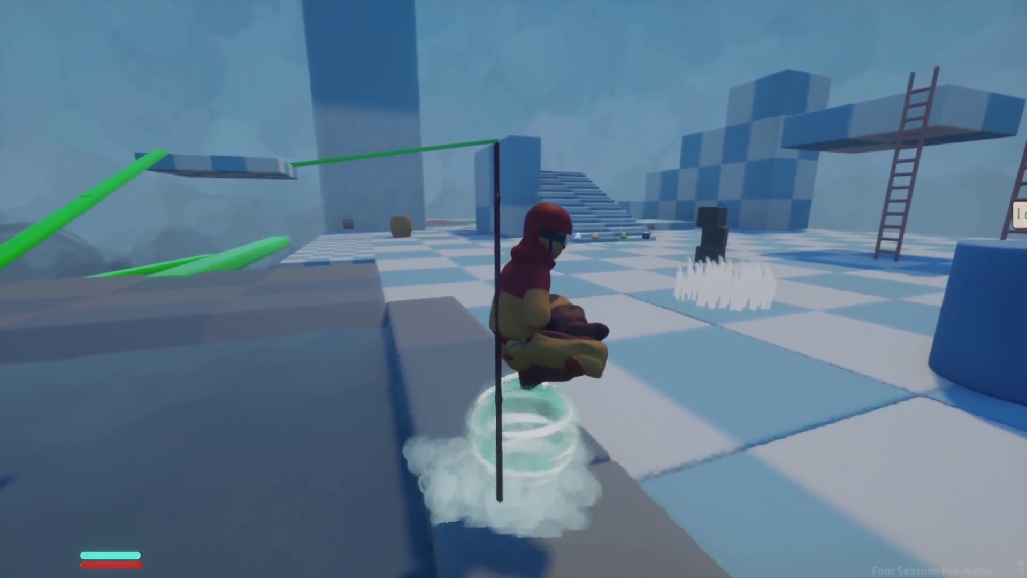
pyautogui.press('Escape')
pyautogui.press('Return')
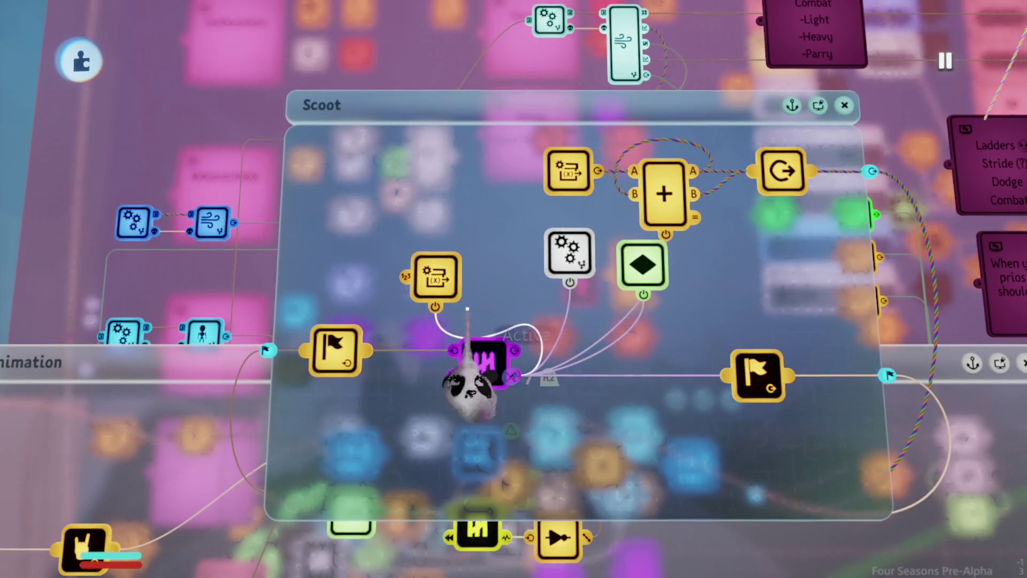
# - Playtest riding the air scooter forward so the Chi bar drains, then pause the game
pyautogui.press('Escape')
pyautogui.press('Return')
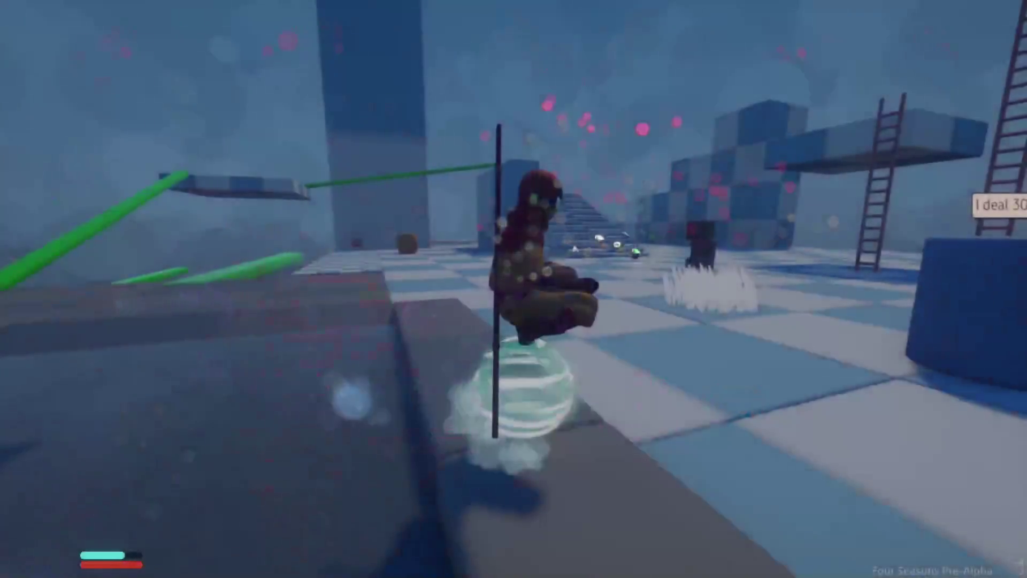
pyautogui.press('w')
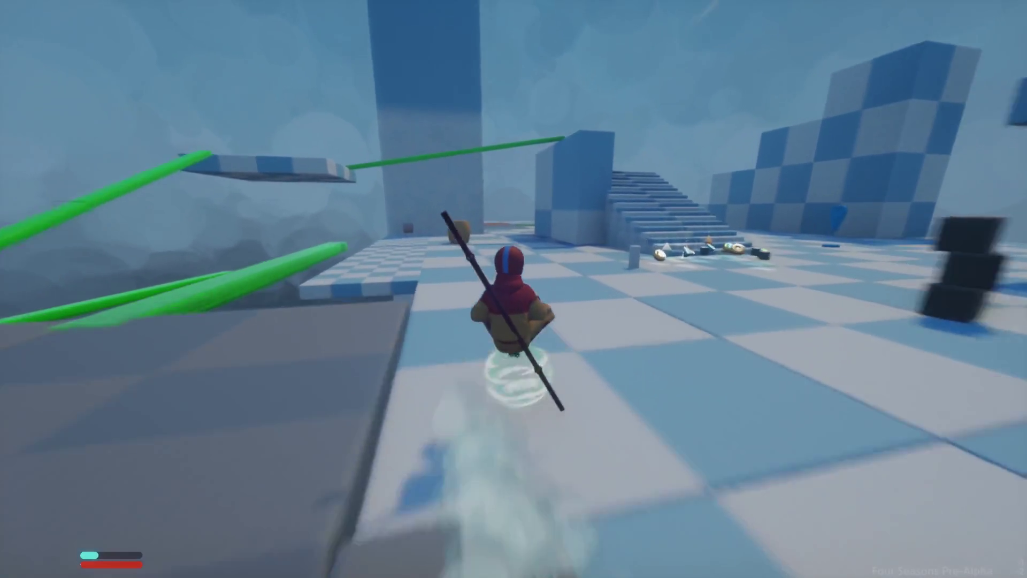
pyautogui.press('w')
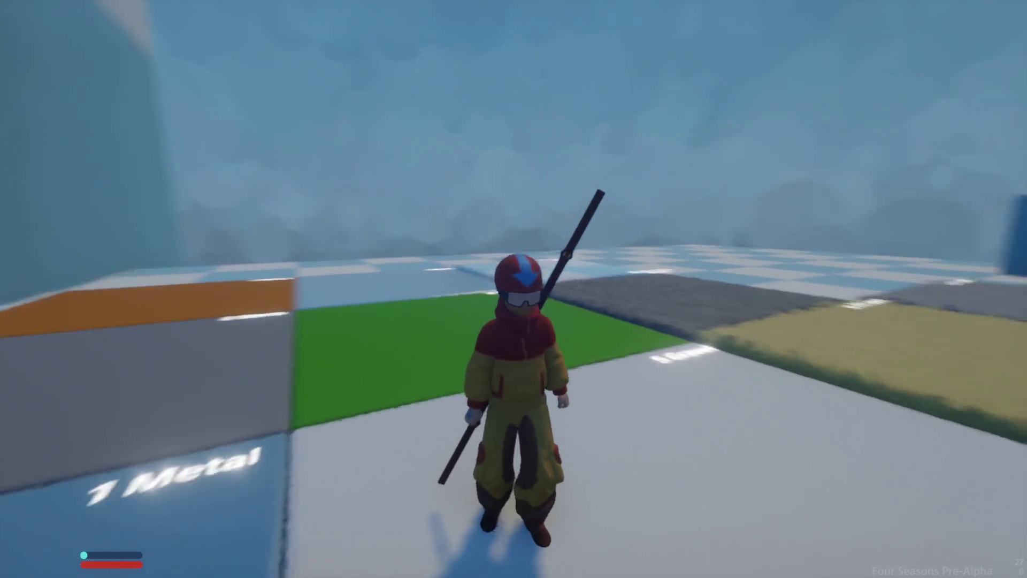
pyautogui.press('w')
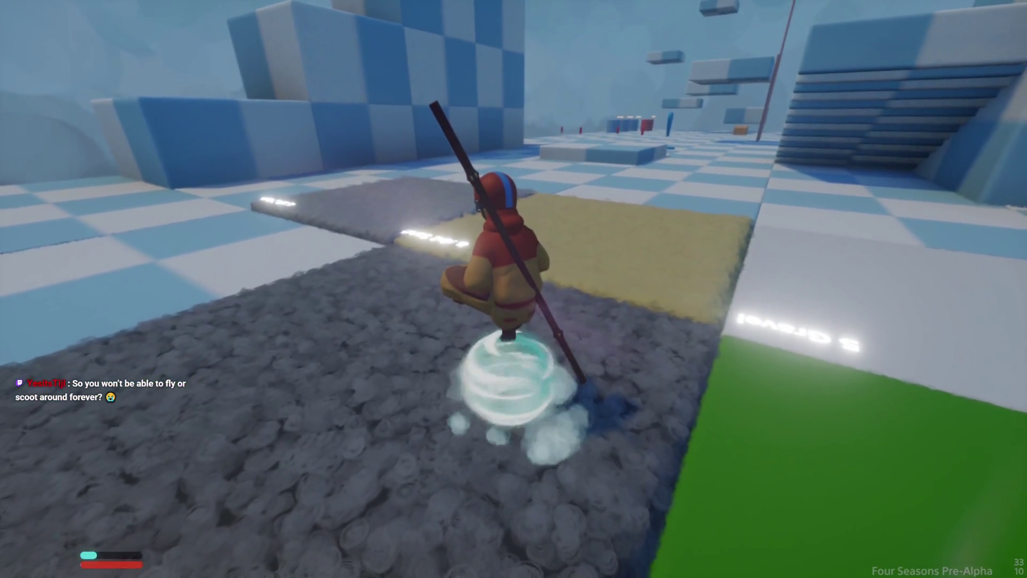
pyautogui.press('Escape')
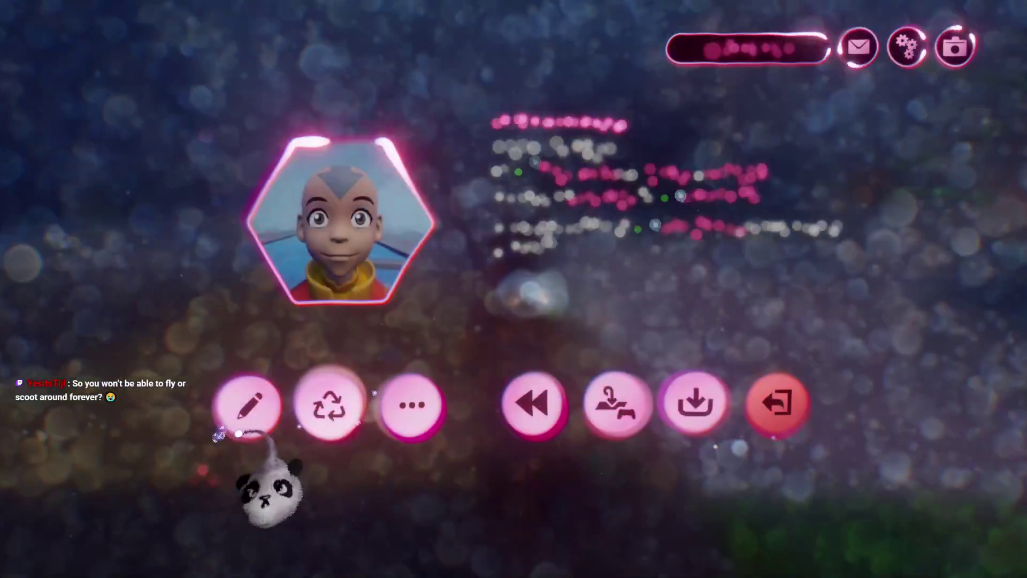
# - Back in edit mode, enter an exact amount for the Scoot Chi variable modifier
pyautogui.click(248, 406)
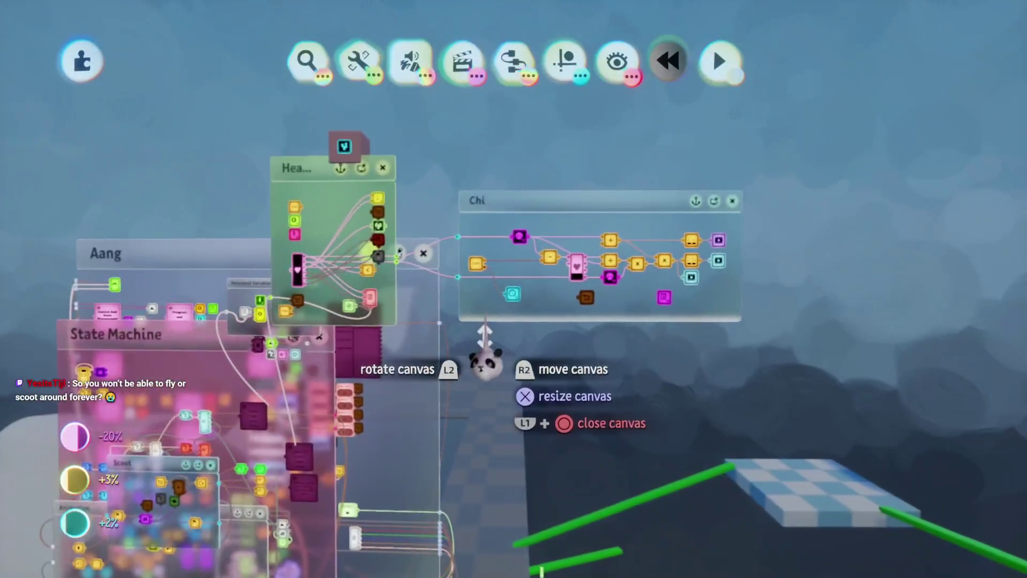
pyautogui.scroll(5, 484, 335)
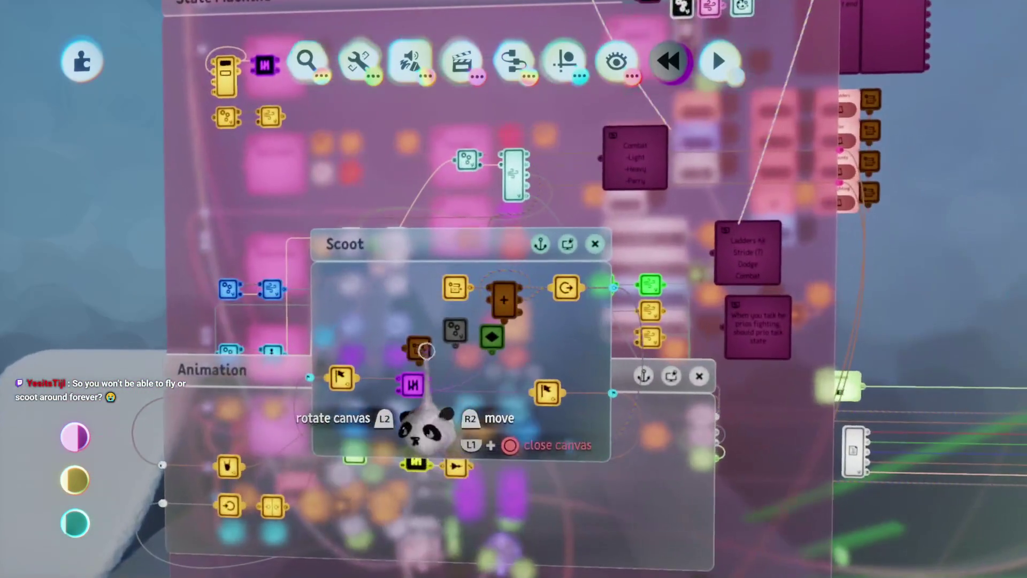
pyautogui.click(422, 350)
pyautogui.click(556, 443)
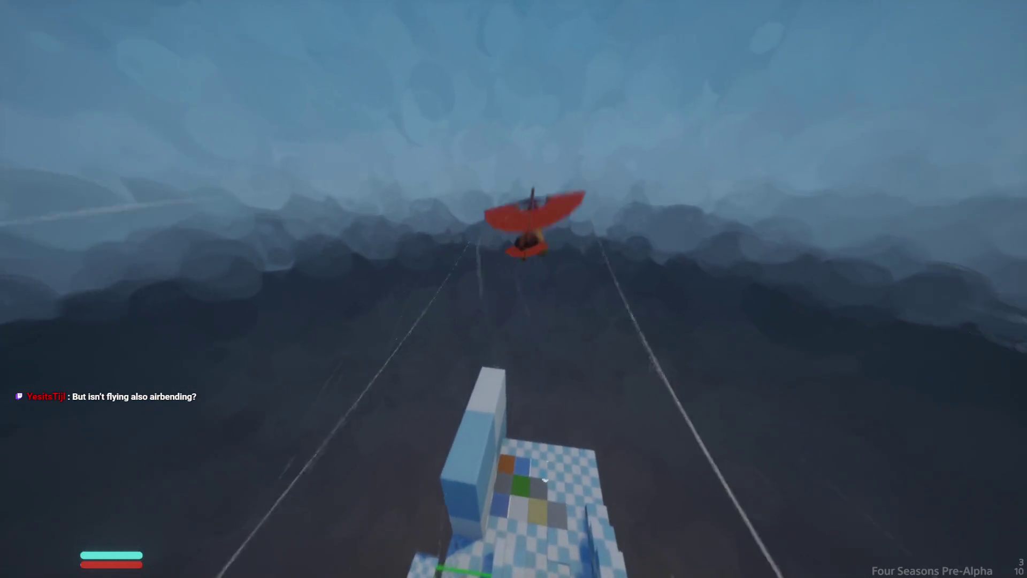
# - End the scoot play-test, return to editing, and close the Chi modifier settings
pyautogui.press('Escape')
pyautogui.press('Return')
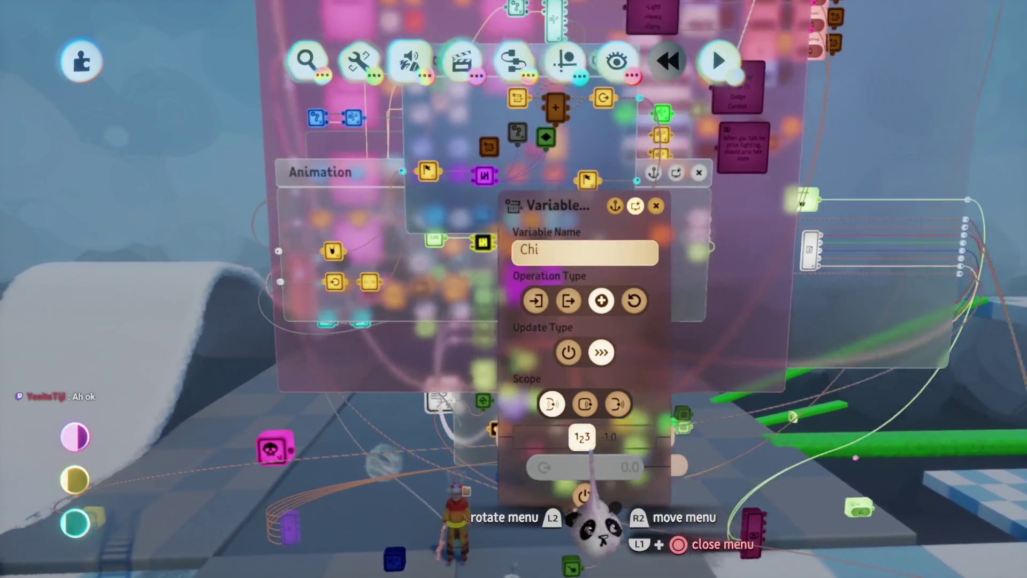
pyautogui.press('Escape')
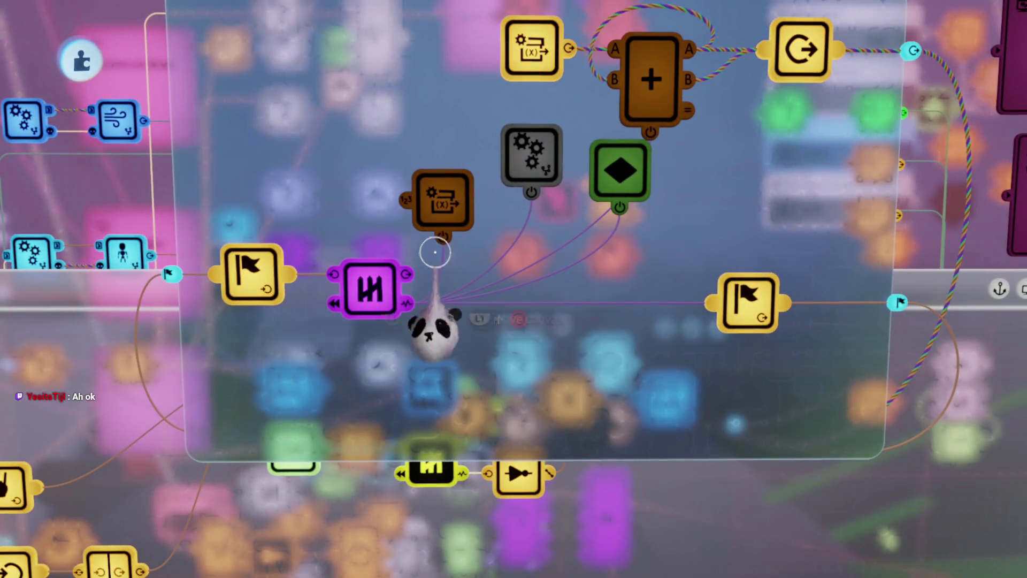
# - Move the Chi modifier lower and add a Timer with 0.033-second target time
pyautogui.moveTo(435, 252)
pyautogui.mouseDown()
pyautogui.moveTo(529, 369)
pyautogui.moveTo(545, 409)
pyautogui.mouseUp()
pyautogui.scroll(-3, 460, 406)
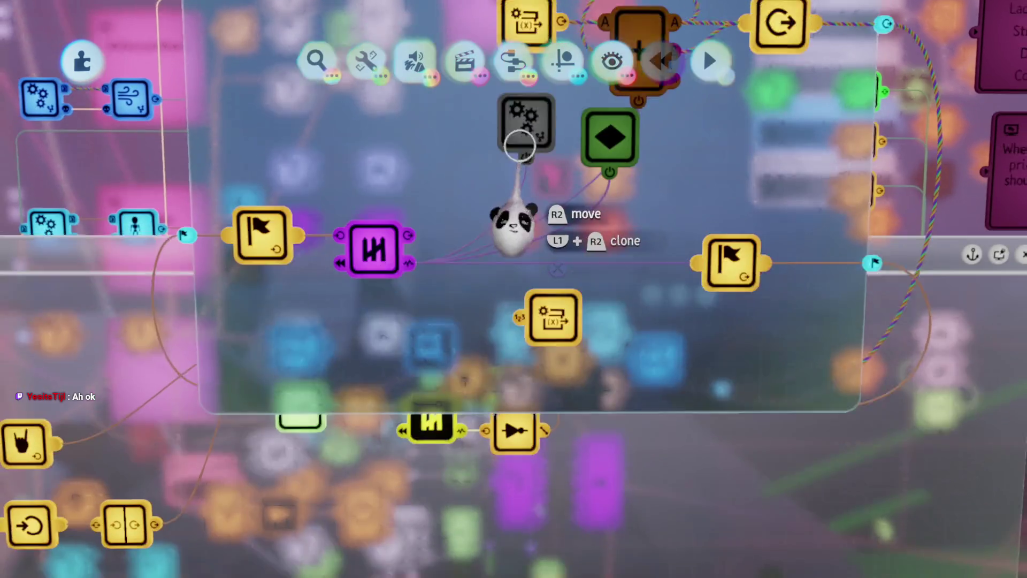
pyautogui.click(513, 61)
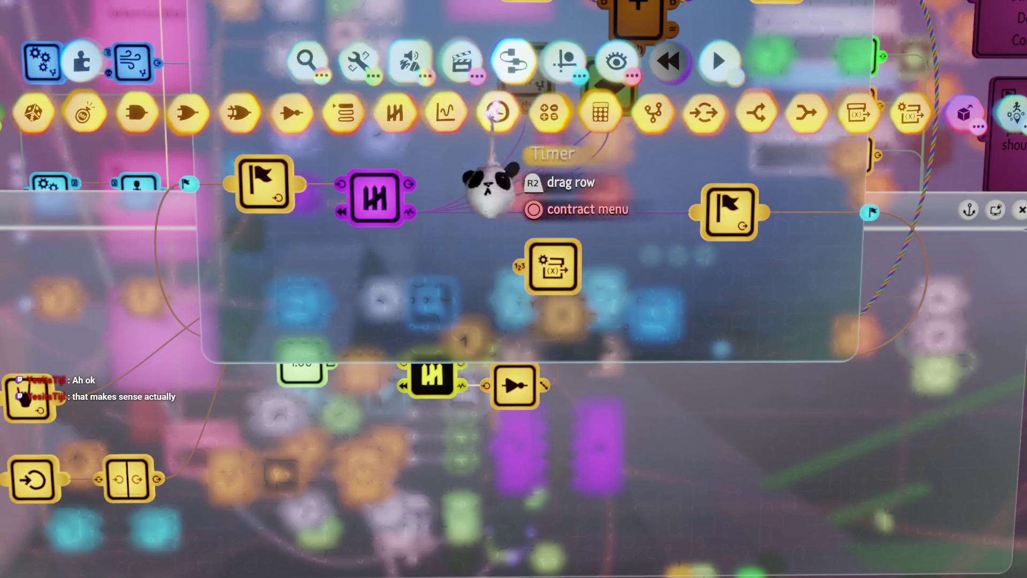
pyautogui.click(497, 115)
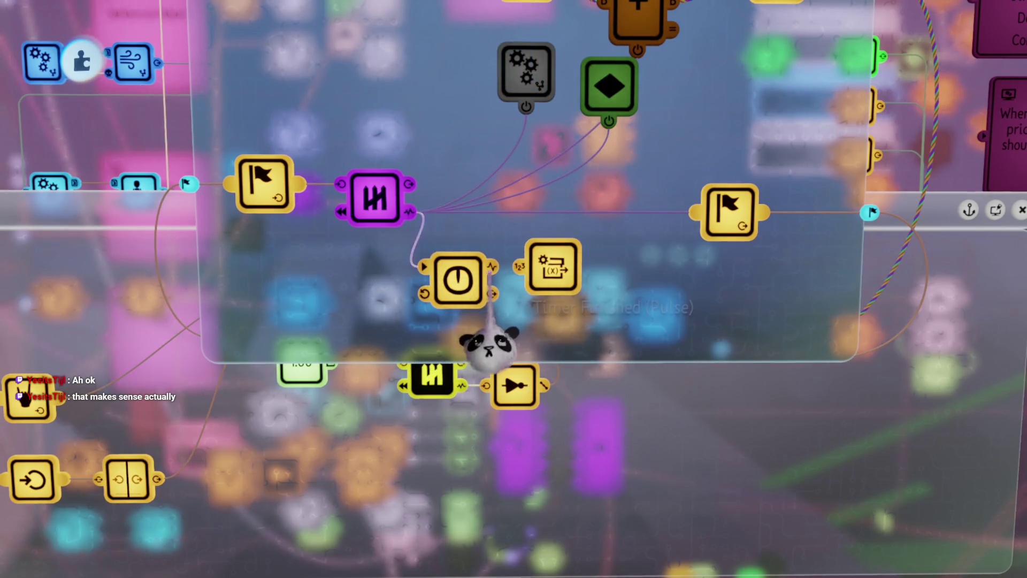
pyautogui.click(460, 275)
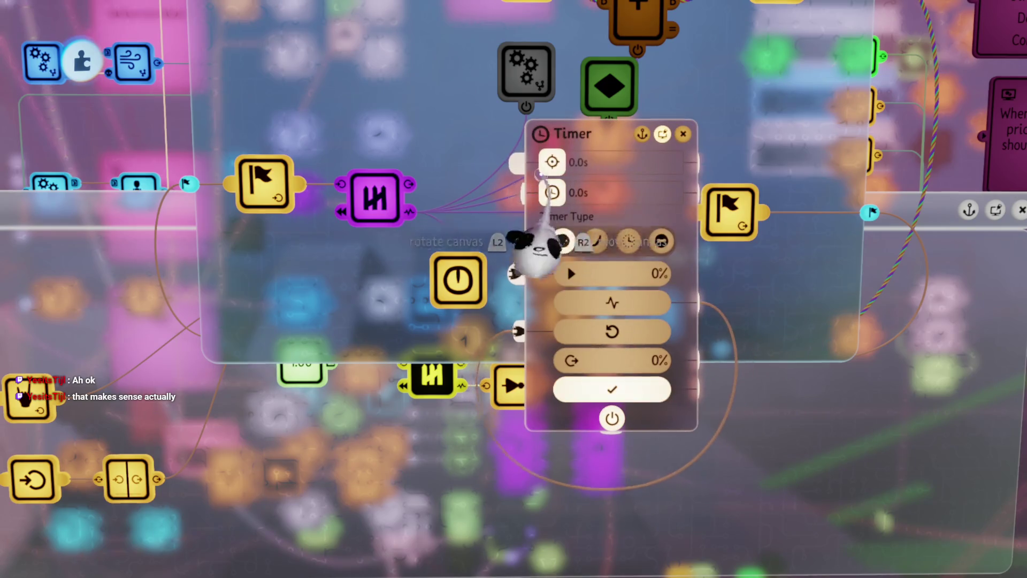
pyautogui.write('0.033')
pyautogui.click(567, 193)
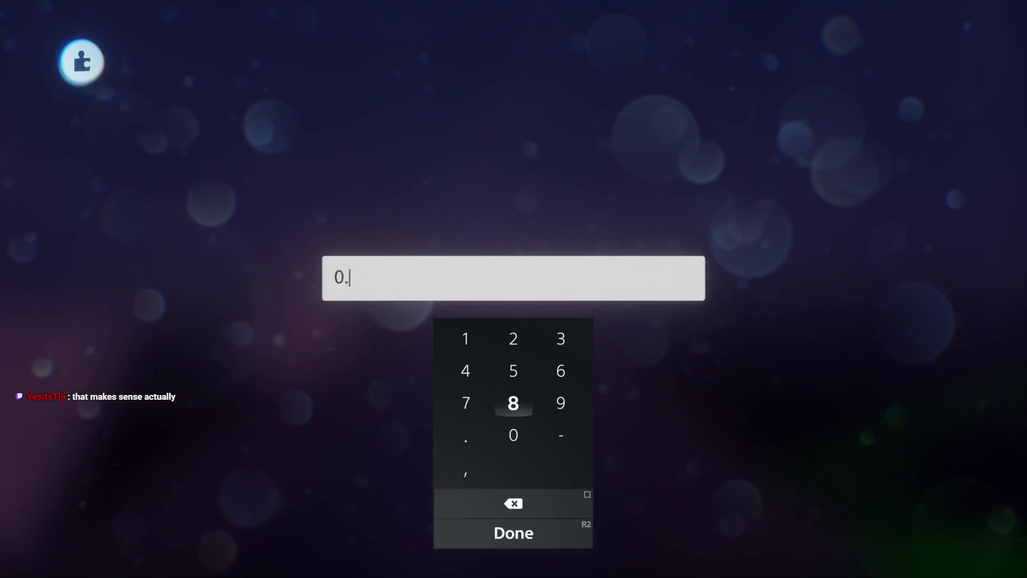
pyautogui.press('Return')
pyautogui.press('Escape')
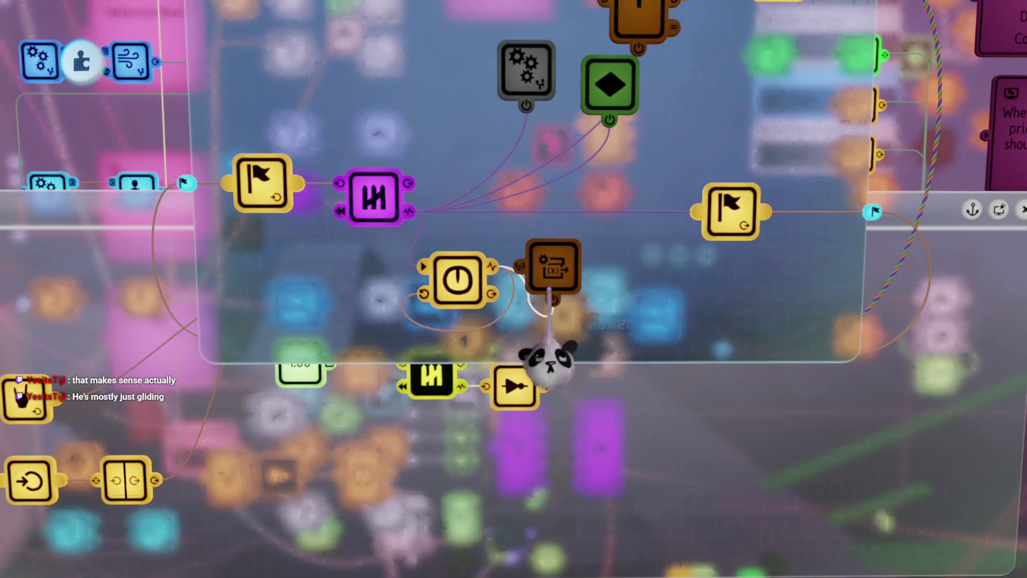
# - Set the Chi modifier to pulse updates and play-test riding the air ball
pyautogui.click(550, 278)
pyautogui.click(494, 276)
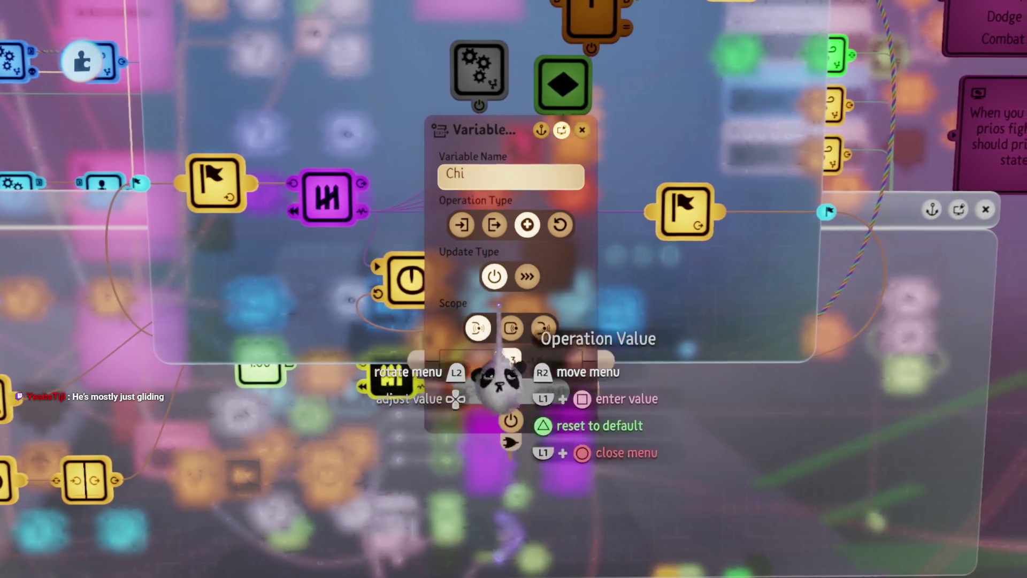
pyautogui.press('Escape')
pyautogui.press('Escape')
pyautogui.press('Return')
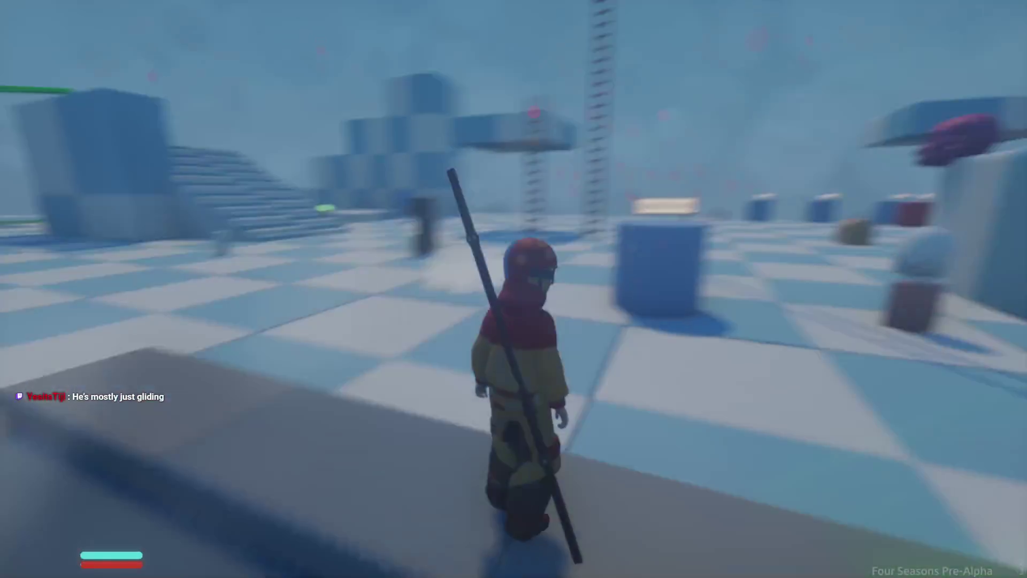
pyautogui.press('w')
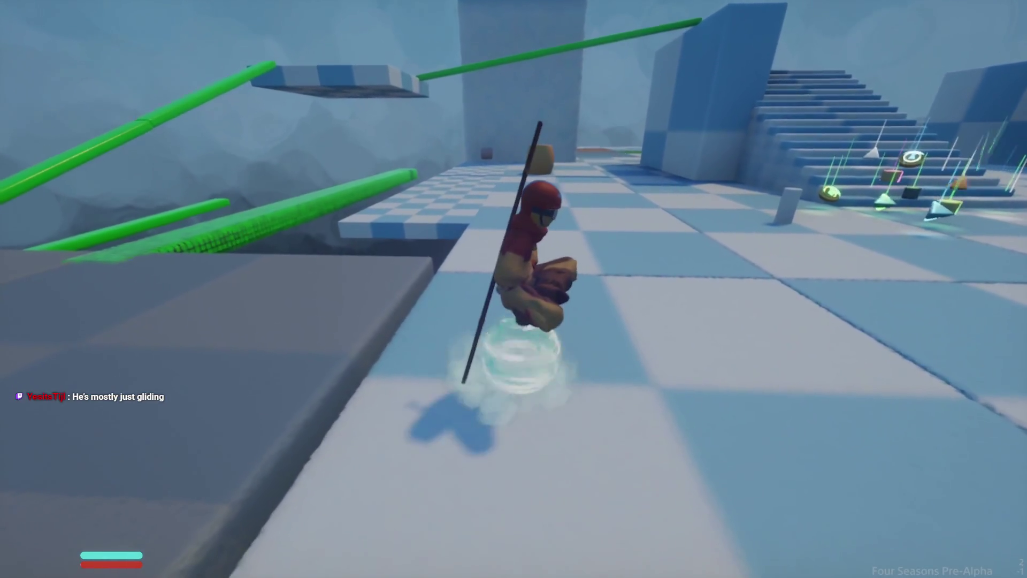
pyautogui.press('Escape')
pyautogui.press('Return')
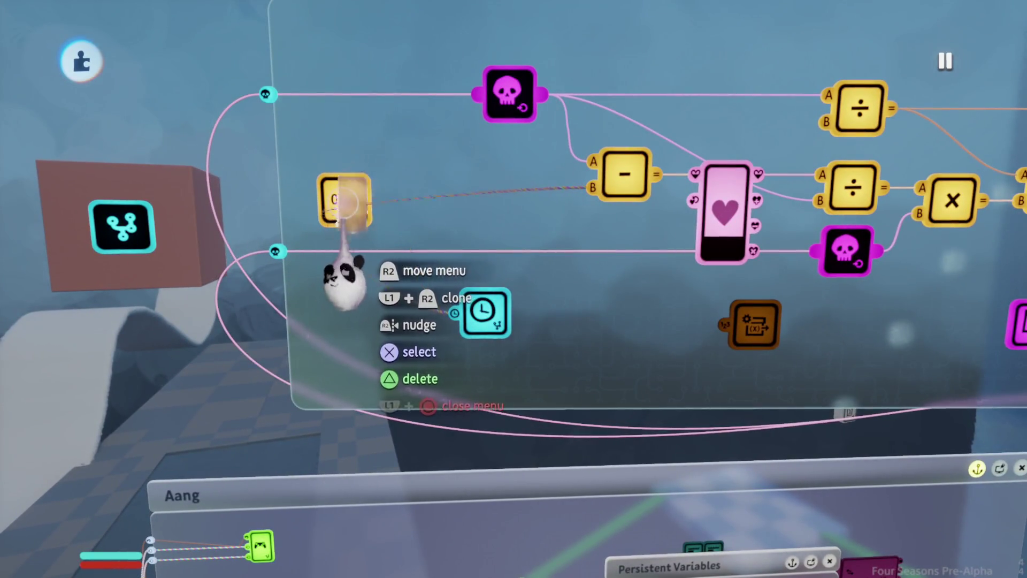
# - Check the Chi number gadget, then set the Scoot Chi modifier's operation value to -1
pyautogui.click(343, 205)
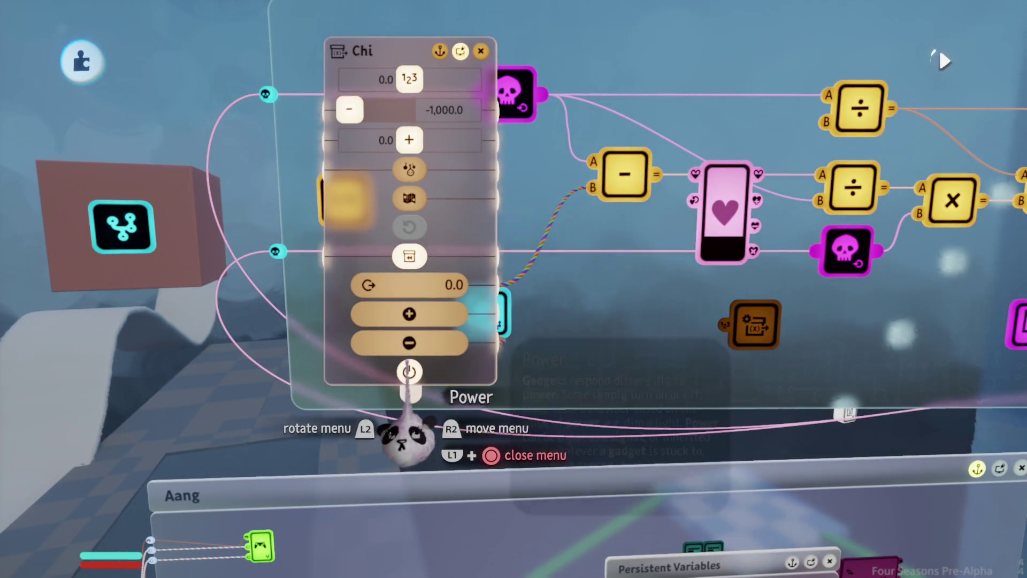
pyautogui.press('Left')
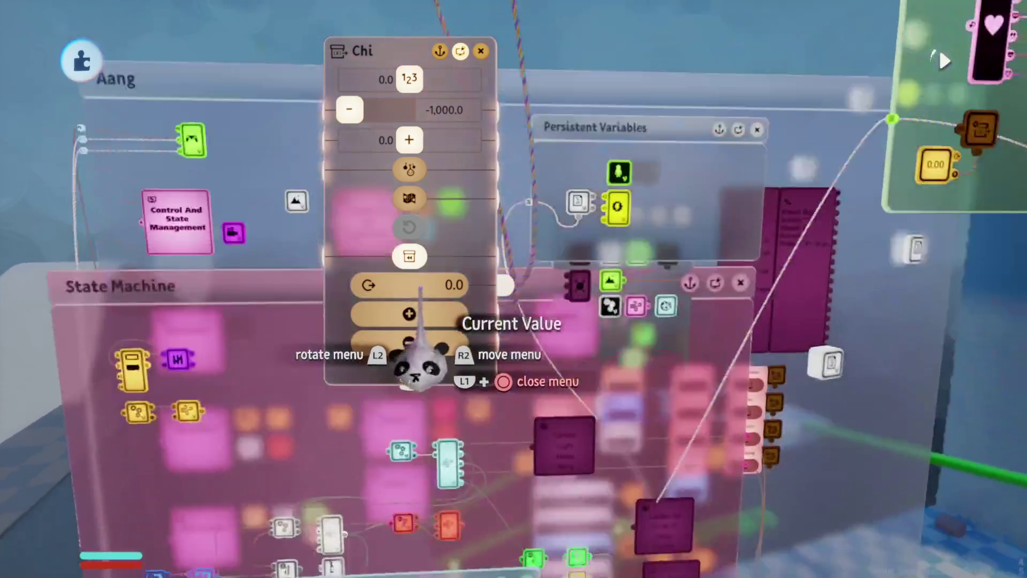
pyautogui.press('Escape')
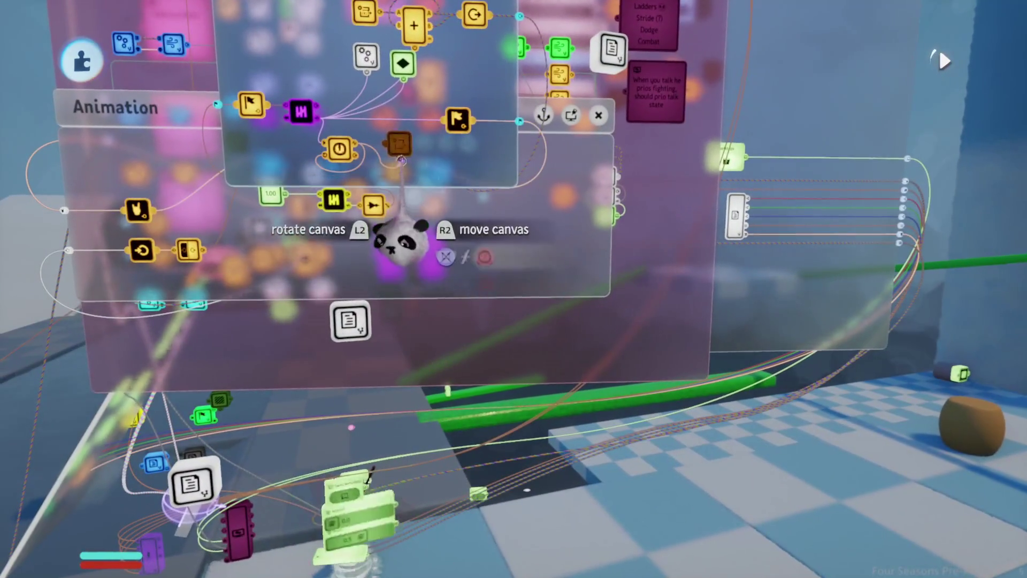
pyautogui.click(516, 375)
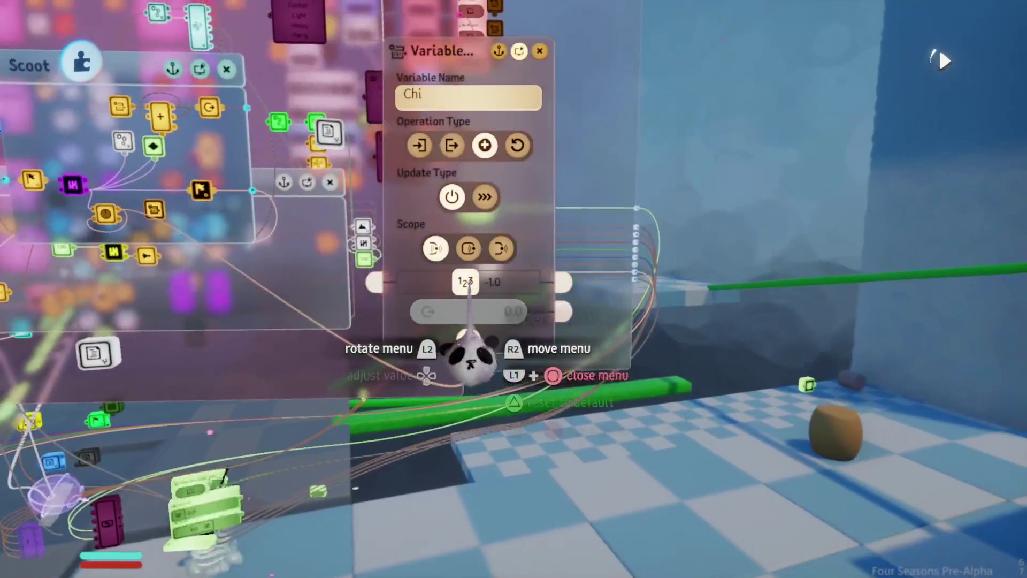
pyautogui.press('Left')
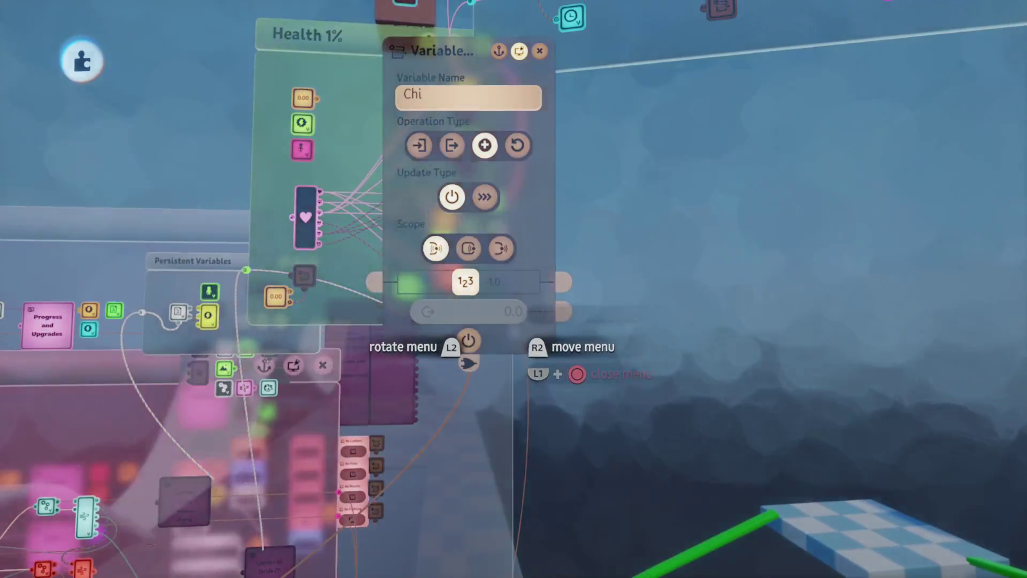
pyautogui.click(488, 282)
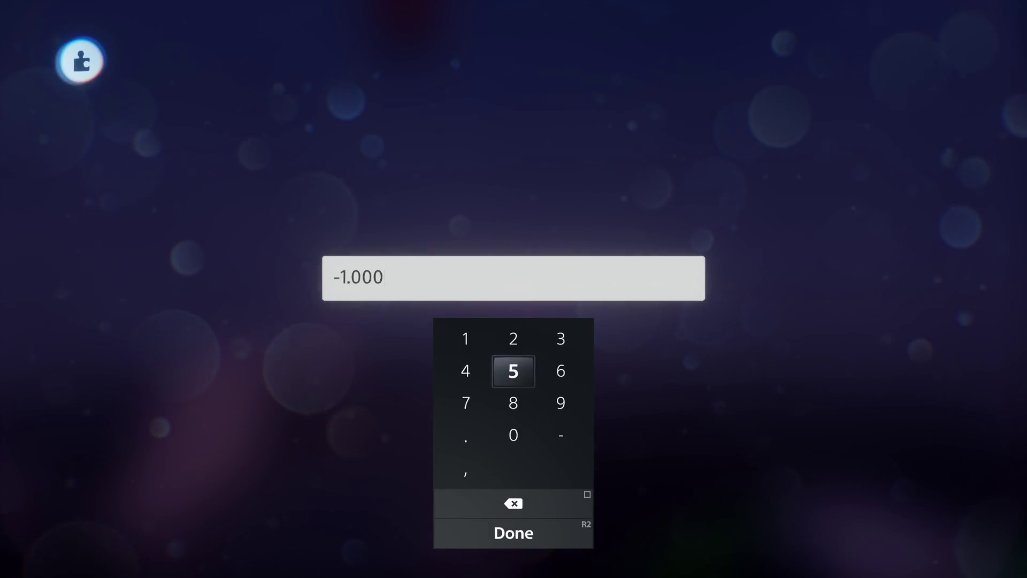
pyautogui.press('Return')
# - Play-test in play mode, scooting on the air ball to drain chi, then resume editing
pyautogui.press('Escape')
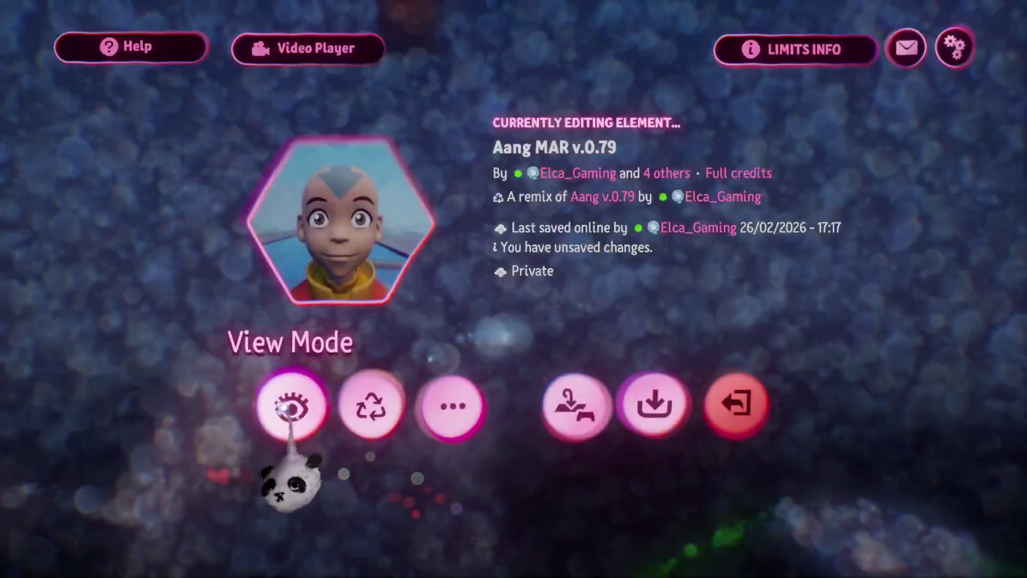
pyautogui.click(289, 412)
pyautogui.press('w')
pyautogui.press('space')
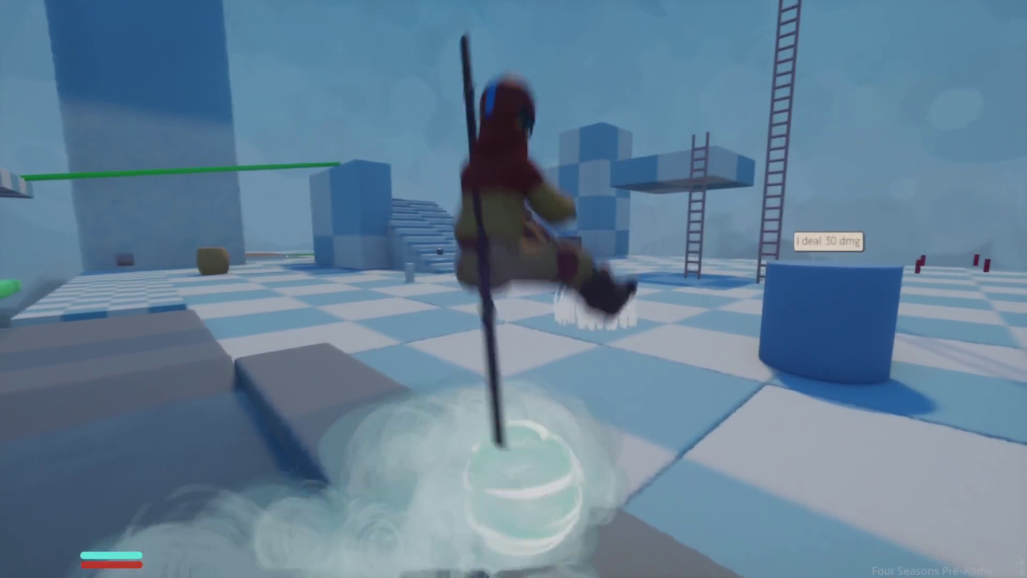
pyautogui.press('w')
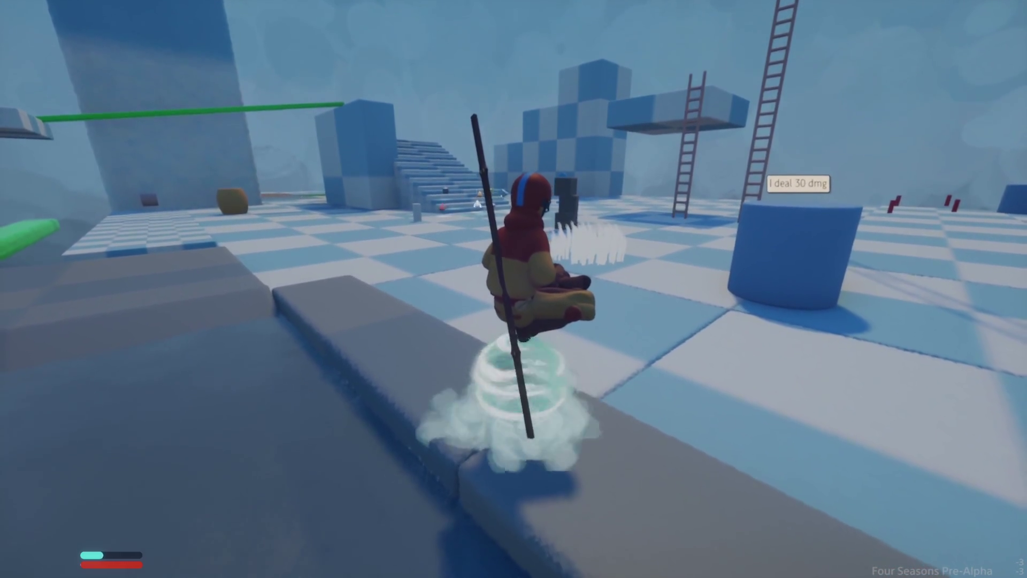
pyautogui.press('Escape')
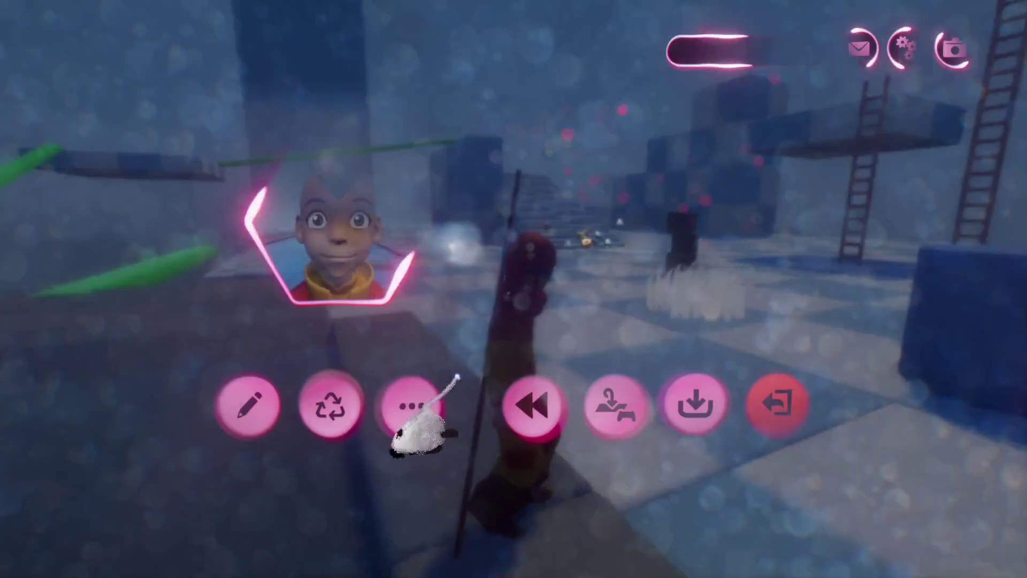
pyautogui.click(248, 406)
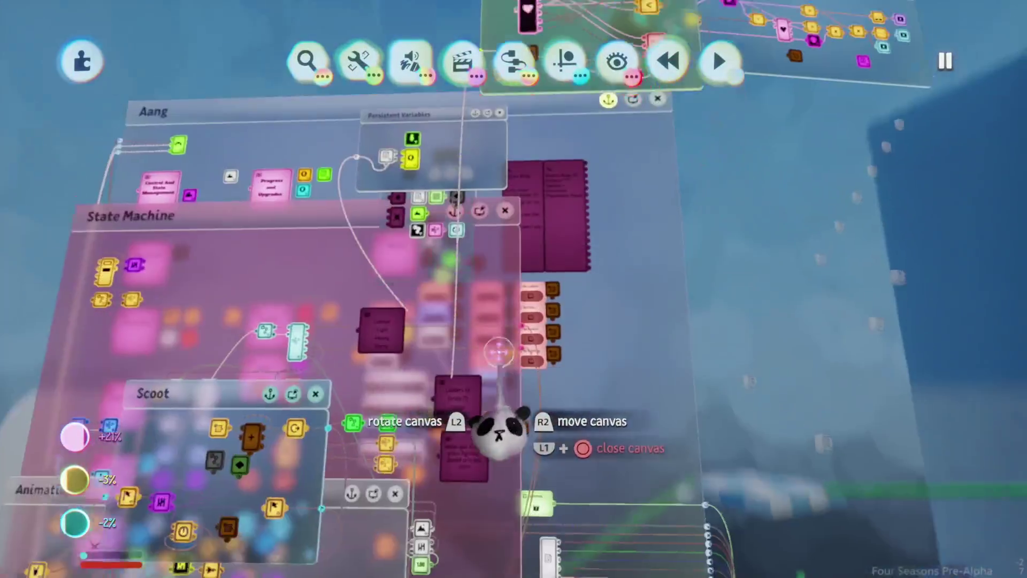
# - Review the logic canvases and Scoot Chi modifier, then drag the Recharge Chi canvas taller
pyautogui.moveTo(498, 352)
pyautogui.mouseDown()
pyautogui.moveTo(492, 335)
pyautogui.moveTo(495, 399)
pyautogui.moveTo(542, 337)
pyautogui.moveTo(534, 367)
pyautogui.moveTo(522, 363)
pyautogui.mouseUp()
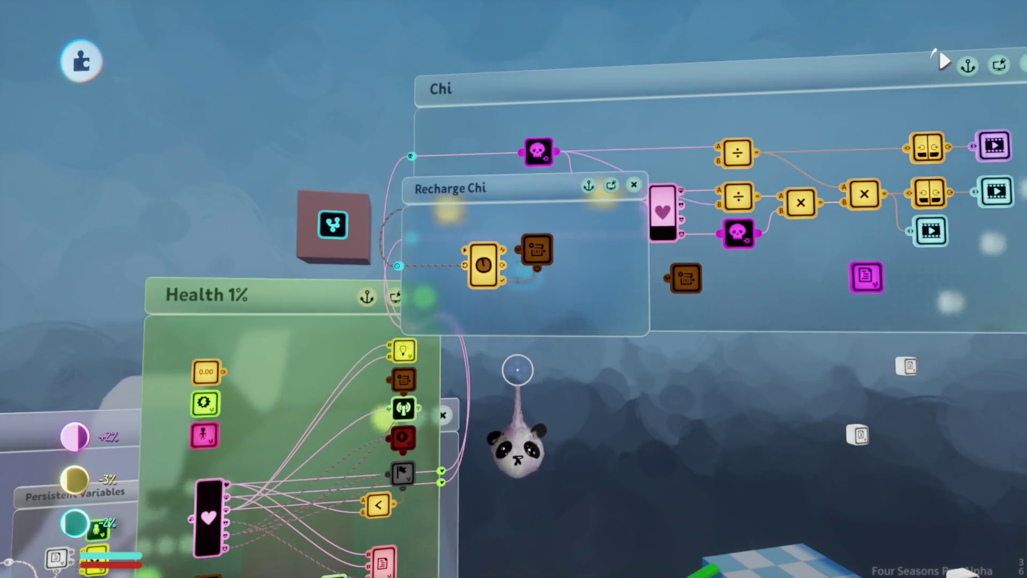
pyautogui.moveTo(505, 371)
pyautogui.mouseDown()
pyautogui.moveTo(489, 367)
pyautogui.moveTo(489, 434)
pyautogui.moveTo(494, 428)
pyautogui.moveTo(439, 434)
pyautogui.moveTo(324, 347)
pyautogui.mouseUp()
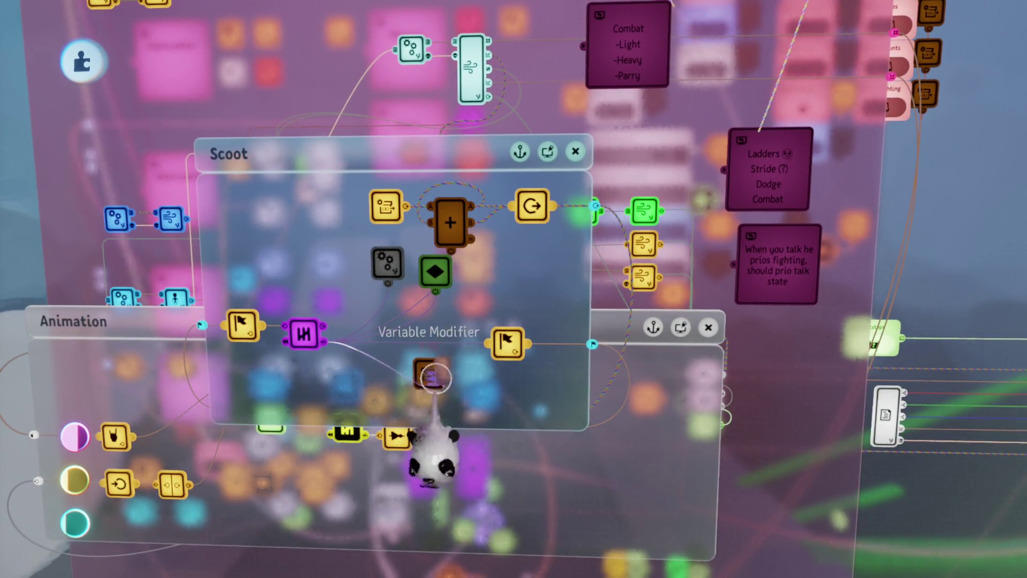
pyautogui.click(432, 374)
pyautogui.moveTo(589, 458)
pyautogui.mouseDown()
pyautogui.moveTo(583, 377)
pyautogui.moveTo(491, 355)
pyautogui.moveTo(482, 369)
pyautogui.moveTo(435, 329)
pyautogui.mouseUp()
pyautogui.press('Escape')
pyautogui.moveTo(475, 300)
pyautogui.mouseDown()
pyautogui.moveTo(502, 343)
pyautogui.moveTo(502, 321)
pyautogui.moveTo(518, 348)
pyautogui.moveTo(498, 347)
pyautogui.moveTo(595, 417)
pyautogui.moveTo(533, 422)
pyautogui.mouseUp()
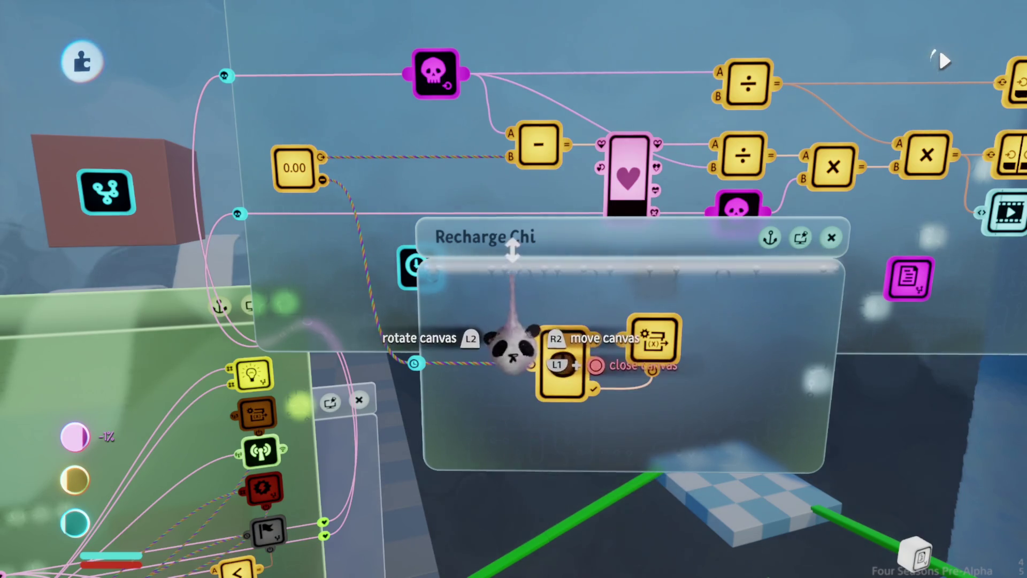
pyautogui.moveTo(519, 260)
pyautogui.mouseDown()
pyautogui.moveTo(519, 270)
pyautogui.moveTo(509, 184)
pyautogui.mouseUp()
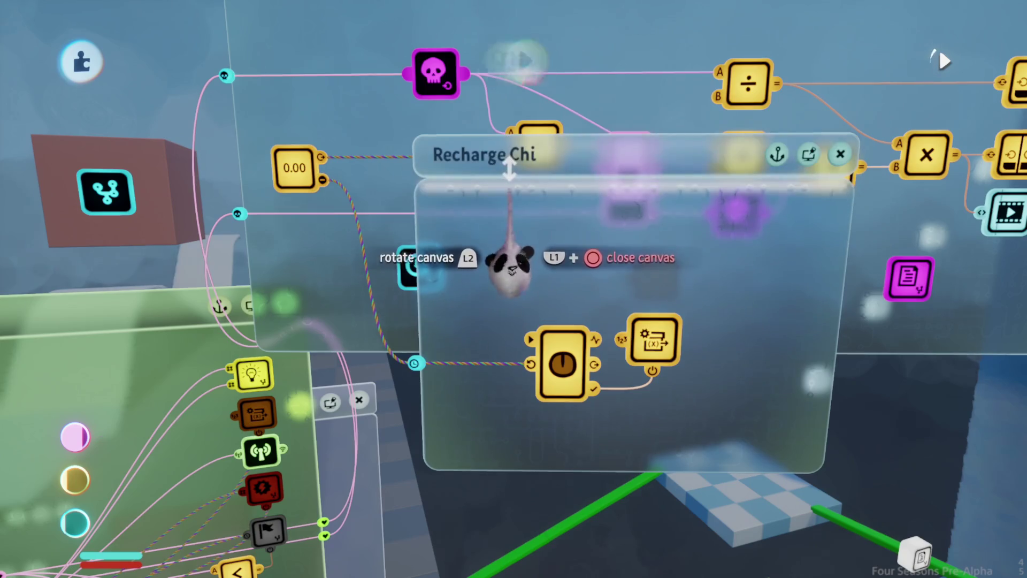
# - Add a calculator node in Recharge Chi fed by the chi value, set to less than
pyautogui.click(527, 278)
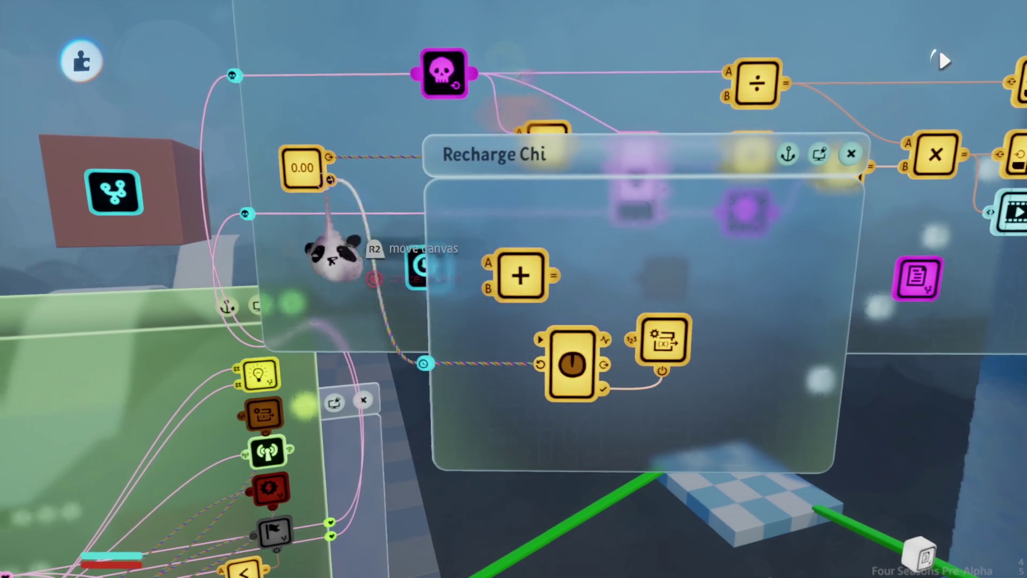
pyautogui.click(488, 262)
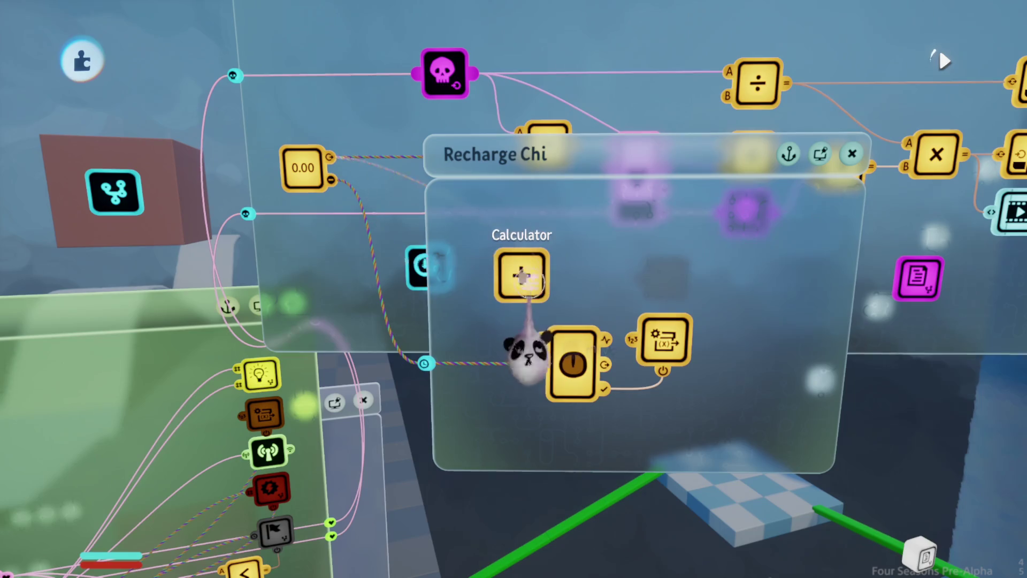
pyautogui.click(524, 284)
pyautogui.click(409, 253)
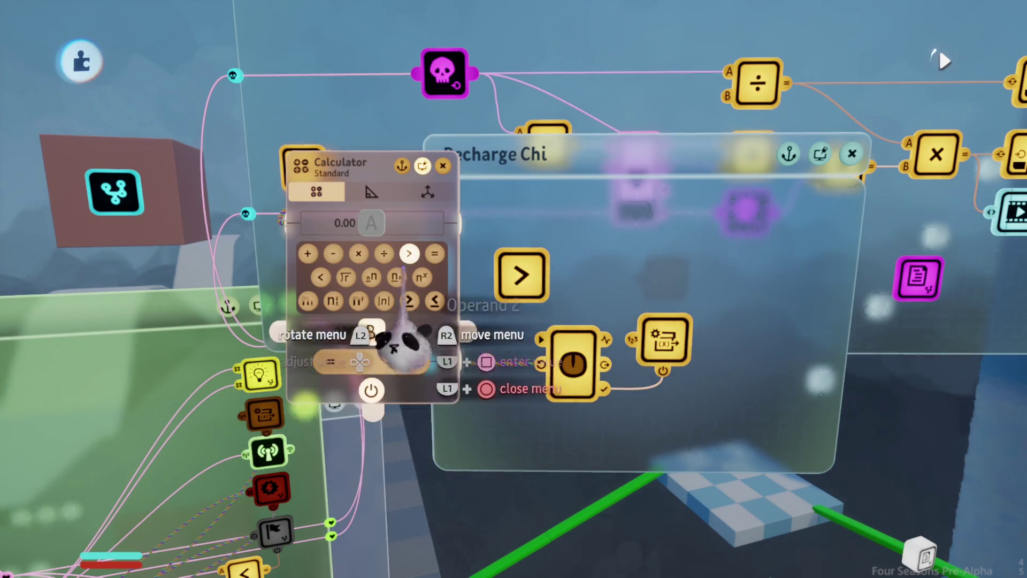
pyautogui.click(321, 276)
pyautogui.press('Escape')
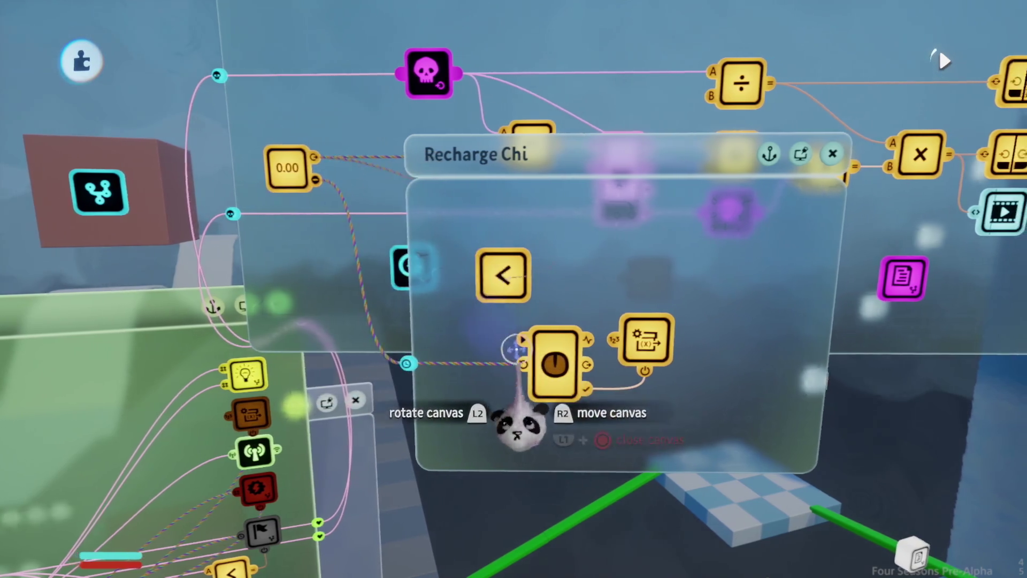
pyautogui.moveTo(452, 457)
pyautogui.mouseDown()
pyautogui.moveTo(493, 403)
pyautogui.moveTo(425, 343)
pyautogui.moveTo(452, 348)
pyautogui.moveTo(394, 317)
pyautogui.mouseUp()
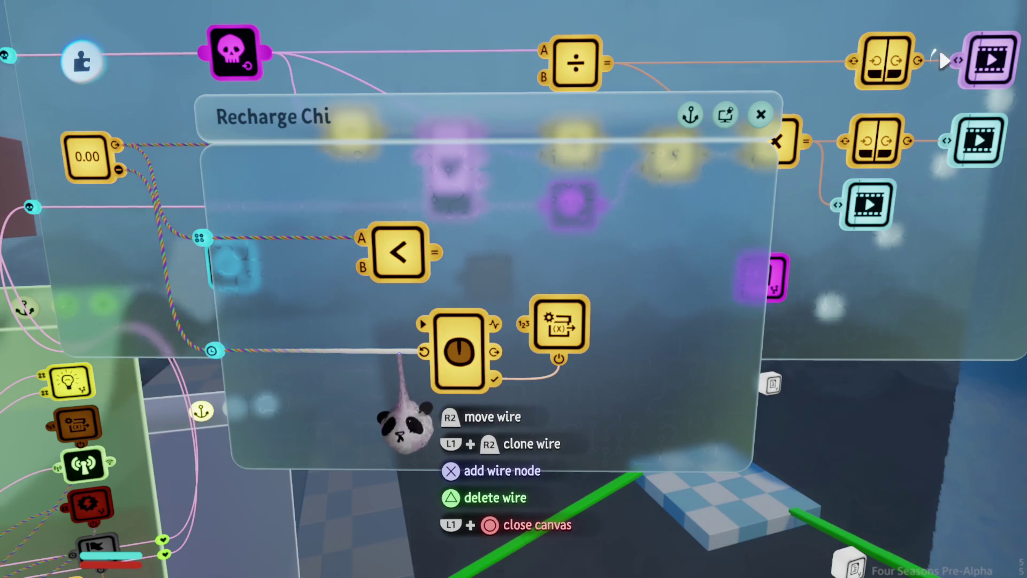
# - Remove the wire into the Timer's reset and reposition the less-than node, checking both nodes
pyautogui.press('Delete')
pyautogui.moveTo(398, 251)
pyautogui.mouseDown()
pyautogui.moveTo(316, 337)
pyautogui.moveTo(427, 342)
pyautogui.moveTo(422, 323)
pyautogui.mouseUp()
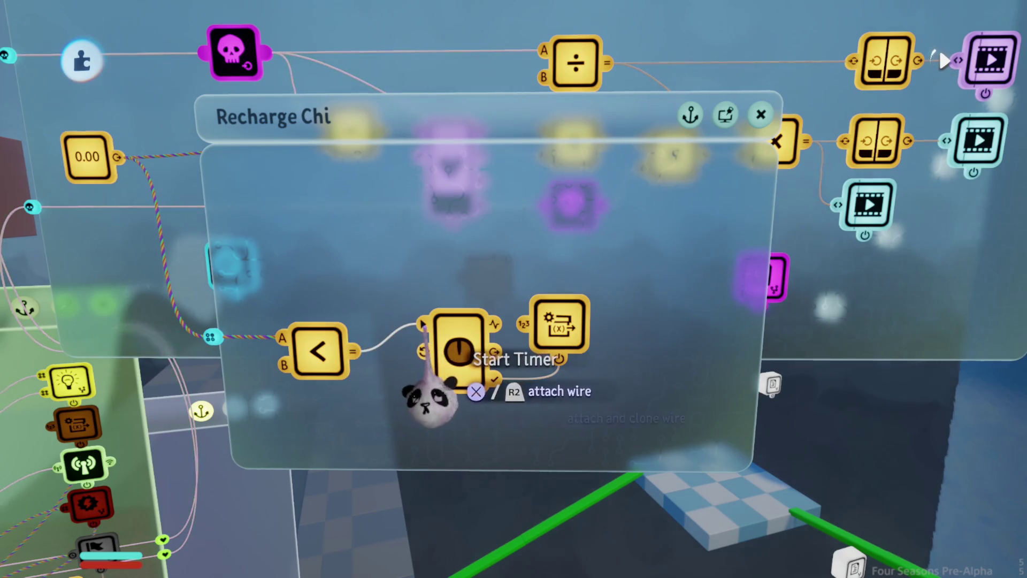
pyautogui.click(423, 352)
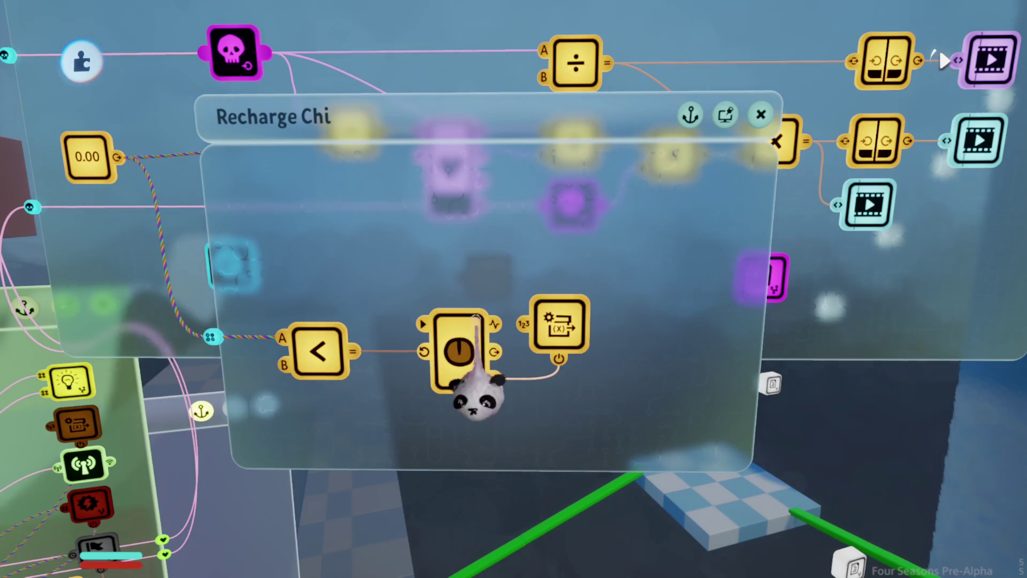
pyautogui.click(482, 309)
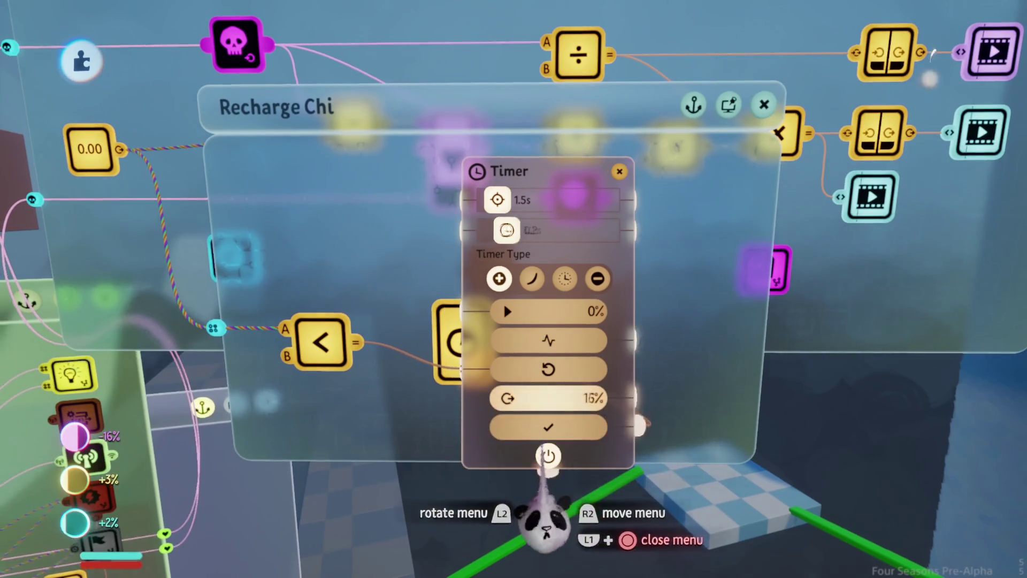
pyautogui.click(543, 426)
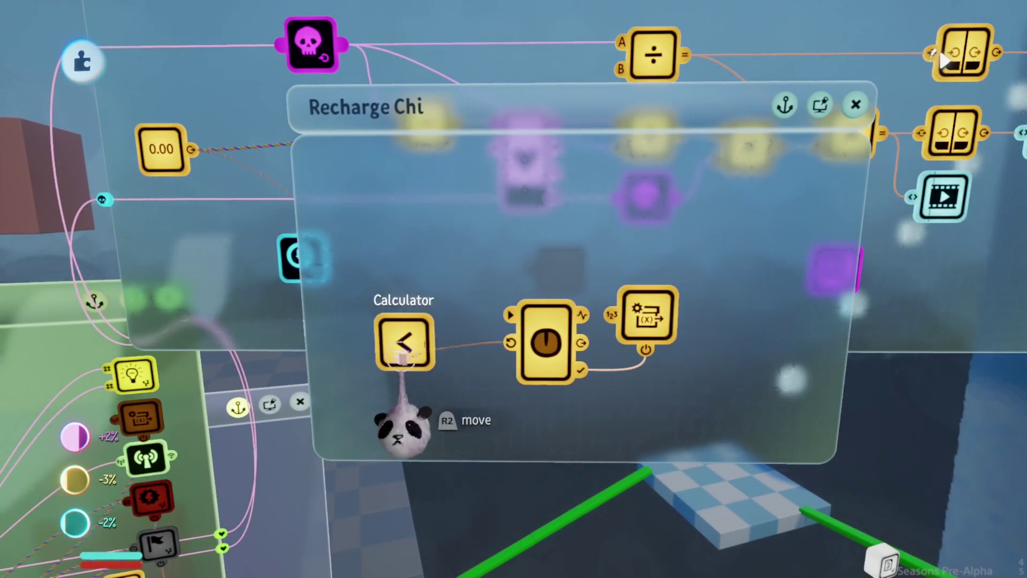
pyautogui.click(403, 342)
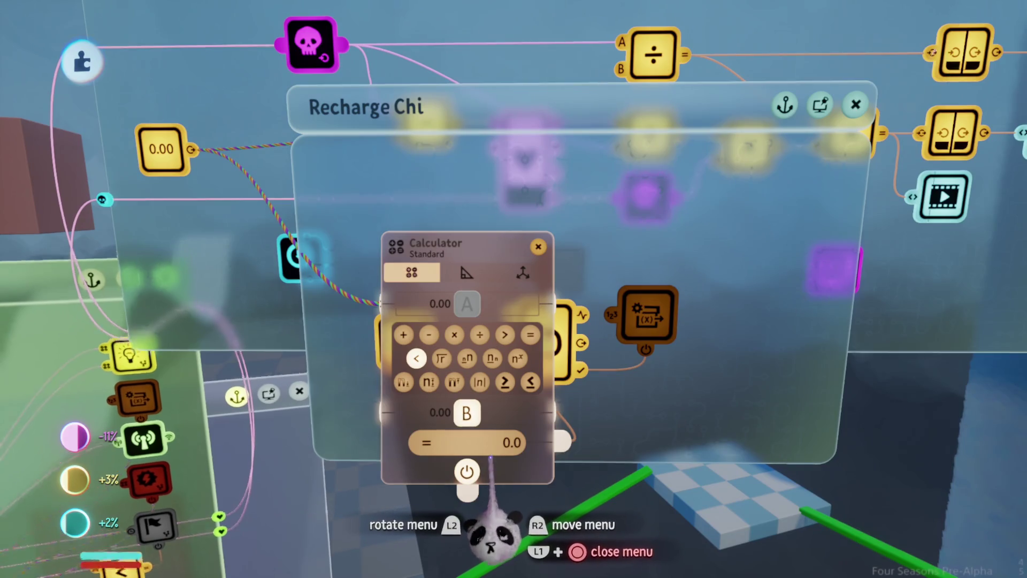
pyautogui.press('Escape')
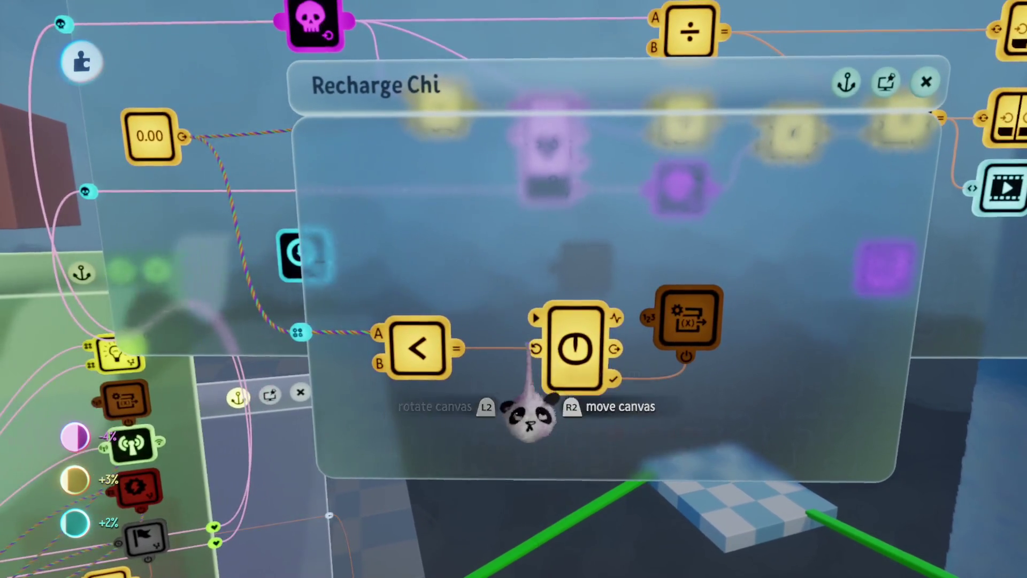
# - Wire the less-than result into the Timer's start and delete the looping test wire
pyautogui.moveTo(518, 349); pyautogui.dragTo(529, 321)
pyautogui.moveTo(409, 342); pyautogui.dragTo(425, 313)
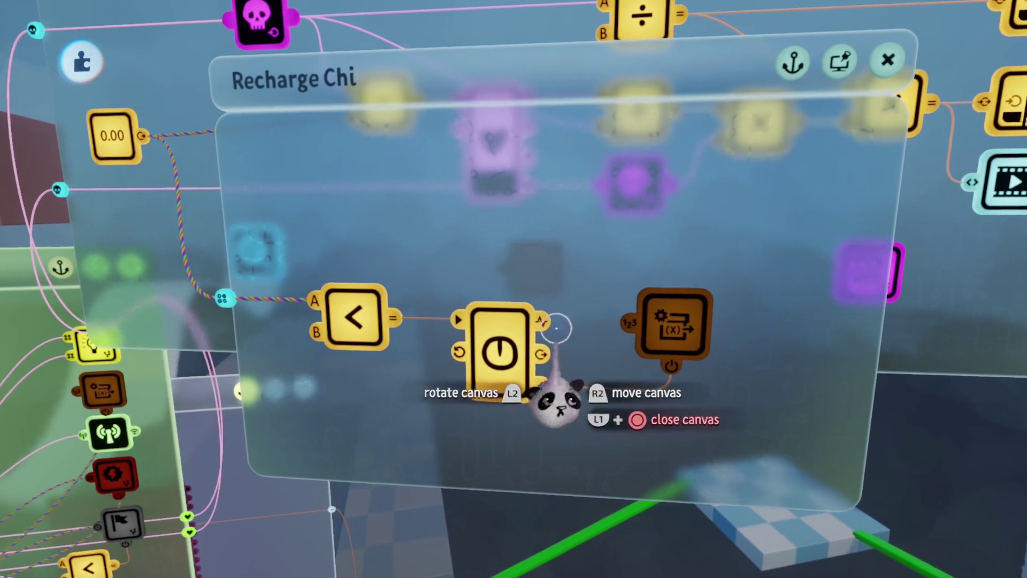
pyautogui.moveTo(540, 320); pyautogui.dragTo(460, 350)
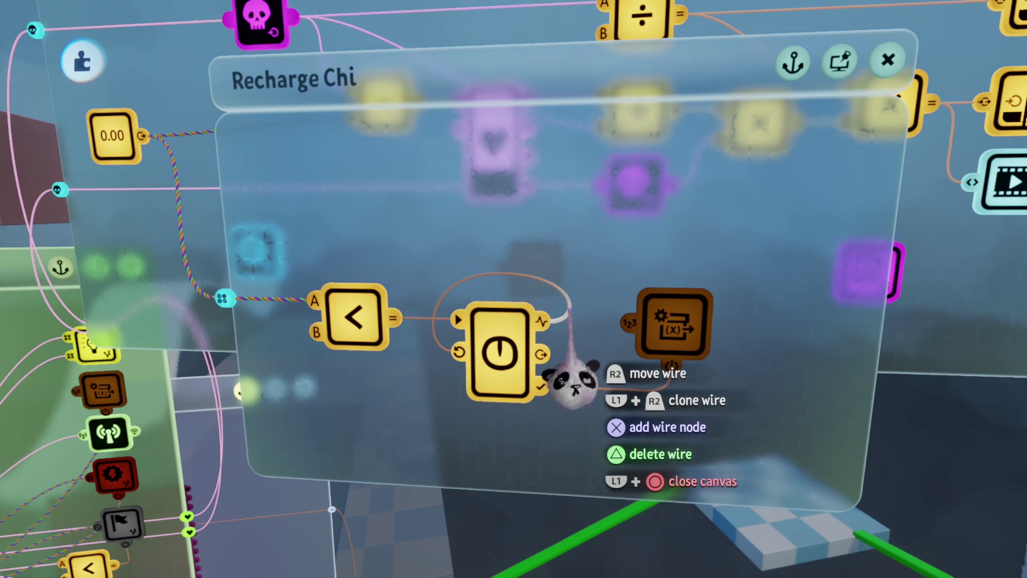
pyautogui.press('Delete')
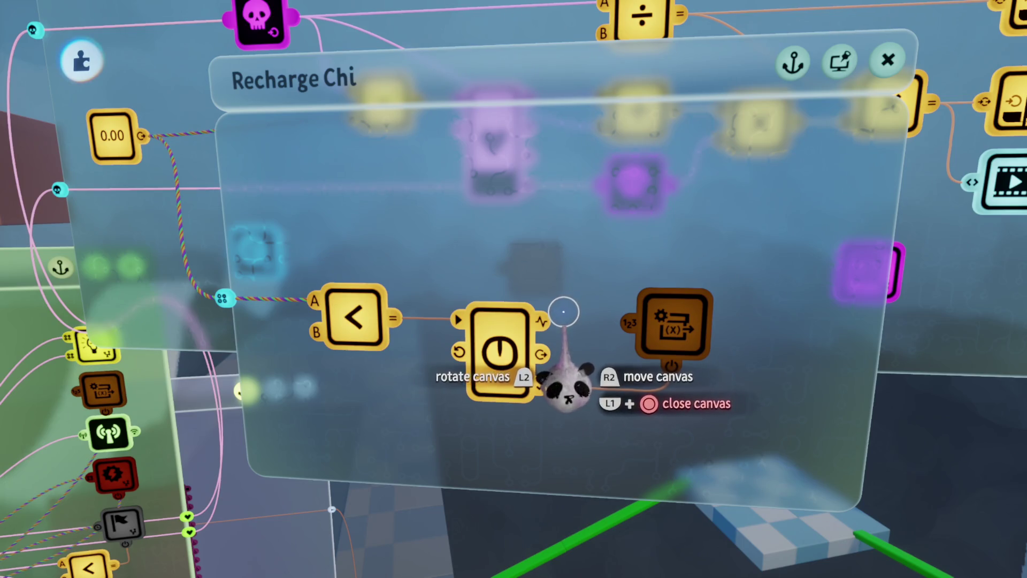
pyautogui.press('Tab')
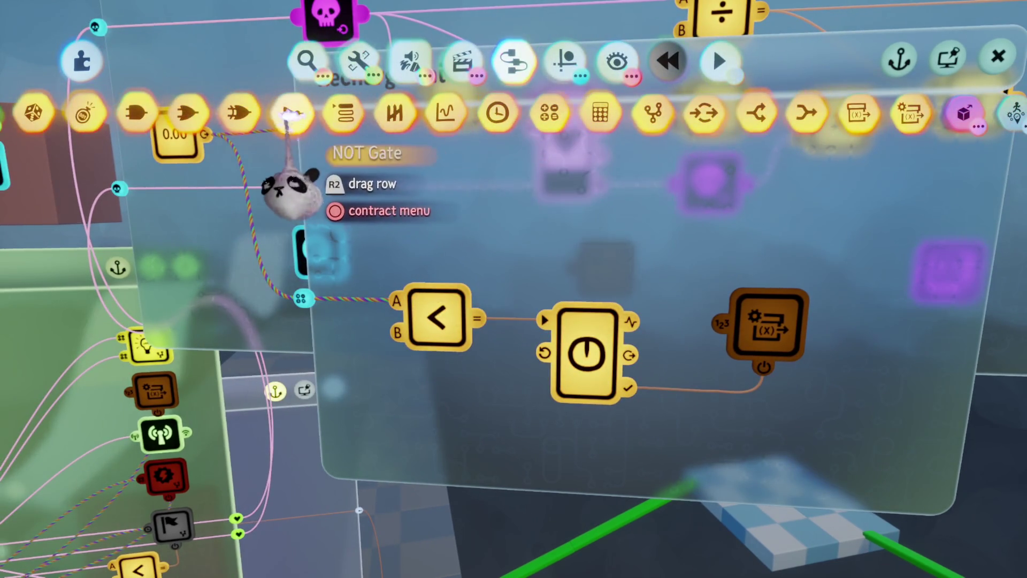
# - Place a NOT gate beside the timer, then playtest spending chi on an air swirl
pyautogui.click(292, 113)
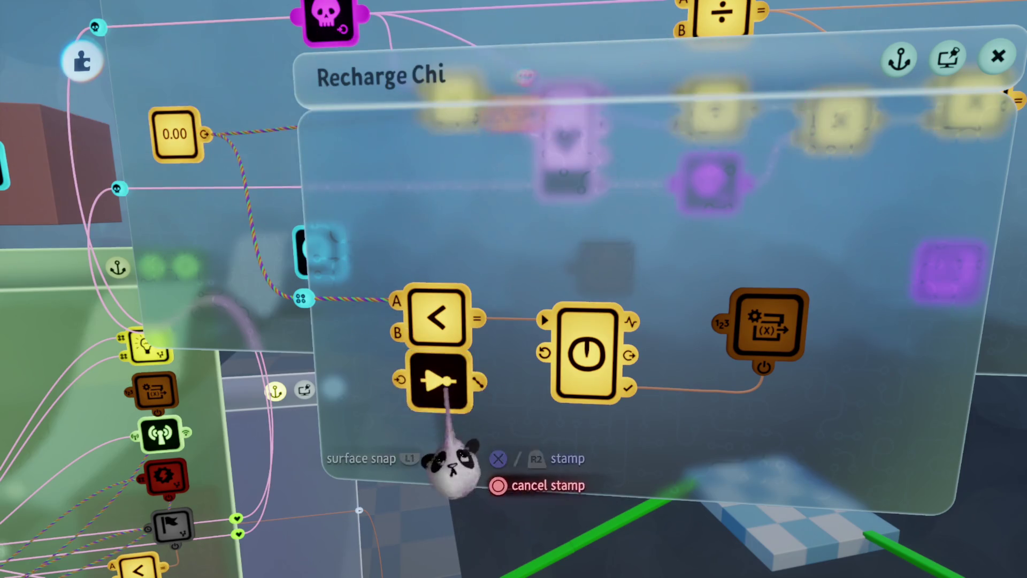
pyautogui.click(438, 428)
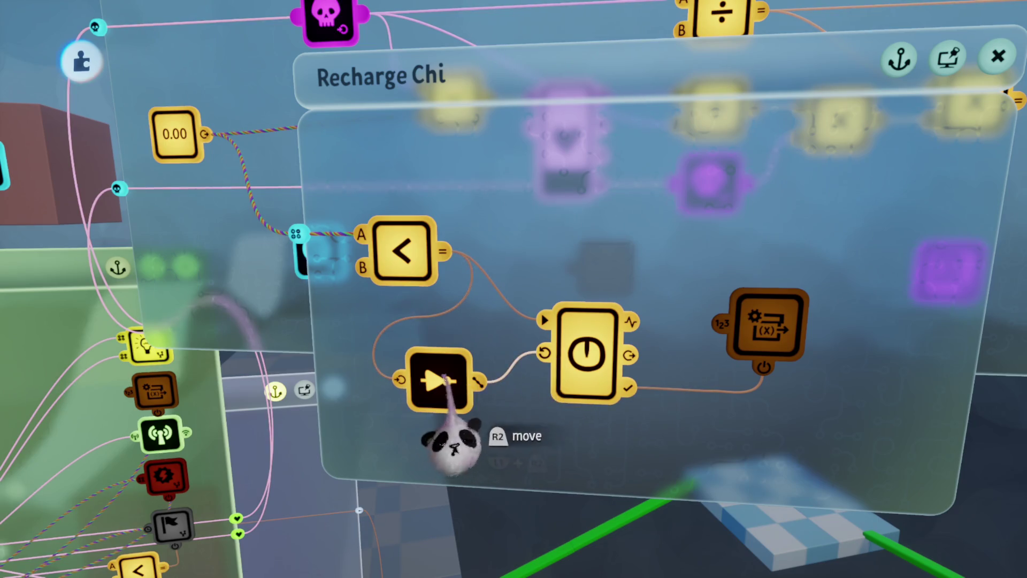
pyautogui.moveTo(482, 448); pyautogui.dragTo(497, 415)
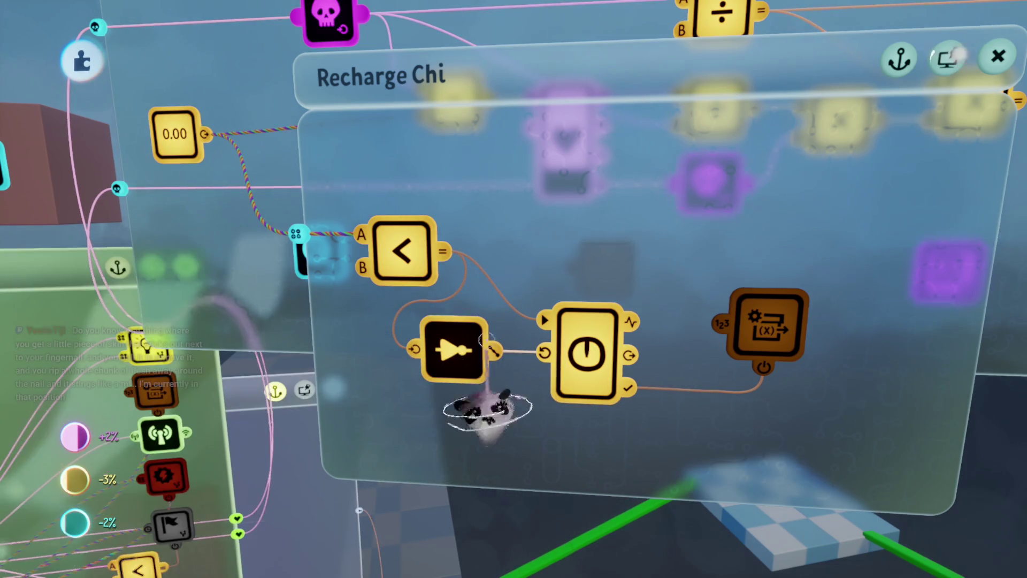
pyautogui.press('Escape')
pyautogui.press('Return')
pyautogui.press('space')
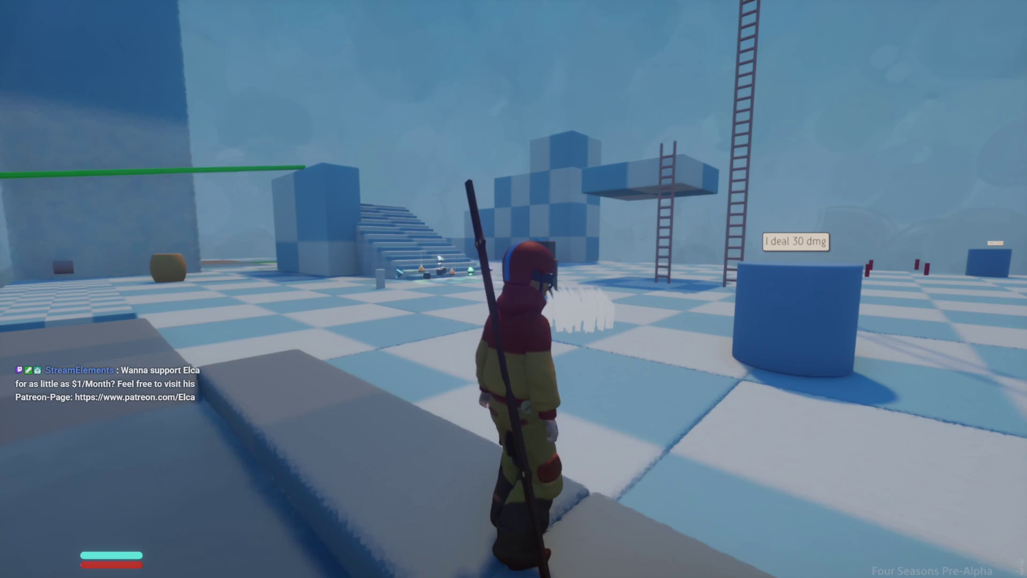
# - Check the Chi variable modifier's settings, then playtest riding the air ball to drain chi
pyautogui.press('Escape')
pyautogui.press('Return')
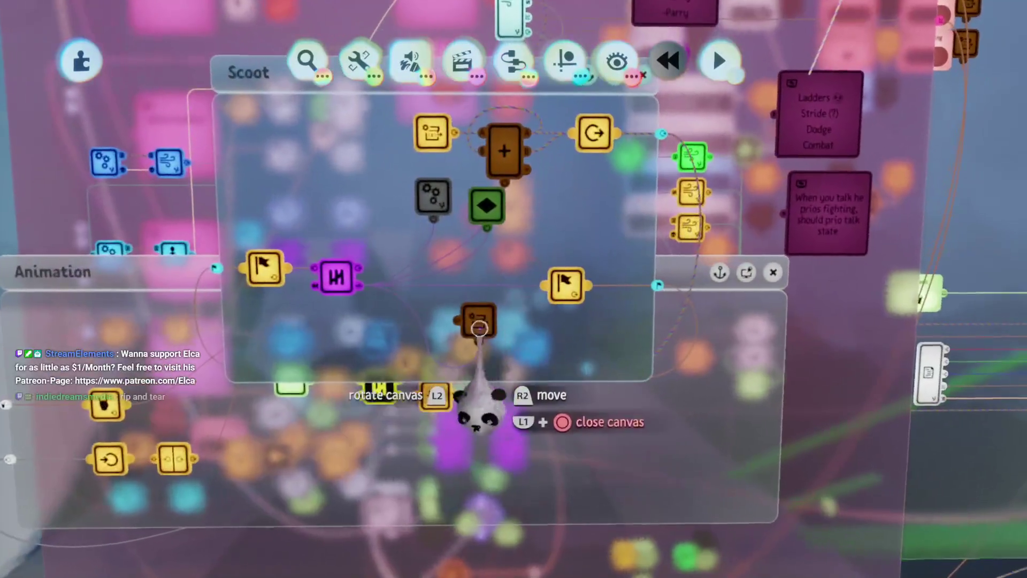
pyautogui.click(479, 324)
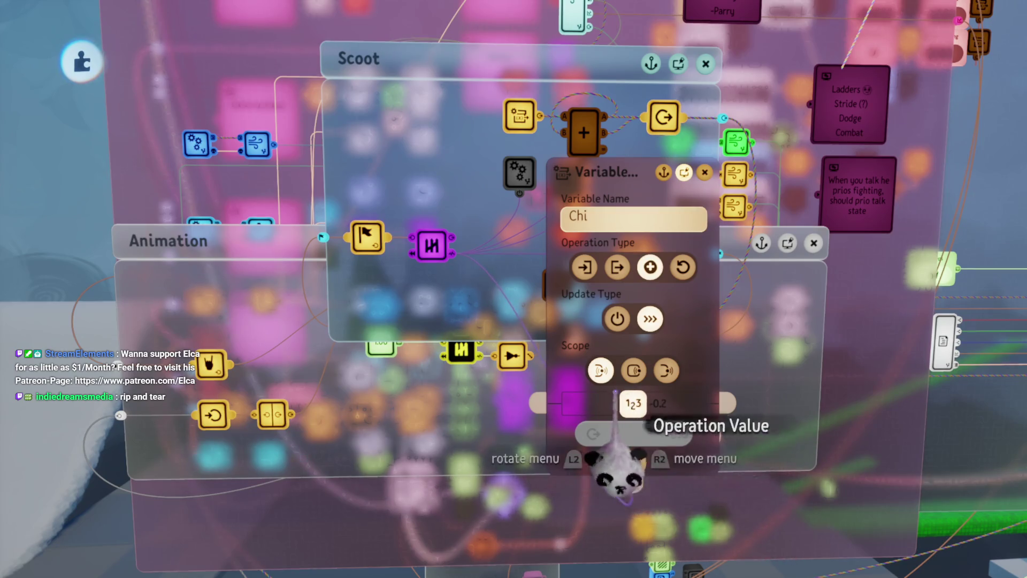
pyautogui.press('Escape')
pyautogui.click(291, 406)
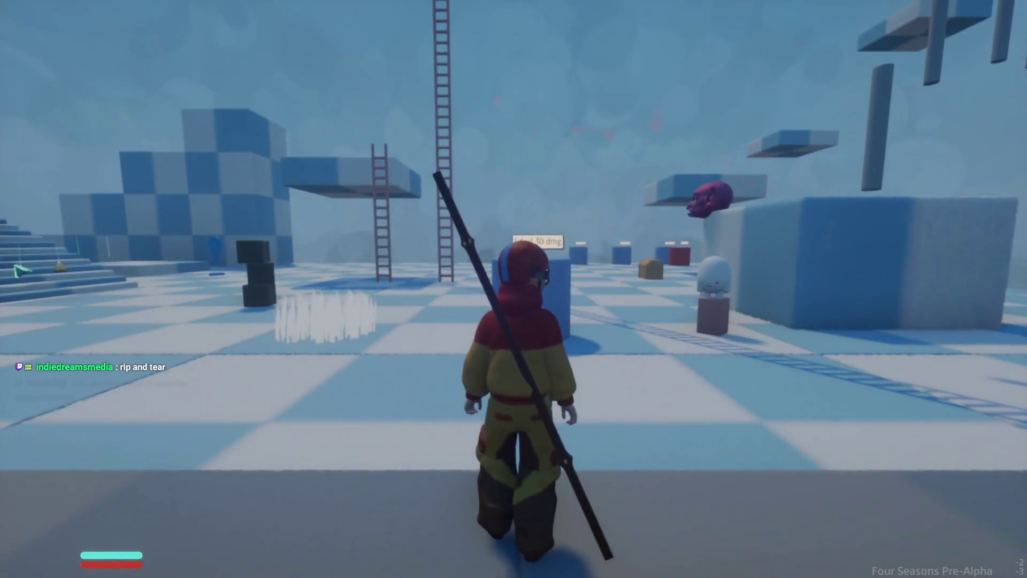
pyautogui.press('space')
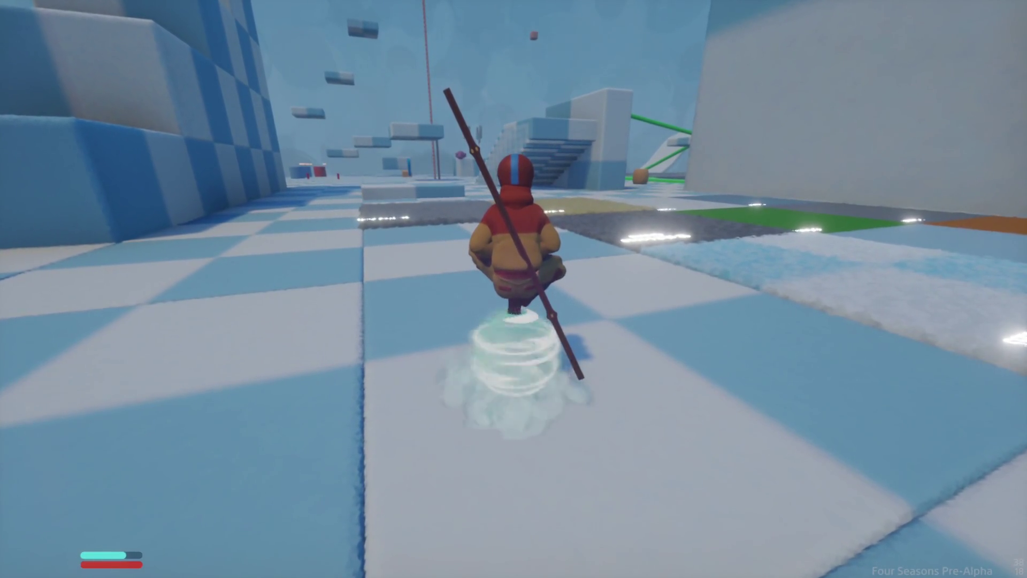
pyautogui.press('Escape')
pyautogui.press('Escape')
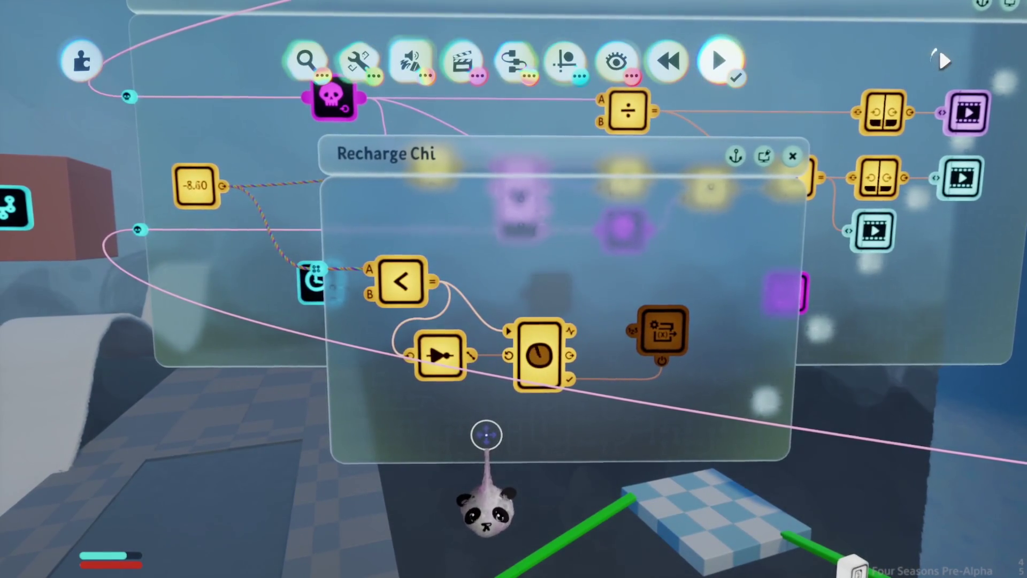
pyautogui.click(537, 369)
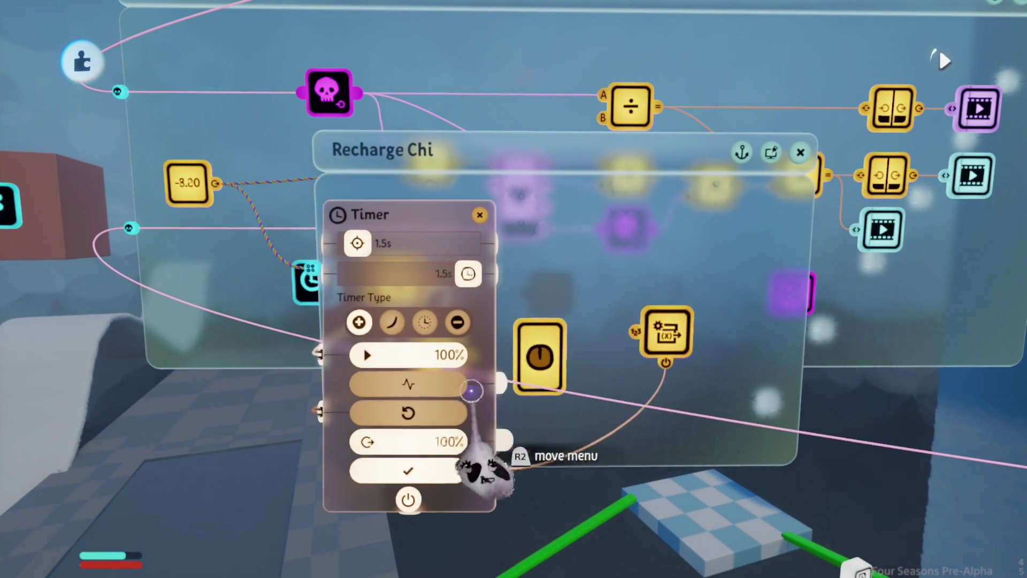
pyautogui.press('Escape')
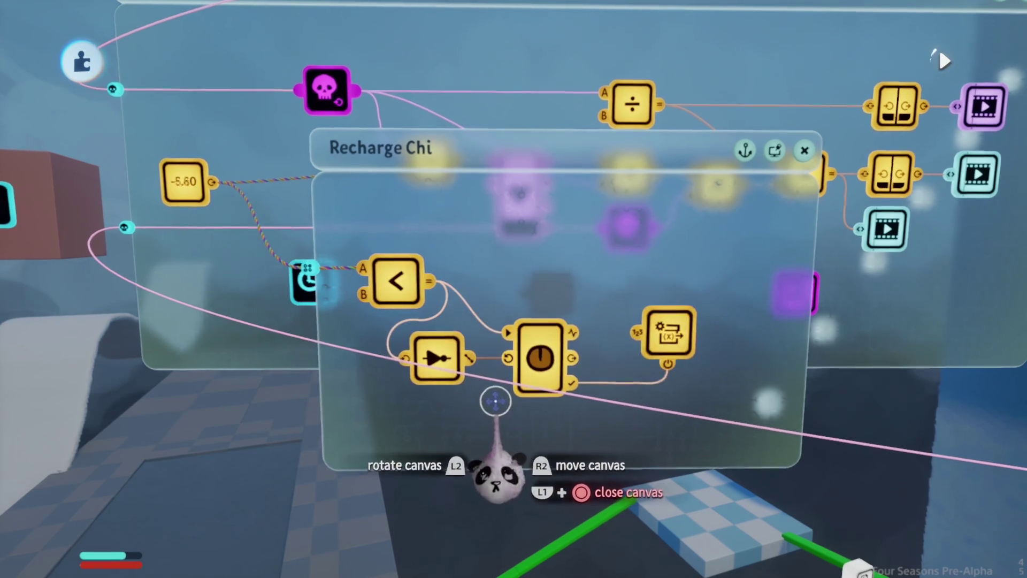
pyautogui.moveTo(544, 381); pyautogui.dragTo(538, 369)
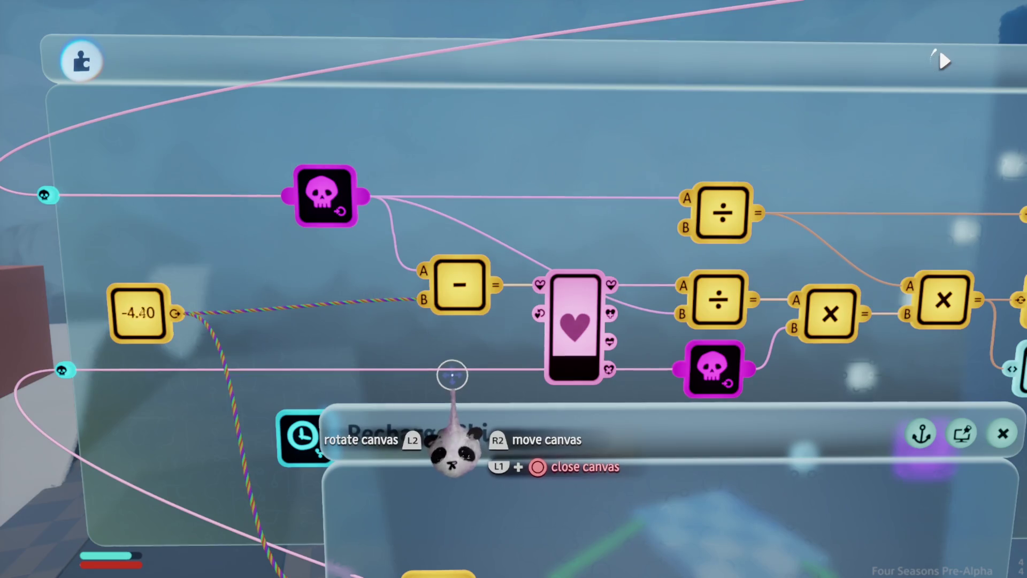
pyautogui.click(663, 375)
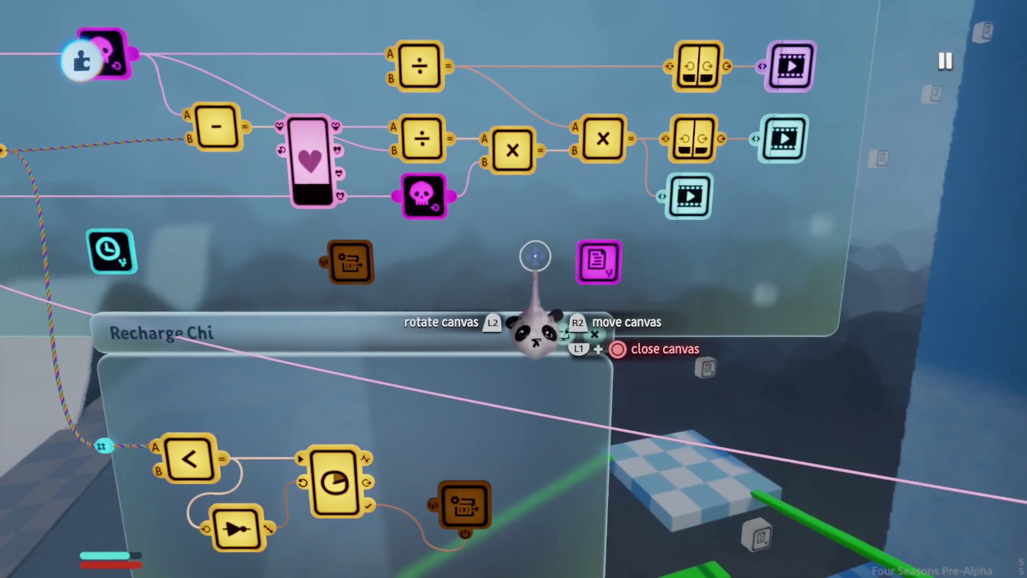
pyautogui.press('space')
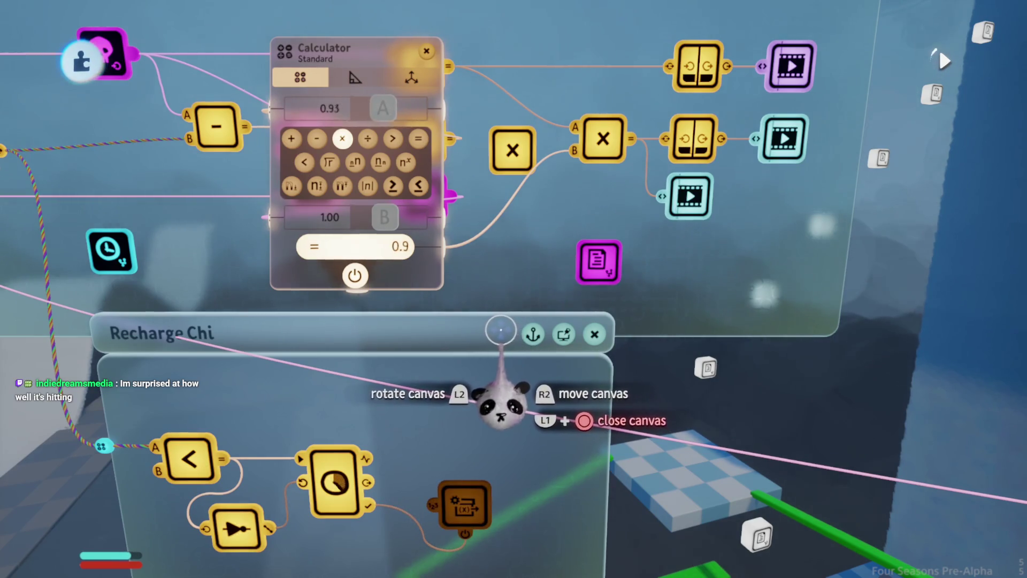
# - Close the calculator settings and bring up the game menu for a playtest
pyautogui.press('Escape')
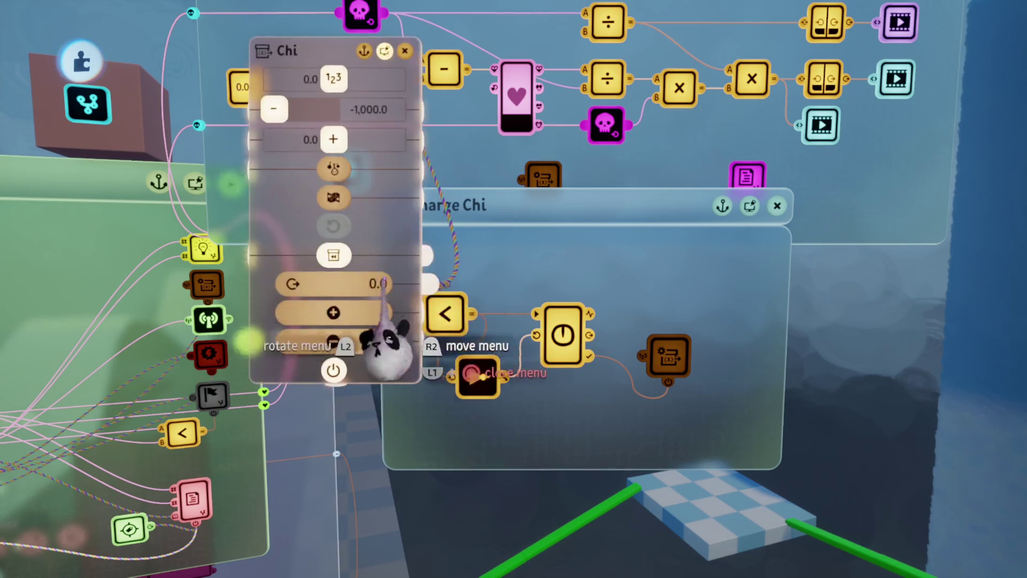
pyautogui.press('Escape')
# - Restart the level, ride the air-ball scooter, then return to edit mode facing the logic boards
pyautogui.click(258, 428)
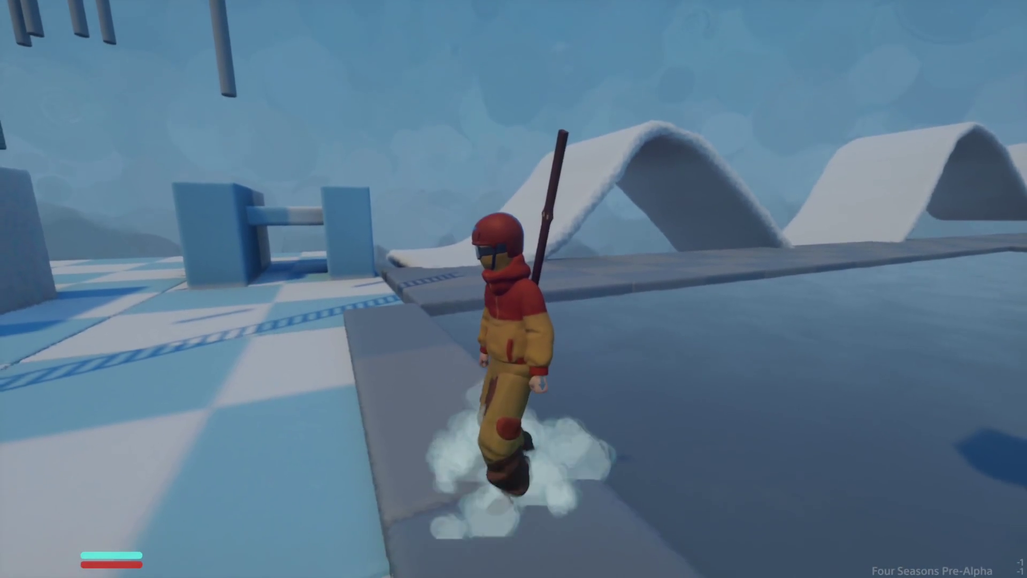
pyautogui.press('Escape')
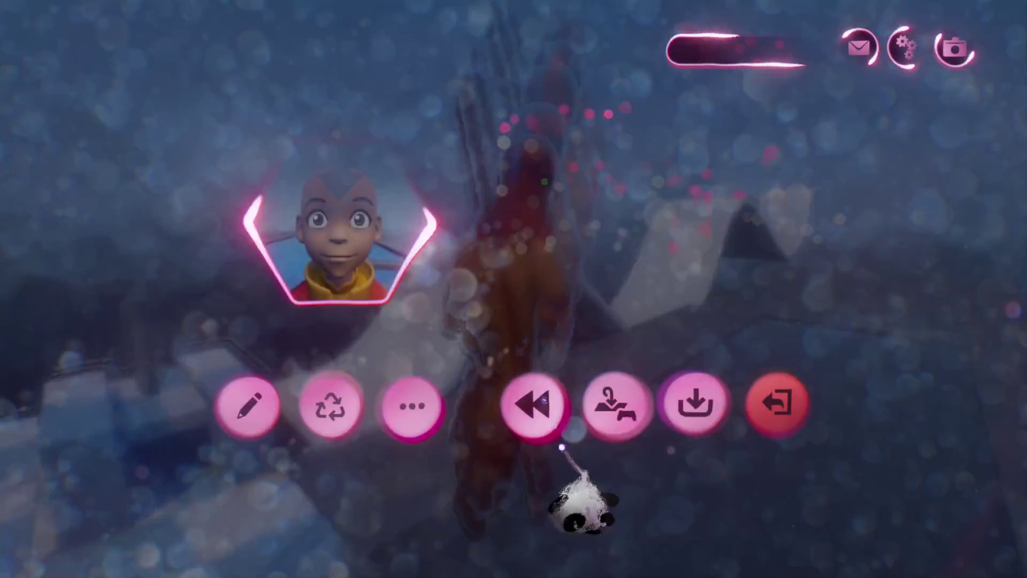
pyautogui.click(542, 400)
pyautogui.press('e')
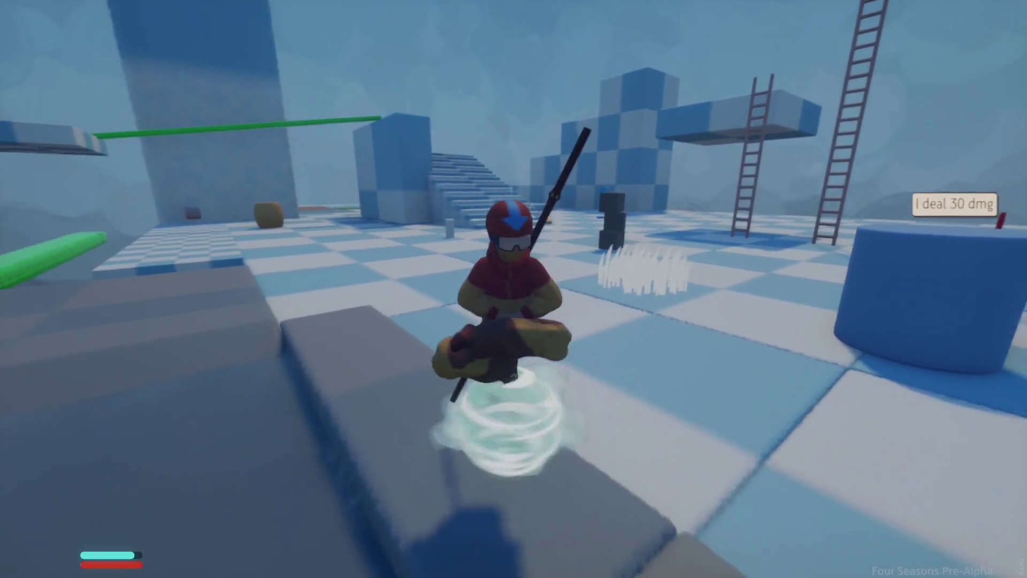
pyautogui.press('Escape')
pyautogui.click(252, 401)
pyautogui.moveTo(495, 378)
pyautogui.mouseDown()
pyautogui.moveTo(488, 331)
pyautogui.moveTo(470, 390)
pyautogui.moveTo(268, 509)
pyautogui.moveTo(268, 449)
pyautogui.mouseUp()
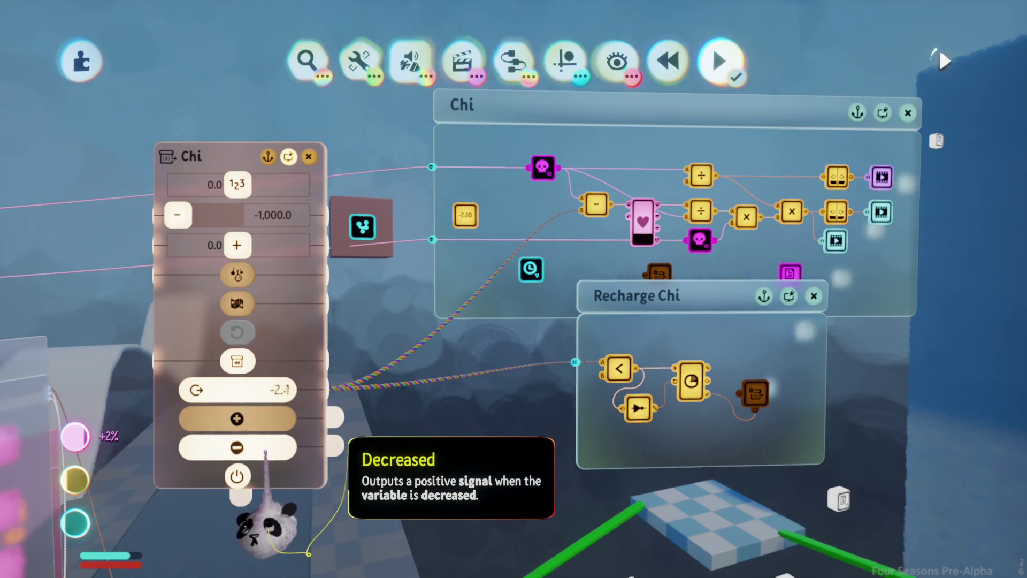
# - Wire the NOT gate's output into the 1.5-second timer's power input on Recharge Chi
pyautogui.moveTo(263, 450)
pyautogui.mouseDown()
pyautogui.moveTo(402, 516)
pyautogui.moveTo(683, 492)
pyautogui.moveTo(653, 470)
pyautogui.moveTo(675, 422)
pyautogui.mouseUp()
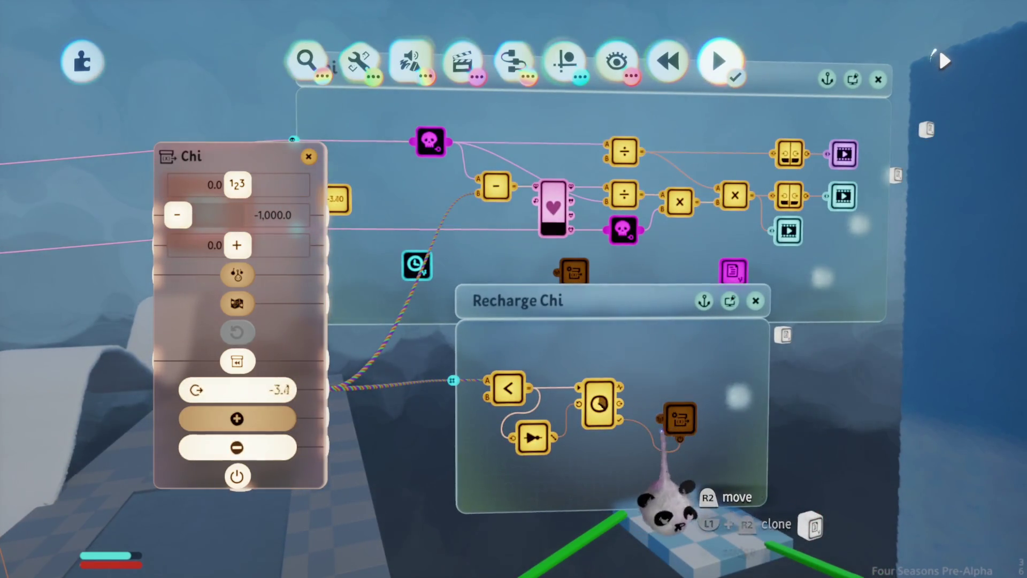
pyautogui.click(599, 407)
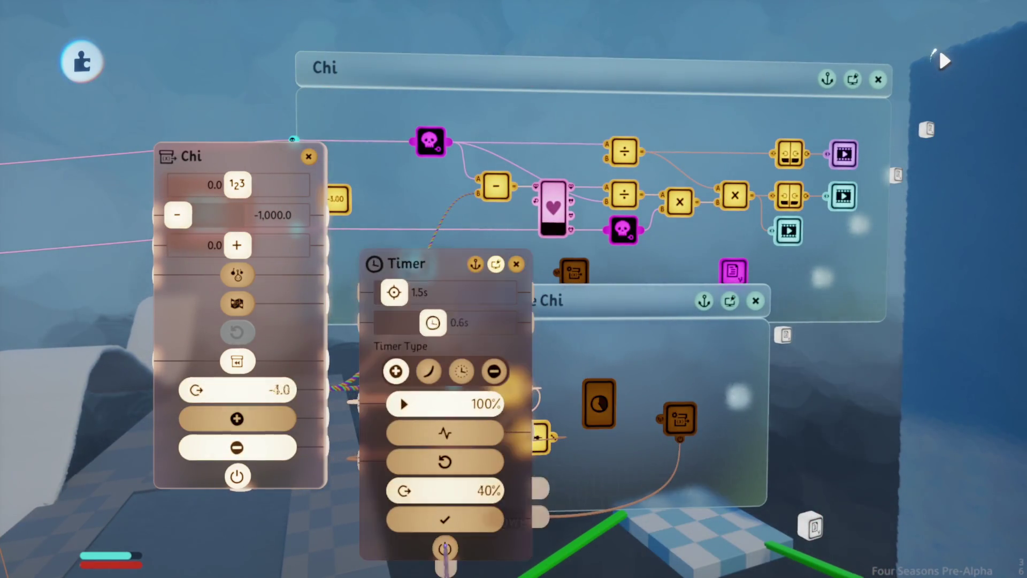
pyautogui.press('Escape')
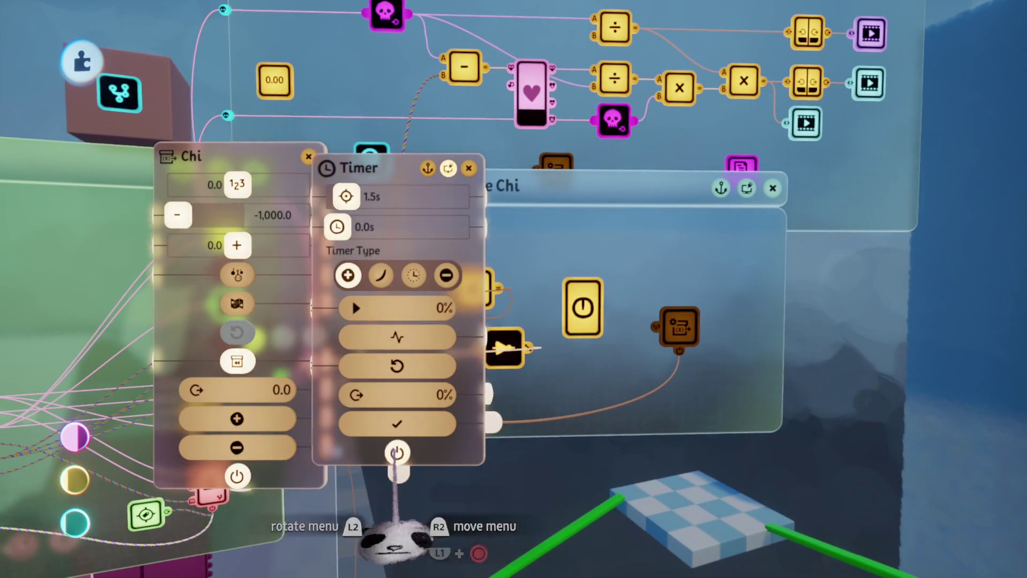
pyautogui.press('Escape')
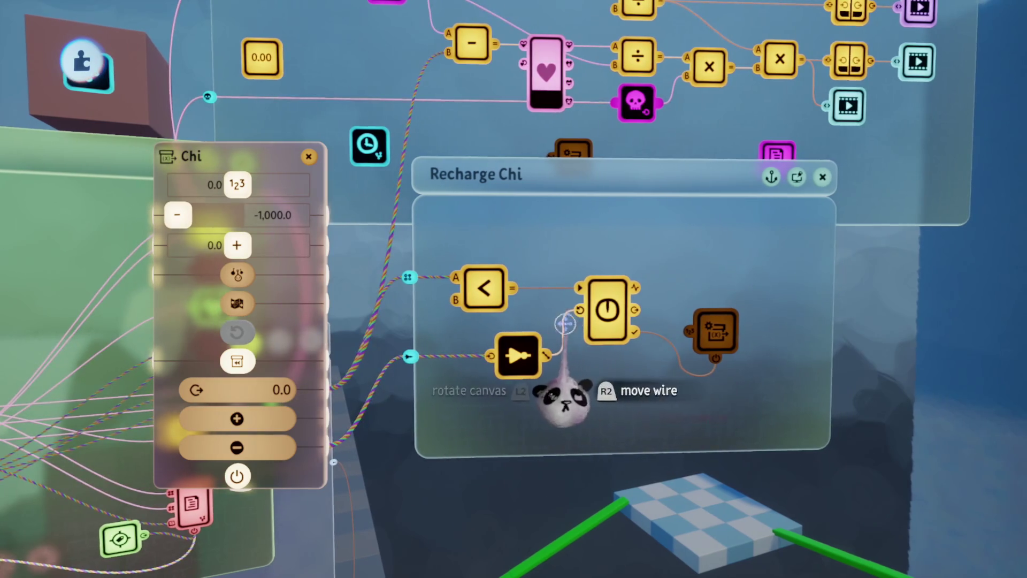
pyautogui.moveTo(600, 385); pyautogui.dragTo(603, 354)
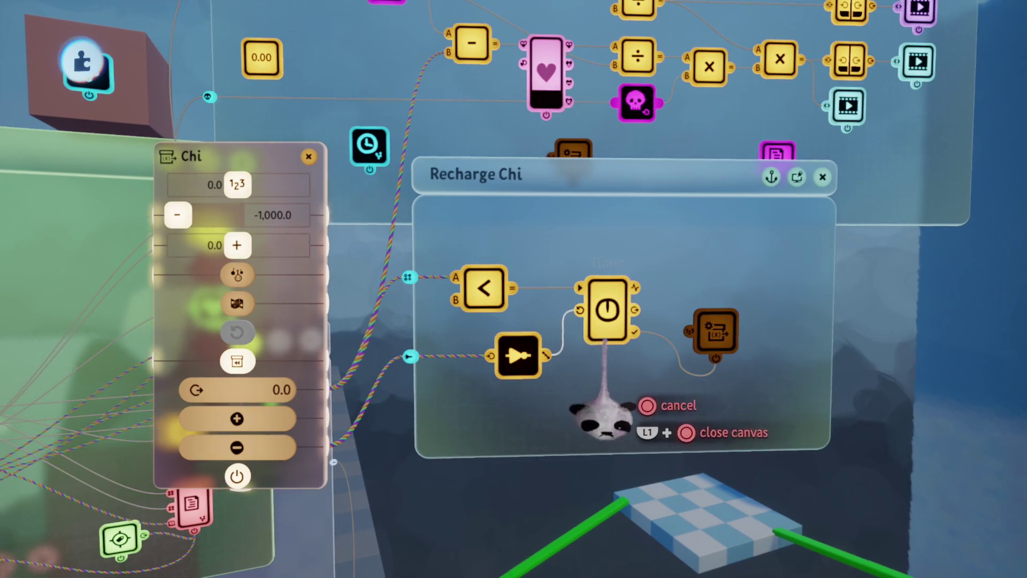
pyautogui.moveTo(602, 420); pyautogui.dragTo(601, 424)
pyautogui.press('Escape')
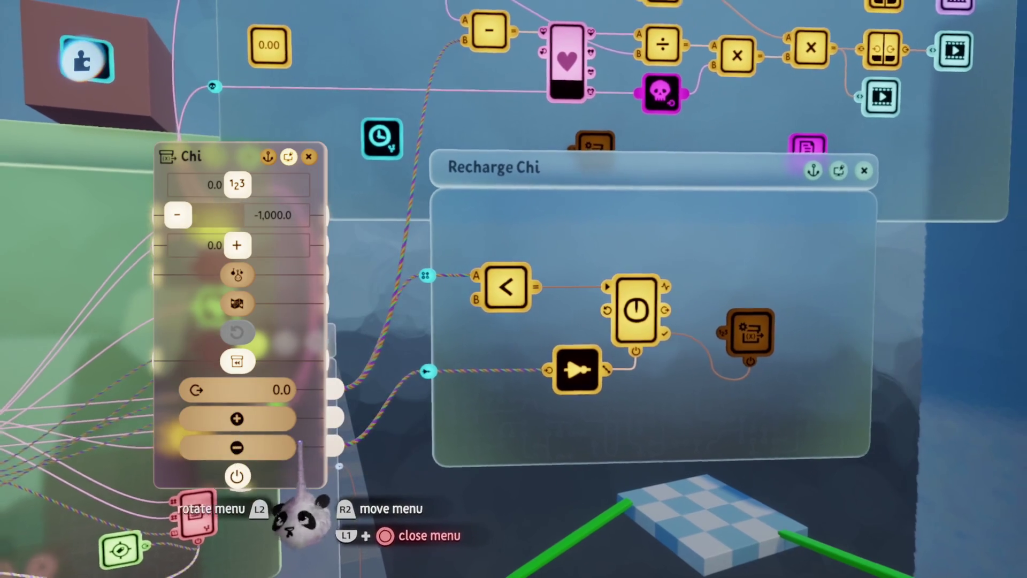
pyautogui.press('Escape')
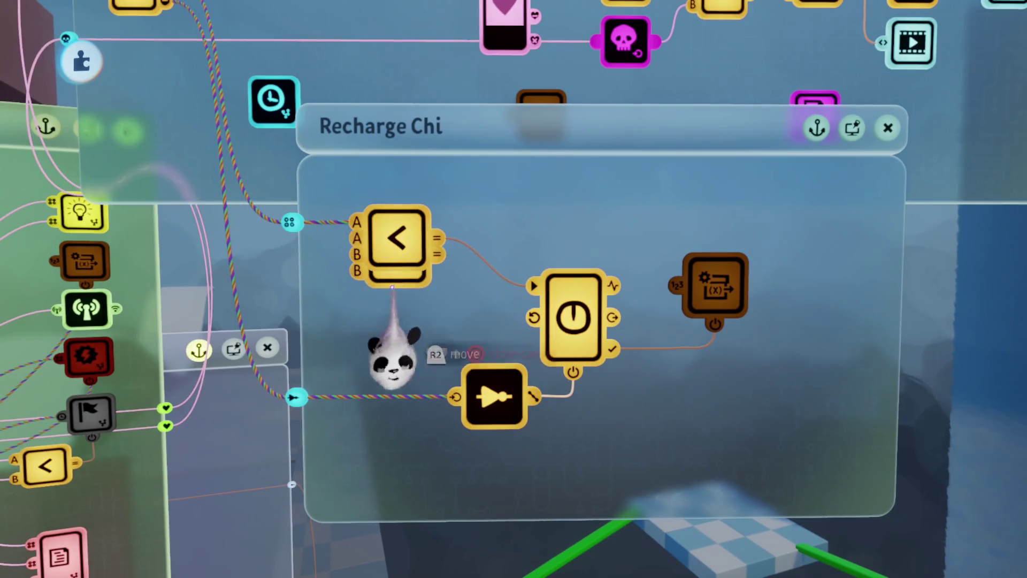
# - Clone the less-than node as an equals check with Chi wired into A, then playtest the level
pyautogui.moveTo(393, 278); pyautogui.dragTo(394, 307)
pyautogui.click(394, 308)
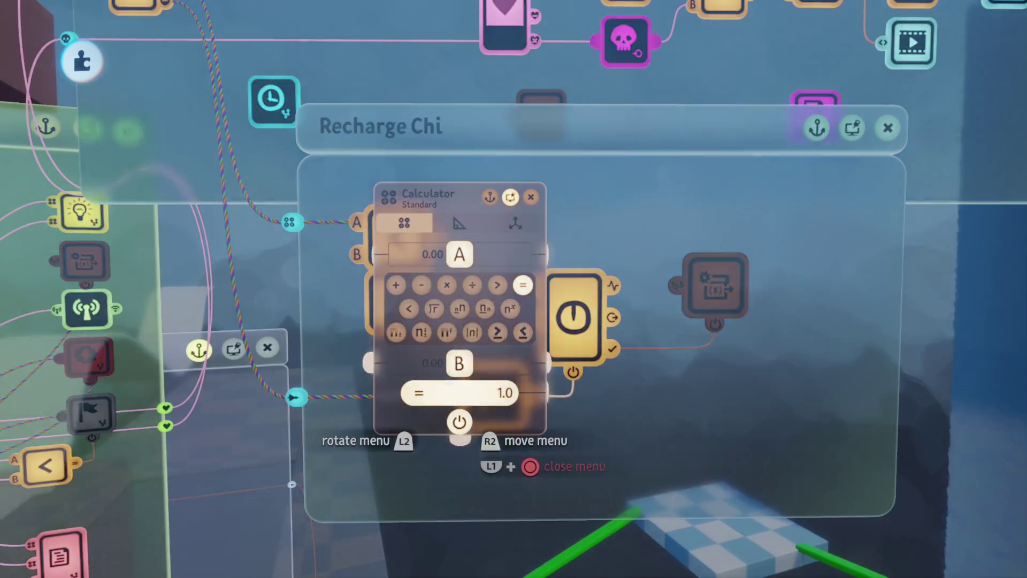
pyautogui.click(433, 363)
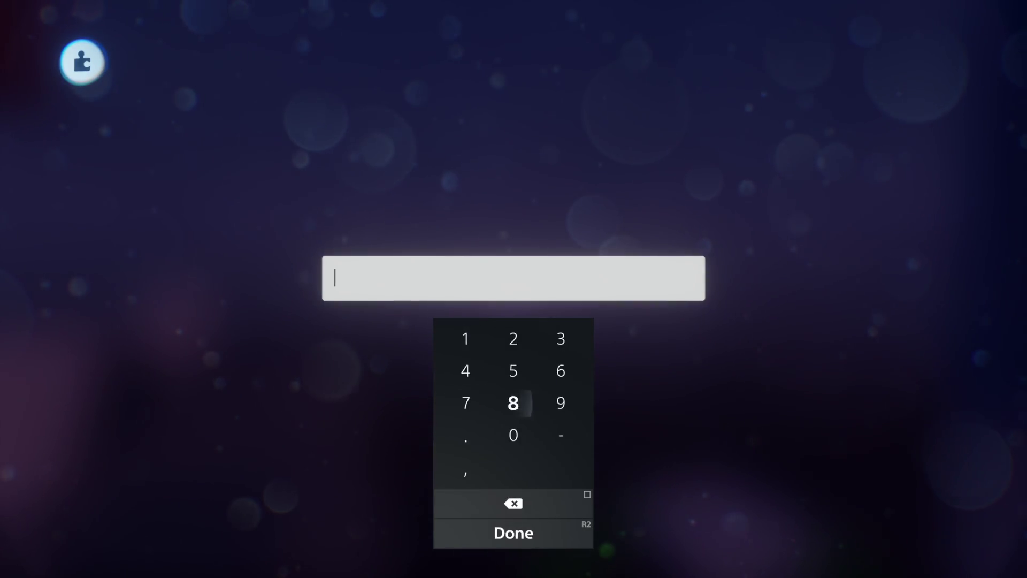
pyautogui.press('Escape')
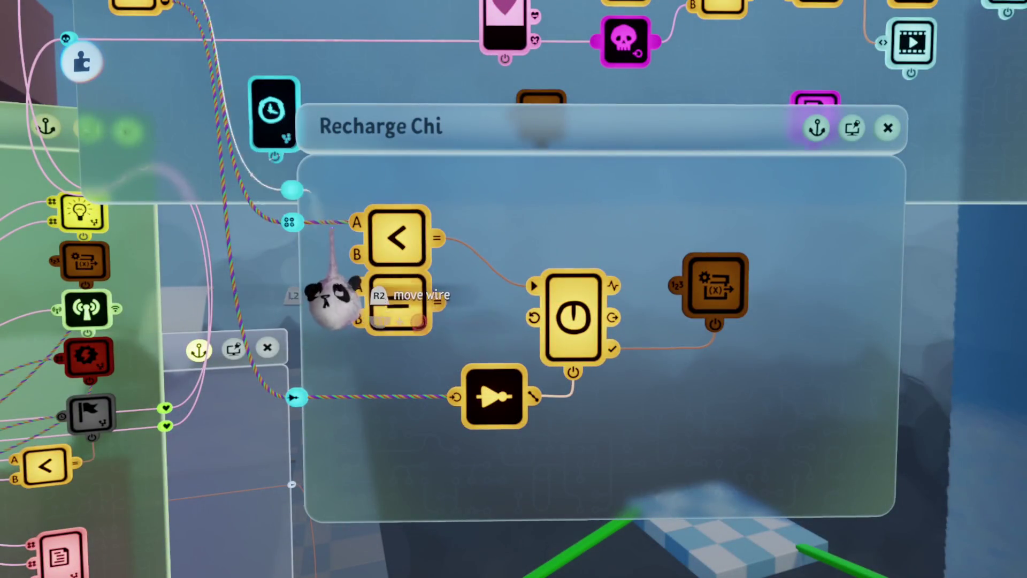
pyautogui.click(361, 288)
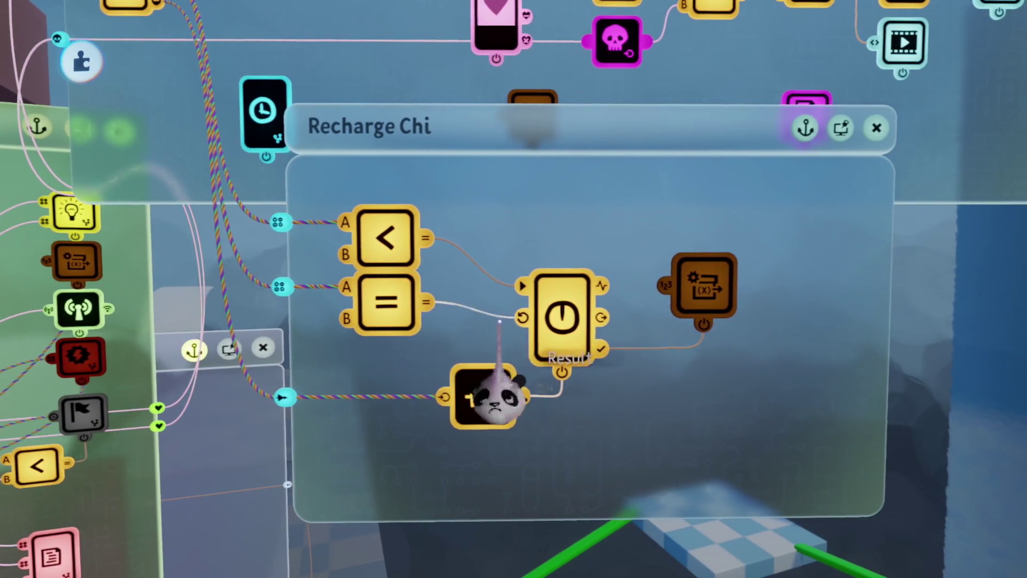
pyautogui.press('Escape')
pyautogui.click(289, 401)
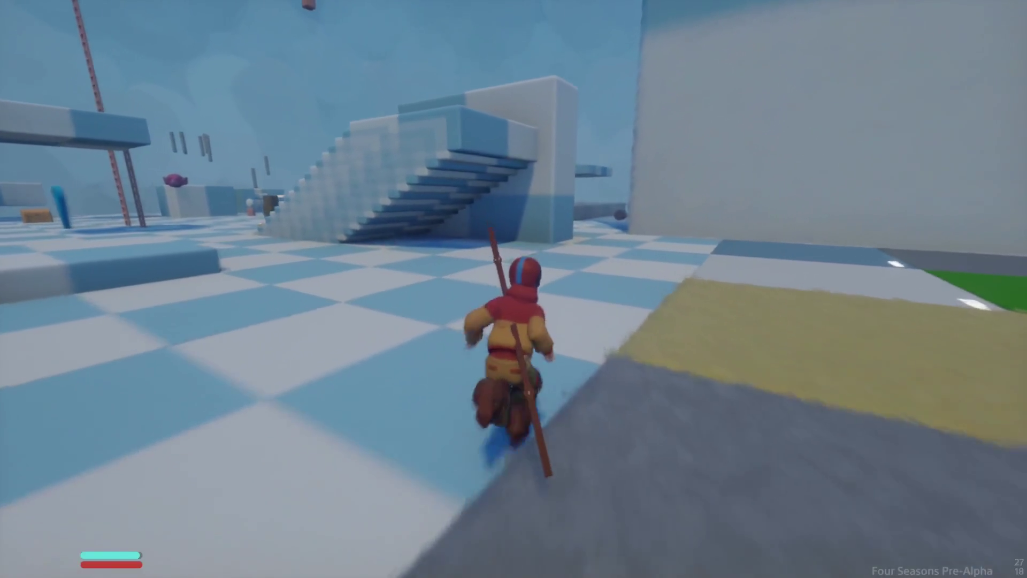
# - Exit the playtest into Edit Mode and pan to the Scoot and Animation logic canvases
pyautogui.press('Escape')
pyautogui.click(245, 404)
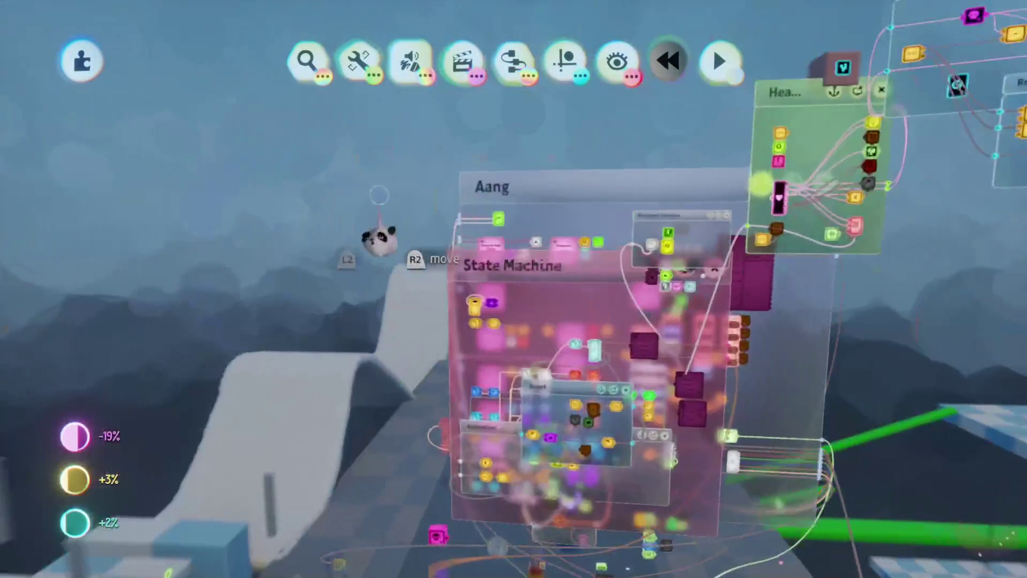
pyautogui.moveTo(379, 195)
pyautogui.mouseDown()
pyautogui.moveTo(513, 268)
pyautogui.moveTo(470, 355)
pyautogui.moveTo(523, 350)
pyautogui.moveTo(505, 339)
pyautogui.moveTo(615, 339)
pyautogui.moveTo(600, 289)
pyautogui.moveTo(562, 316)
pyautogui.moveTo(535, 398)
pyautogui.moveTo(523, 240)
pyautogui.moveTo(504, 341)
pyautogui.moveTo(468, 412)
pyautogui.moveTo(476, 385)
pyautogui.moveTo(471, 393)
pyautogui.moveTo(459, 368)
pyautogui.moveTo(464, 360)
pyautogui.moveTo(470, 374)
pyautogui.moveTo(463, 358)
pyautogui.moveTo(504, 307)
pyautogui.moveTo(492, 291)
pyautogui.mouseUp()
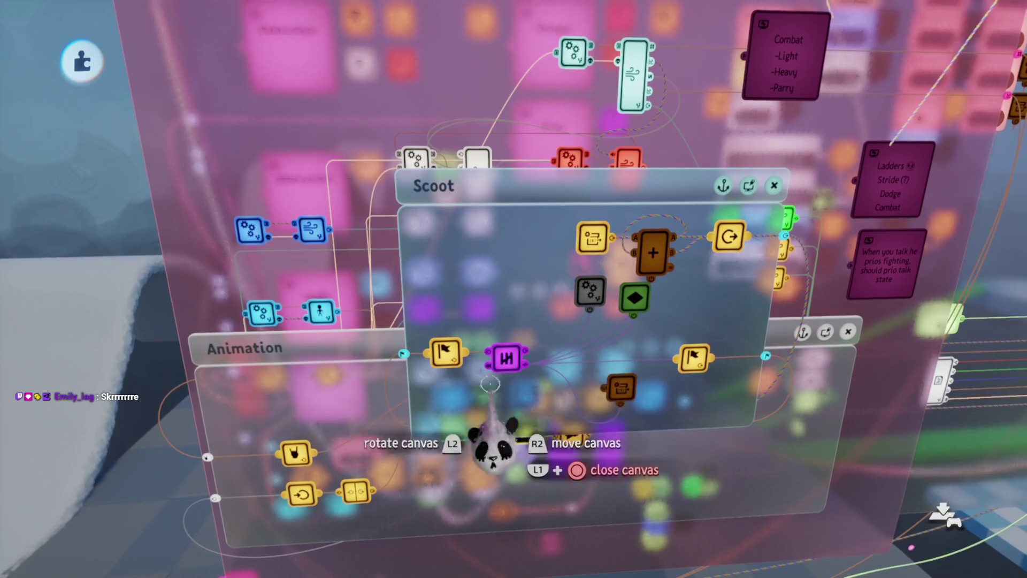
# - Close the Scoot and Animation canvases and move the selected Conditions node group upward
pyautogui.moveTo(483, 387)
pyautogui.mouseDown()
pyautogui.moveTo(484, 344)
pyautogui.moveTo(412, 341)
pyautogui.mouseUp()
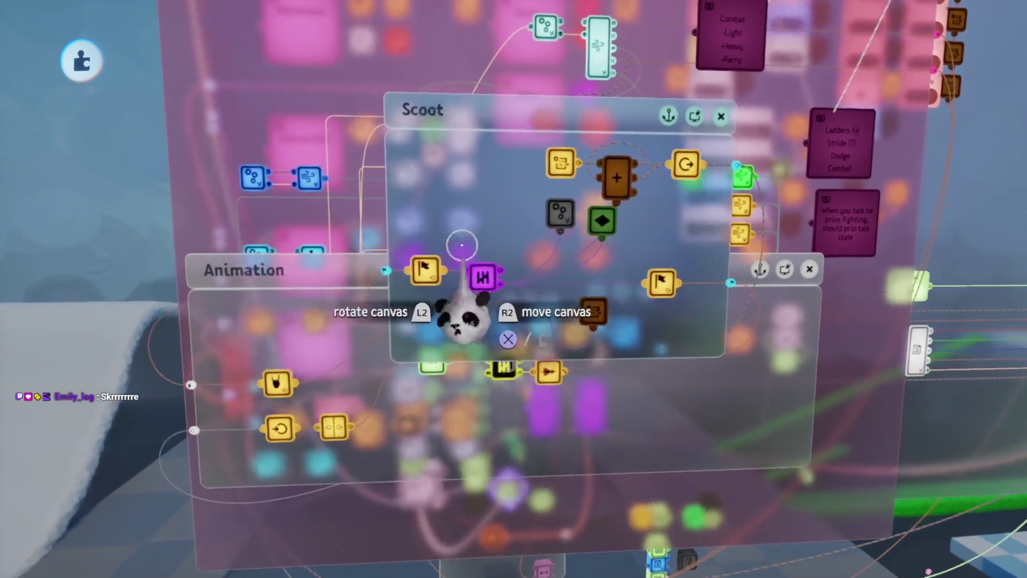
pyautogui.press('Escape')
pyautogui.press('Escape')
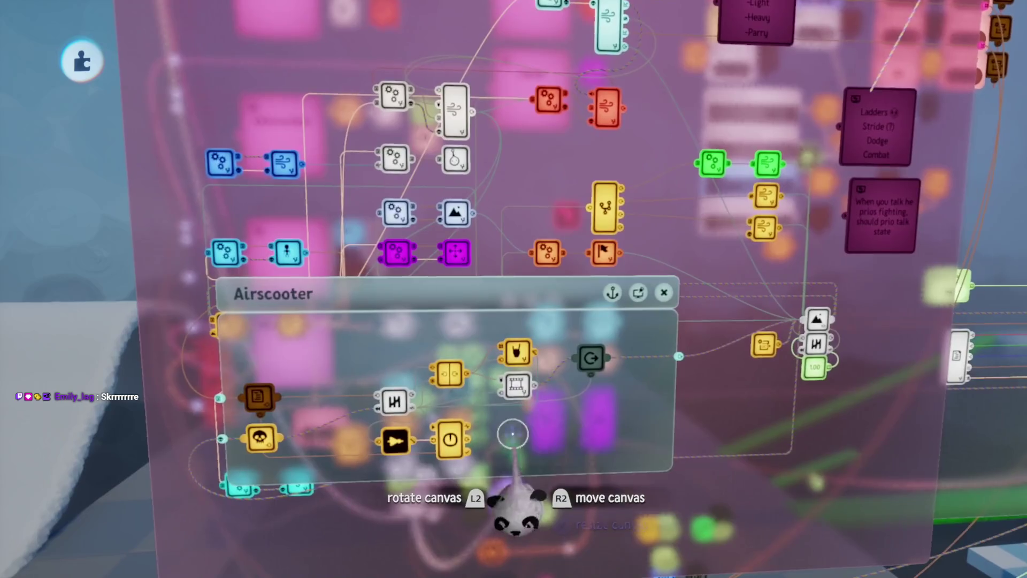
pyautogui.press('Escape')
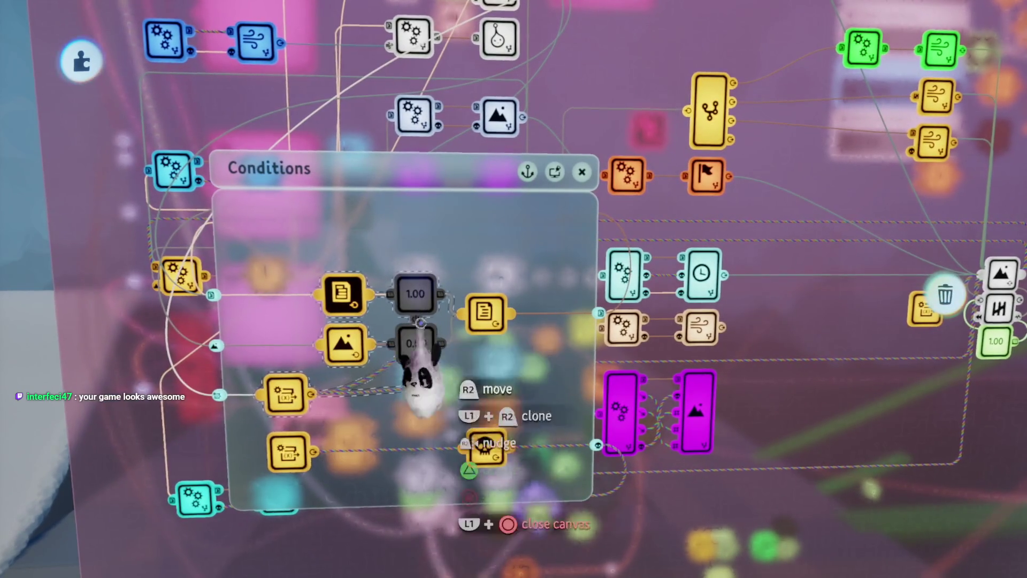
pyautogui.moveTo(484, 315)
pyautogui.mouseDown()
pyautogui.moveTo(468, 241)
pyautogui.moveTo(484, 251)
pyautogui.mouseUp()
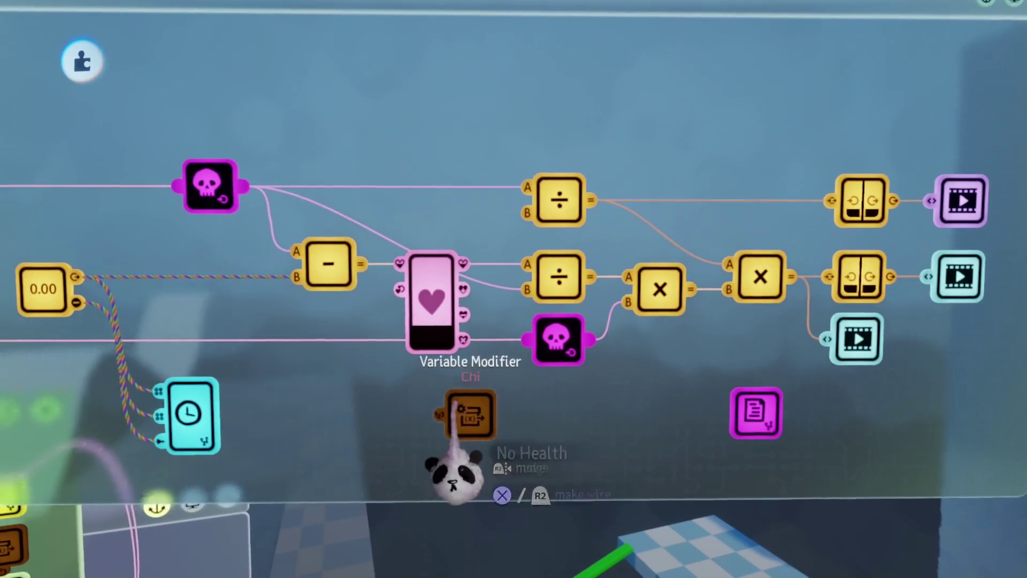
# - Shift the brown node left, nudge the Chi heart node down, and review the Chi gadget's settings
pyautogui.moveTo(454, 470); pyautogui.dragTo(342, 481)
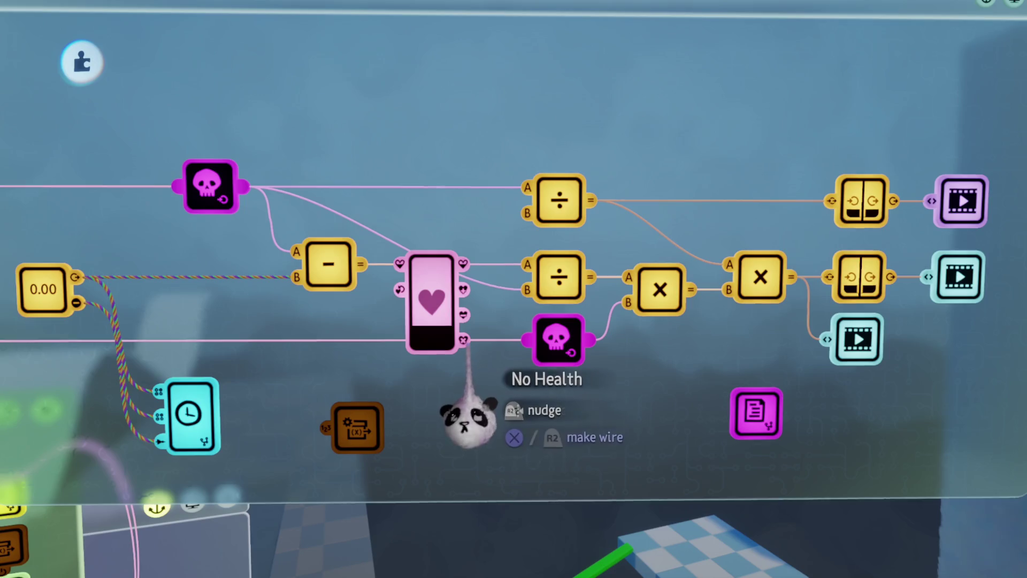
pyautogui.moveTo(452, 415)
pyautogui.mouseDown()
pyautogui.moveTo(426, 415)
pyautogui.moveTo(438, 430)
pyautogui.mouseUp()
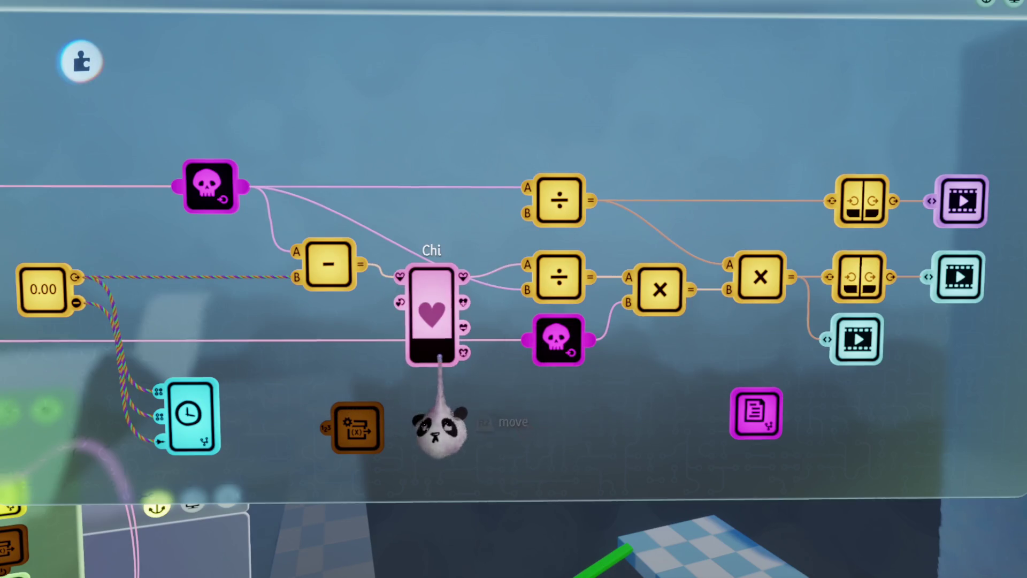
pyautogui.click(431, 342)
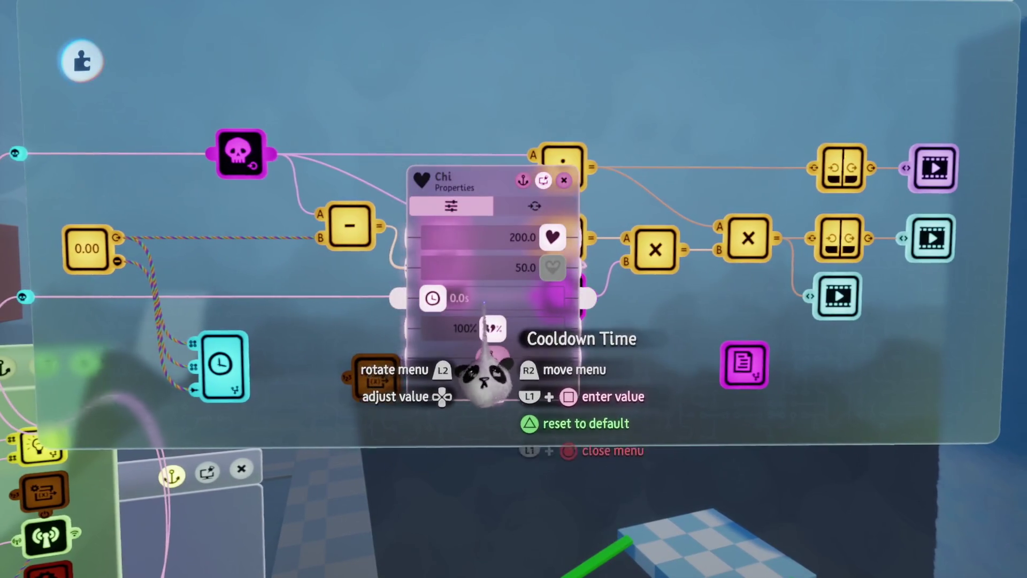
pyautogui.click(535, 205)
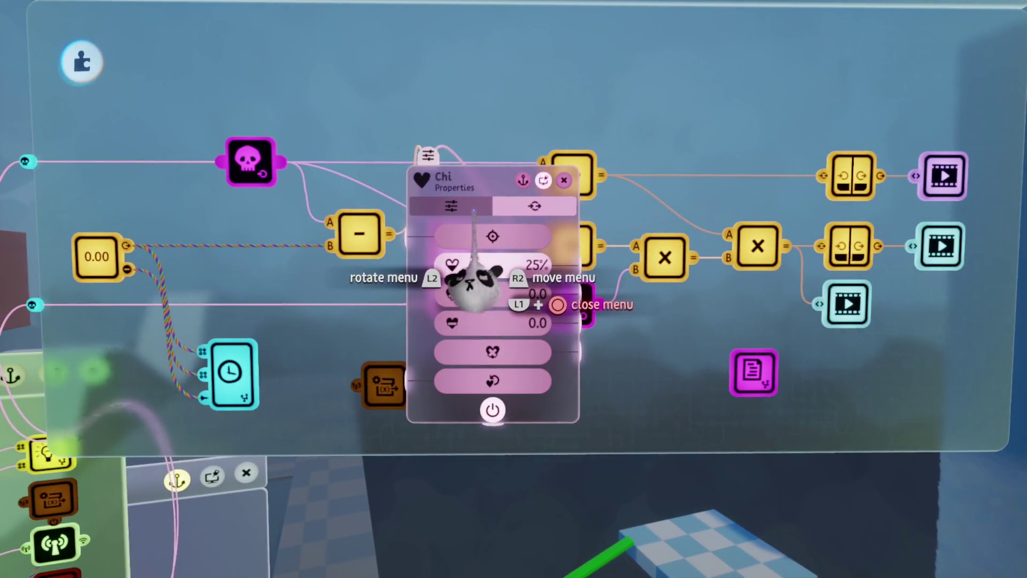
pyautogui.press('Escape')
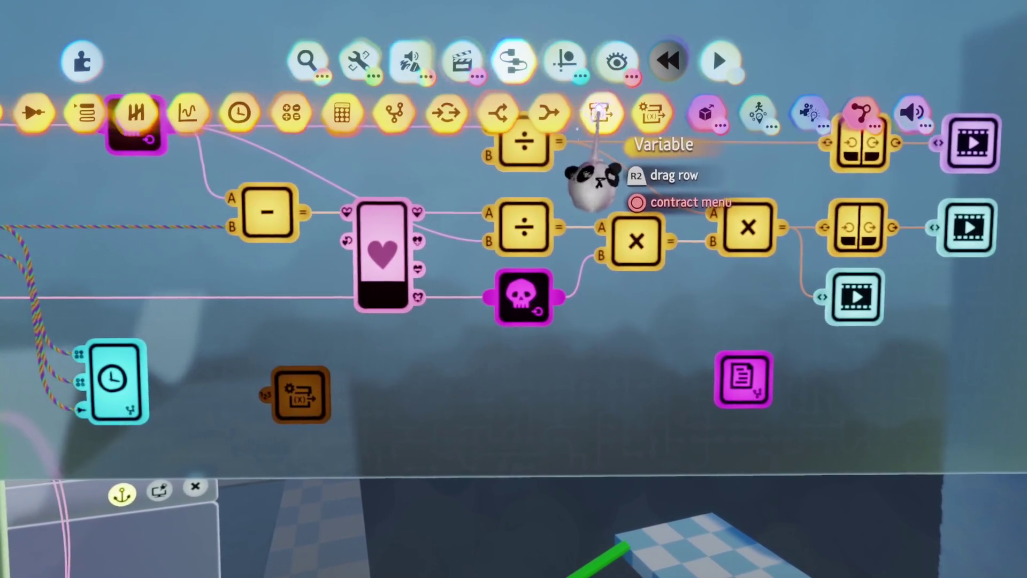
# - Place a new Variable and a Variable Modifier, naming it 'No Chi Left'
pyautogui.click(598, 113)
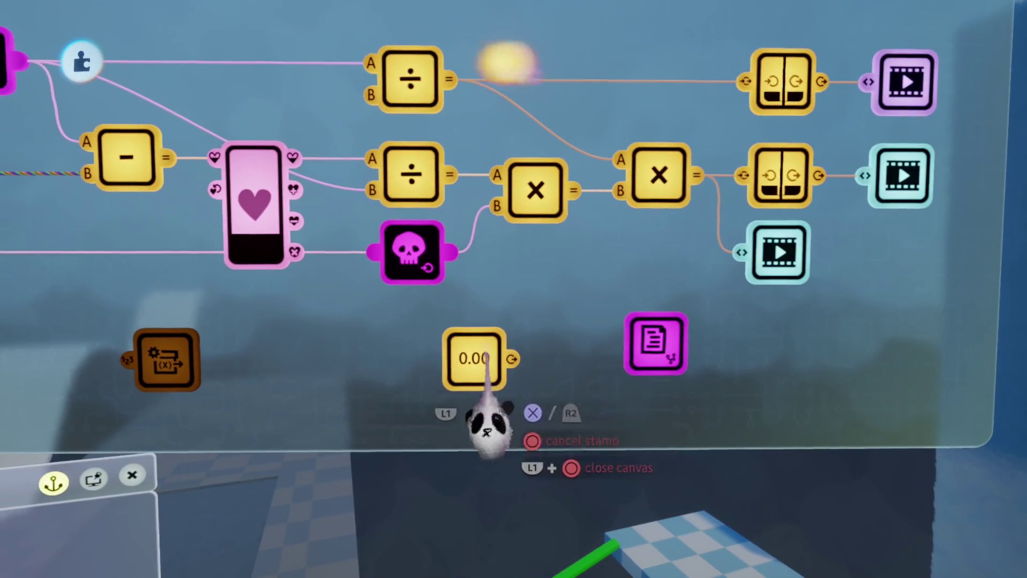
pyautogui.click(489, 369)
pyautogui.click(654, 108)
pyautogui.click(366, 397)
pyautogui.click(436, 436)
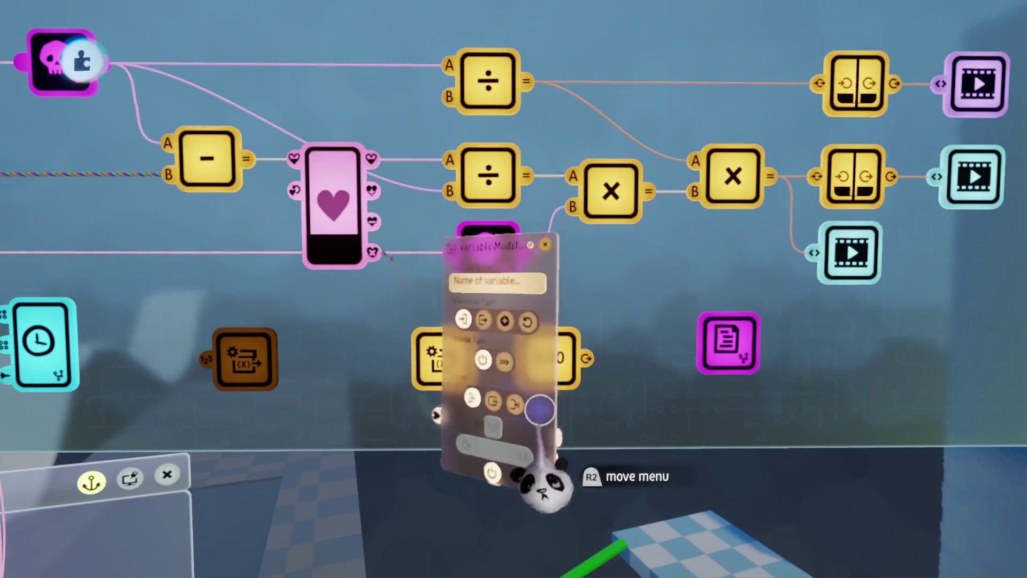
pyautogui.click(396, 238)
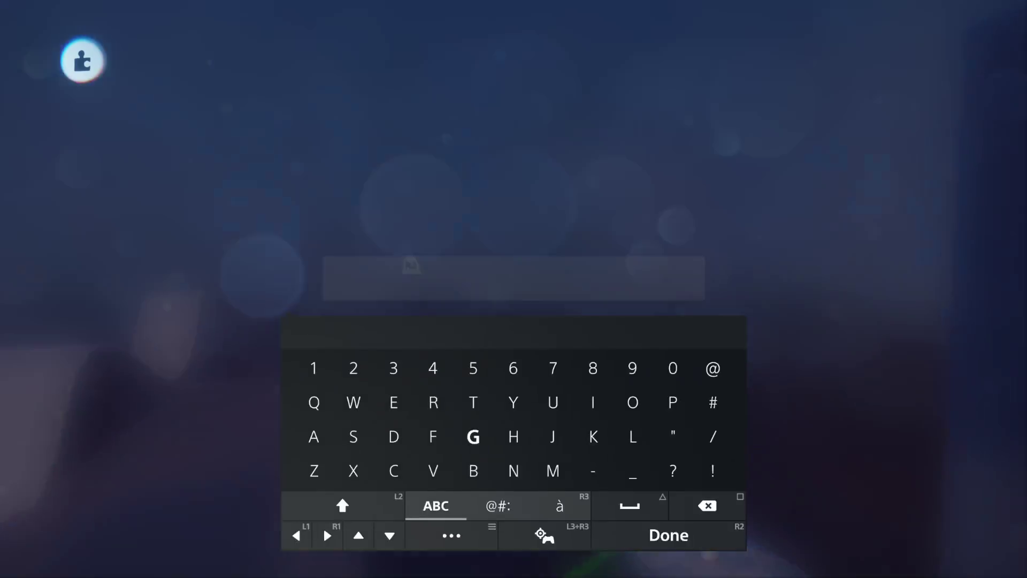
pyautogui.write('No ')
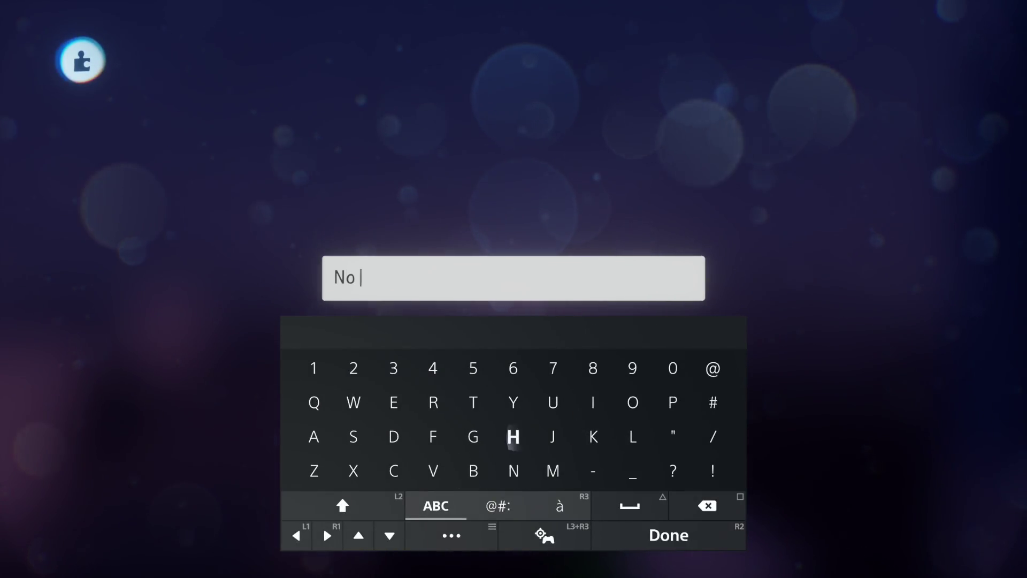
pyautogui.write('Ch')
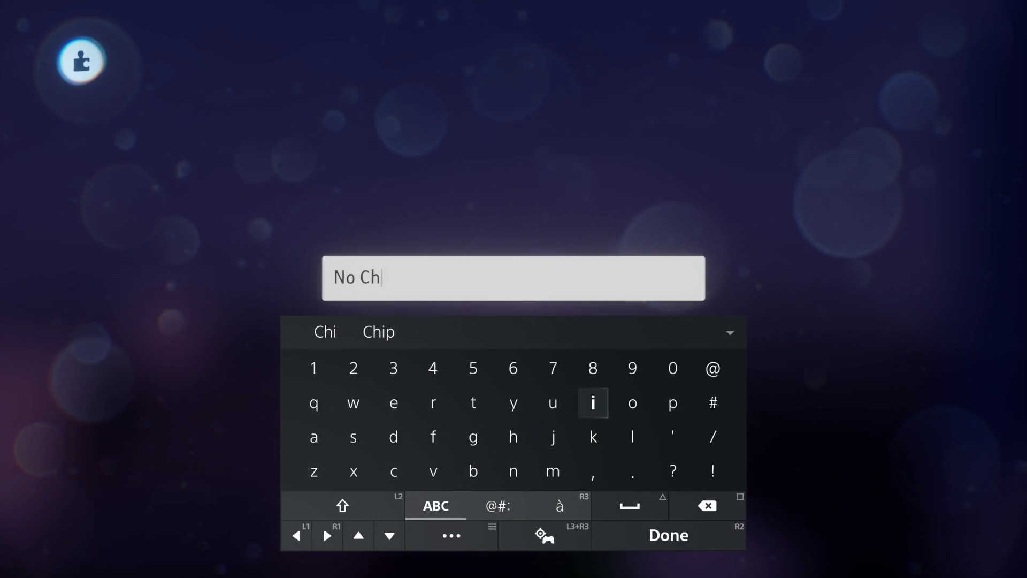
pyautogui.write('i Left')
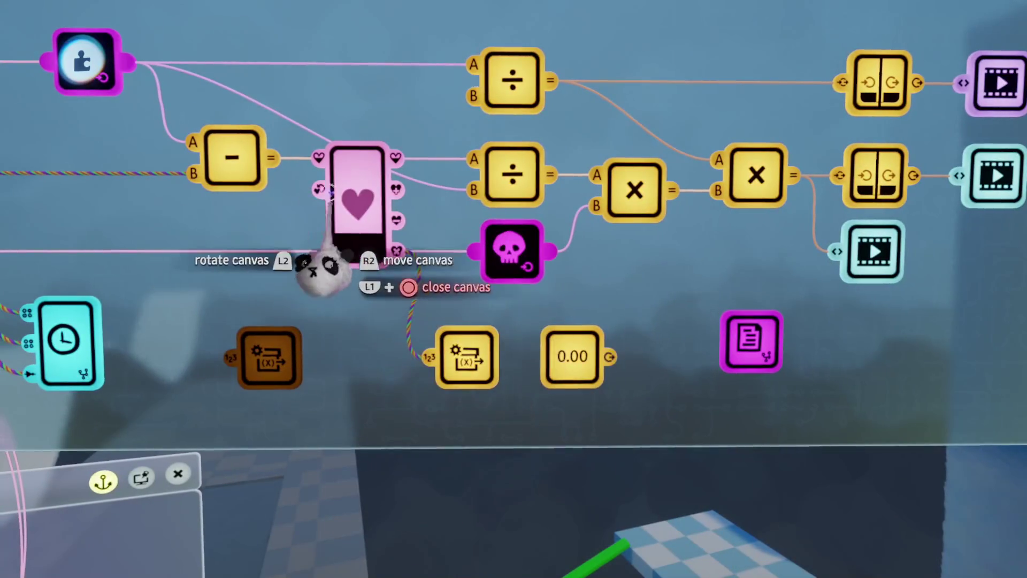
# - Point the Variable Modifier at the No Chi Left variable
pyautogui.click(465, 357)
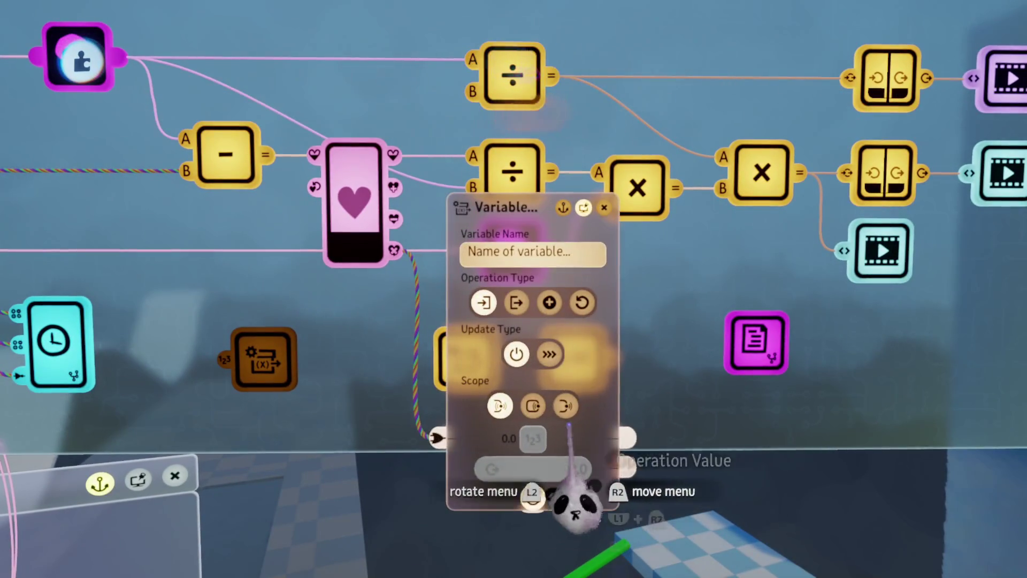
pyautogui.click(530, 252)
pyautogui.write('N')
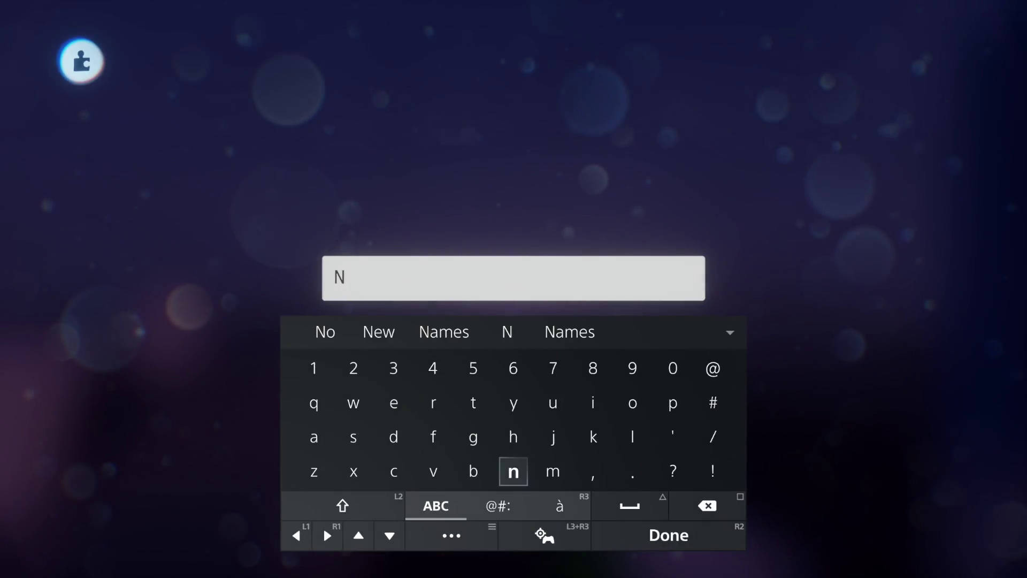
pyautogui.press('Return')
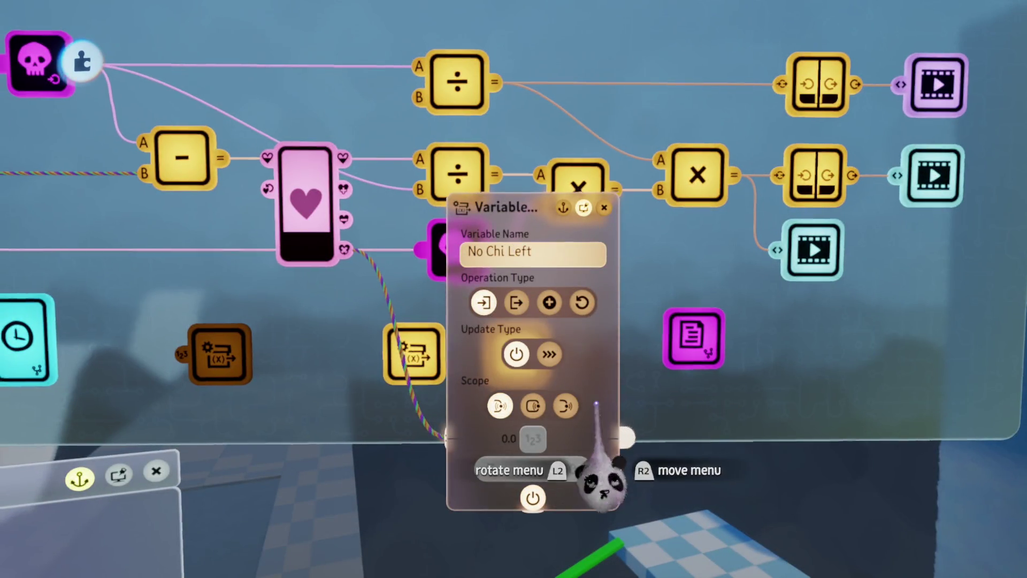
pyautogui.press('Escape')
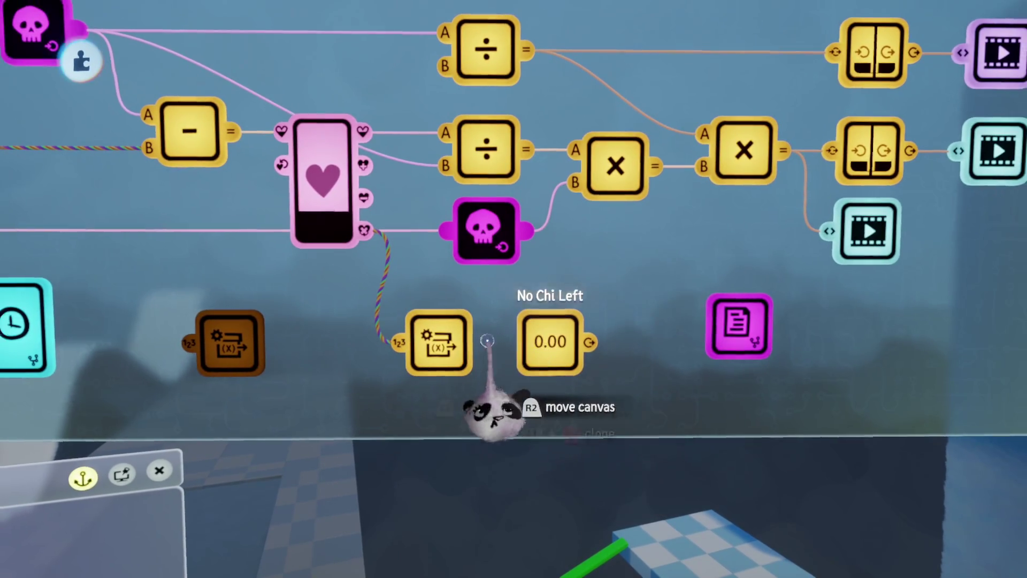
# - Drop the cloned No Chi Left variable and raise its minimum to 0
pyautogui.click(424, 297)
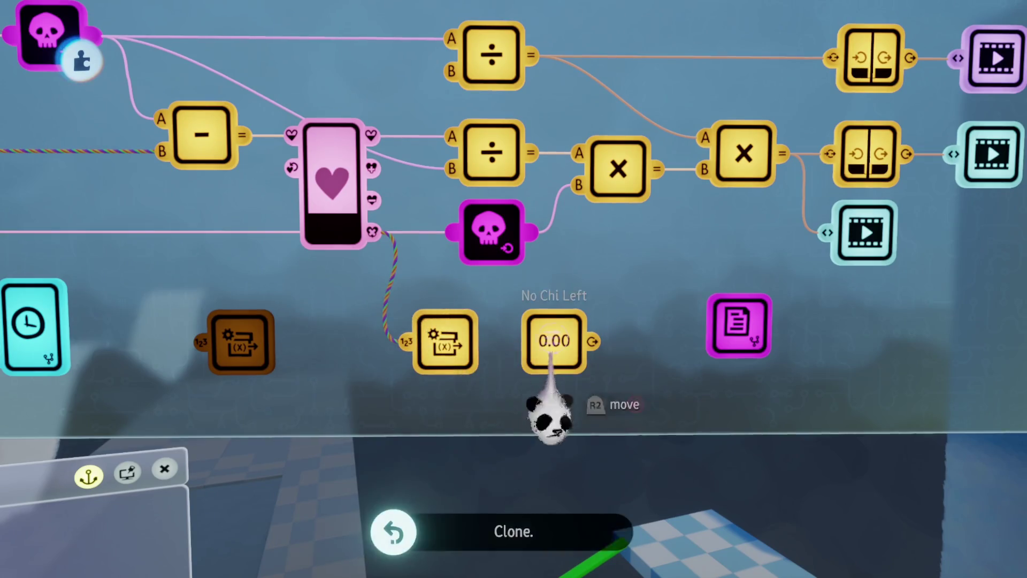
pyautogui.rightClick(429, 343)
pyautogui.click(401, 238)
pyautogui.write('0')
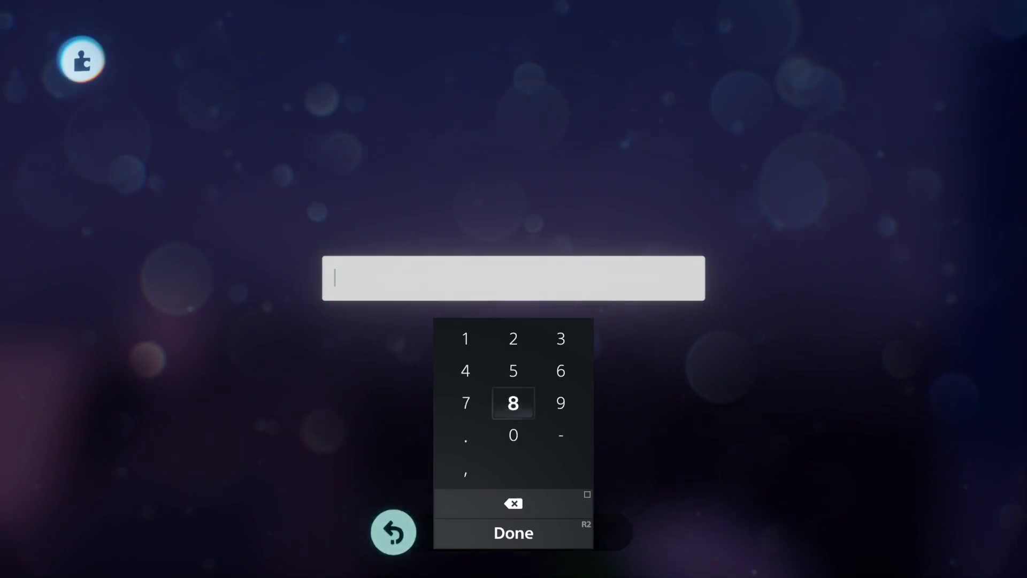
pyautogui.press('Return')
pyautogui.click(410, 274)
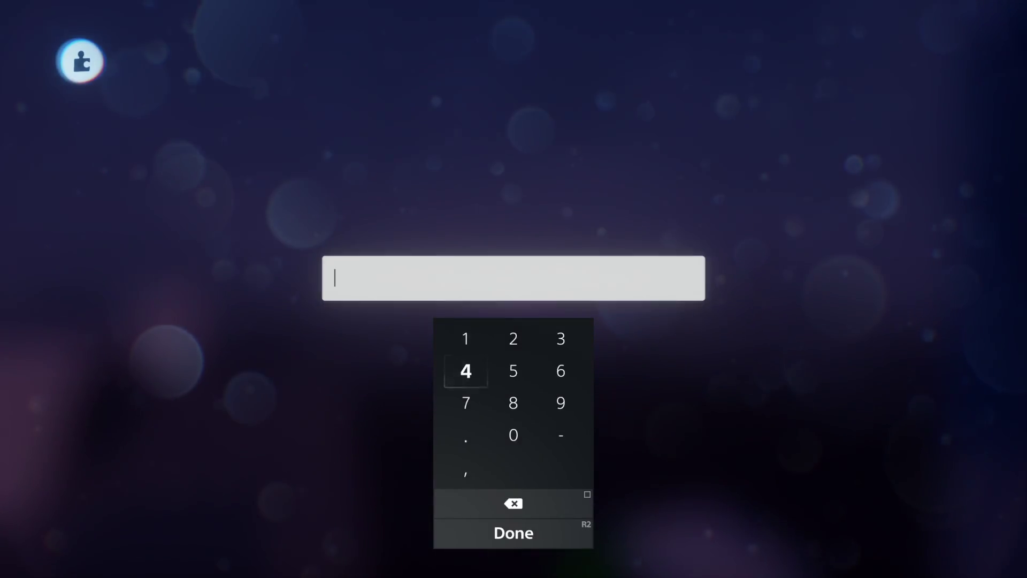
pyautogui.press('Return')
pyautogui.press('Escape')
pyautogui.moveTo(449, 369)
pyautogui.mouseDown()
pyautogui.moveTo(450, 447)
pyautogui.moveTo(471, 471)
pyautogui.moveTo(498, 424)
pyautogui.moveTo(471, 428)
pyautogui.moveTo(473, 438)
pyautogui.moveTo(488, 435)
pyautogui.moveTo(474, 473)
pyautogui.moveTo(401, 405)
pyautogui.moveTo(506, 423)
pyautogui.mouseUp()
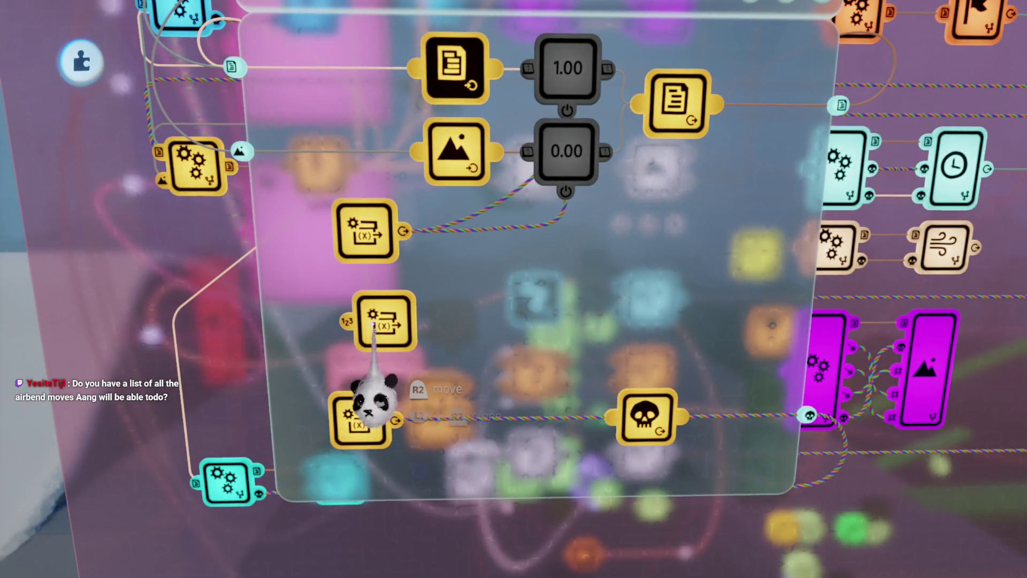
# - Drop the Variable Modifier inside the Conditions chip and confirm it targets No Chi Left
pyautogui.moveTo(382, 383); pyautogui.dragTo(368, 356)
pyautogui.click(368, 342)
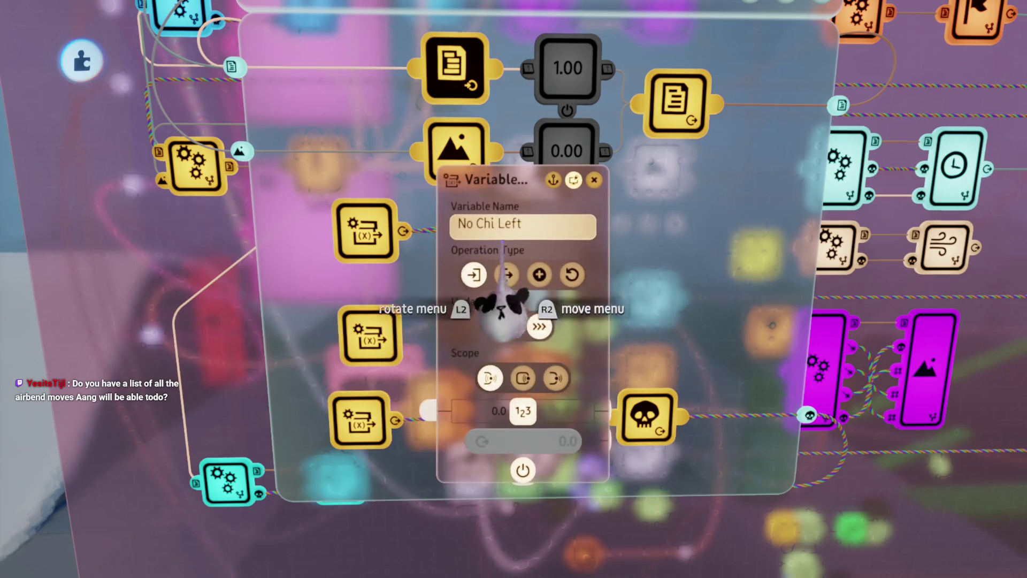
pyautogui.press('Escape')
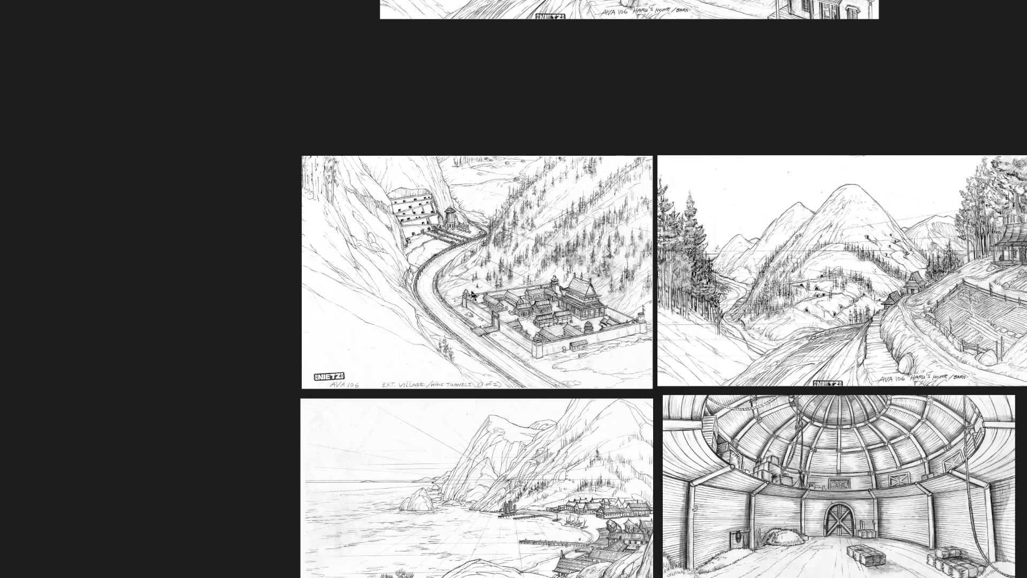
# - Zoom the Miro board out and back in on the Air combat table of Hands and Staff moves
pyautogui.scroll(-8, 472, 295)
pyautogui.scroll(10, 672, 315)
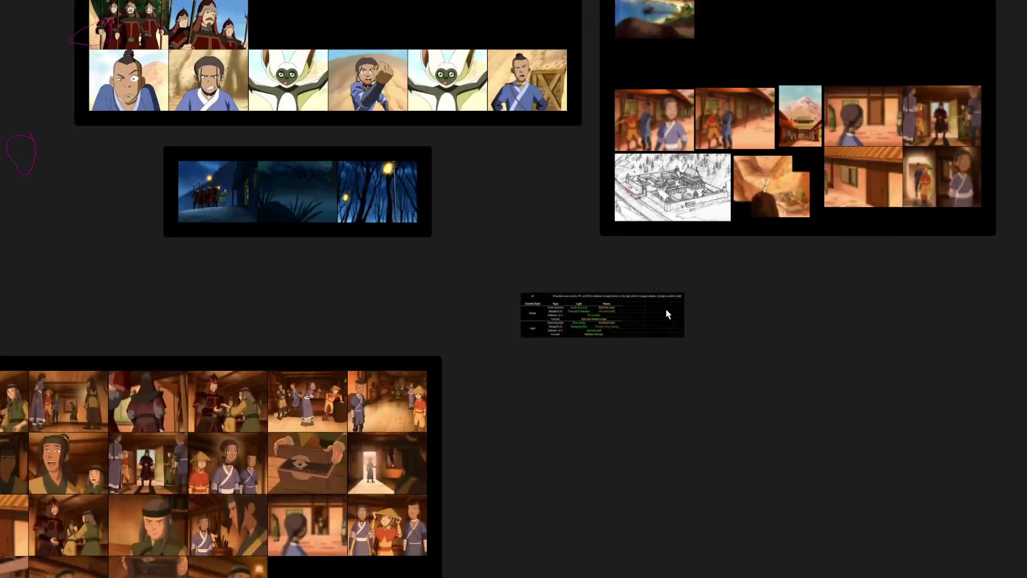
pyautogui.scroll(5, 594, 305)
pyautogui.scroll(3, 529, 303)
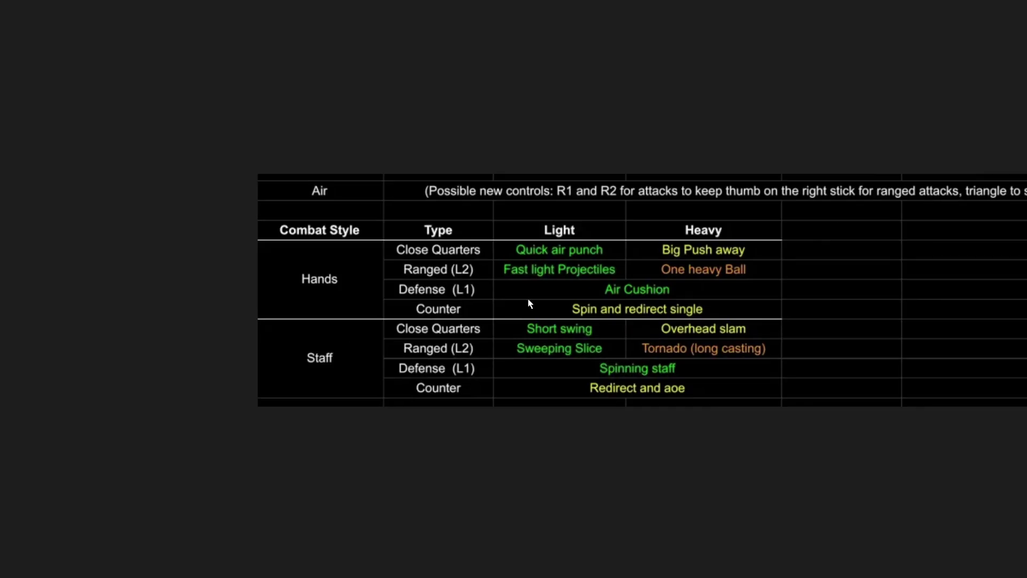
pyautogui.scroll(3, 528, 303)
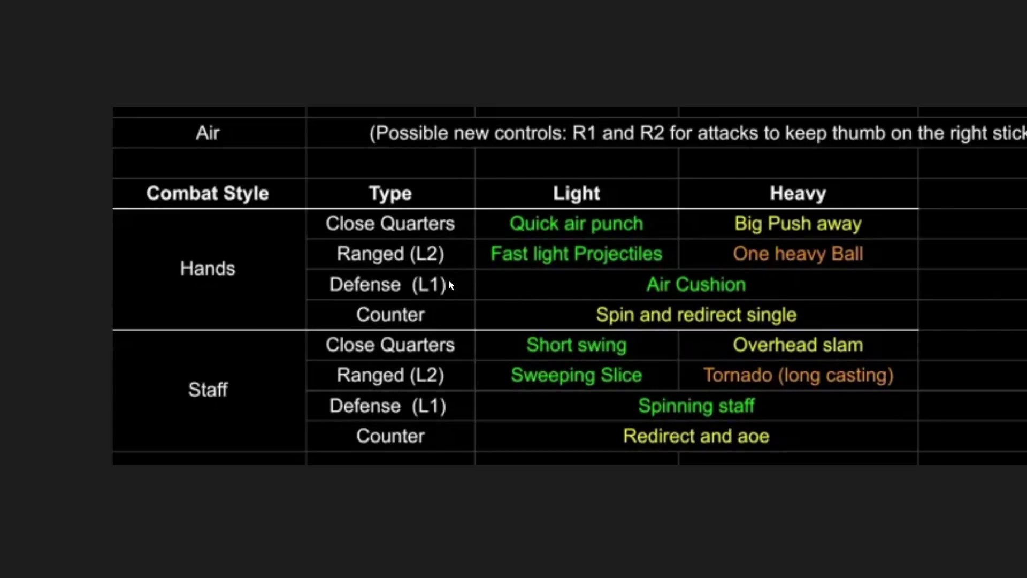
pyautogui.moveTo(474, 276); pyautogui.dragTo(454, 294)
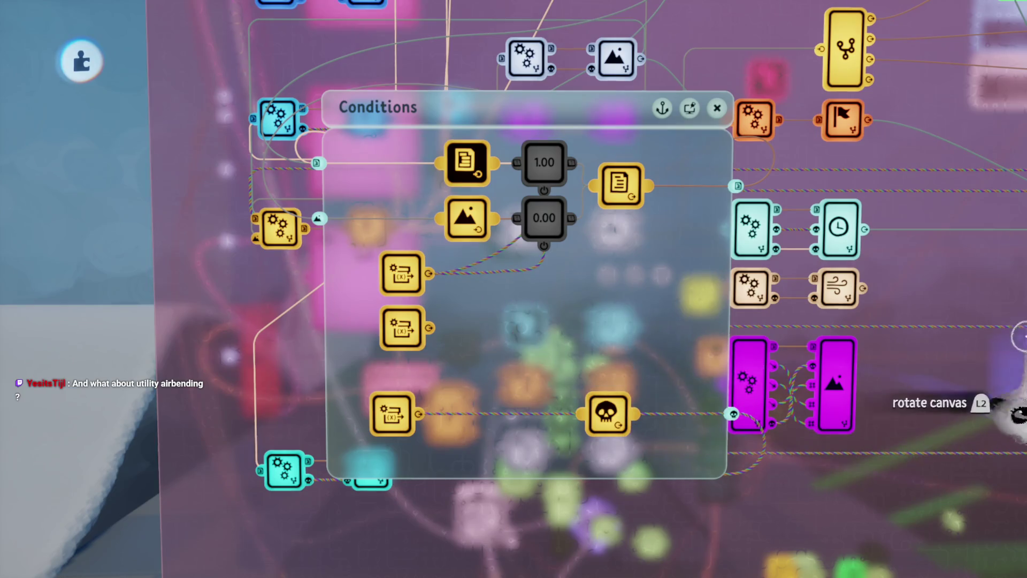
# - Playtest the level, running with W and casting airballs toward the tower, then return to Edit Mode
pyautogui.press('Escape')
pyautogui.click(293, 401)
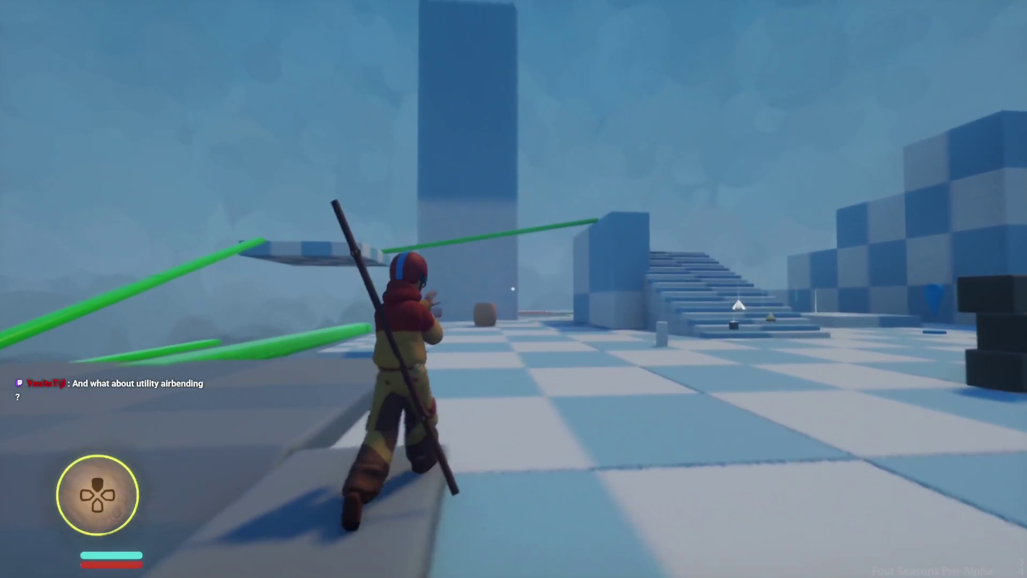
pyautogui.click(513, 288)
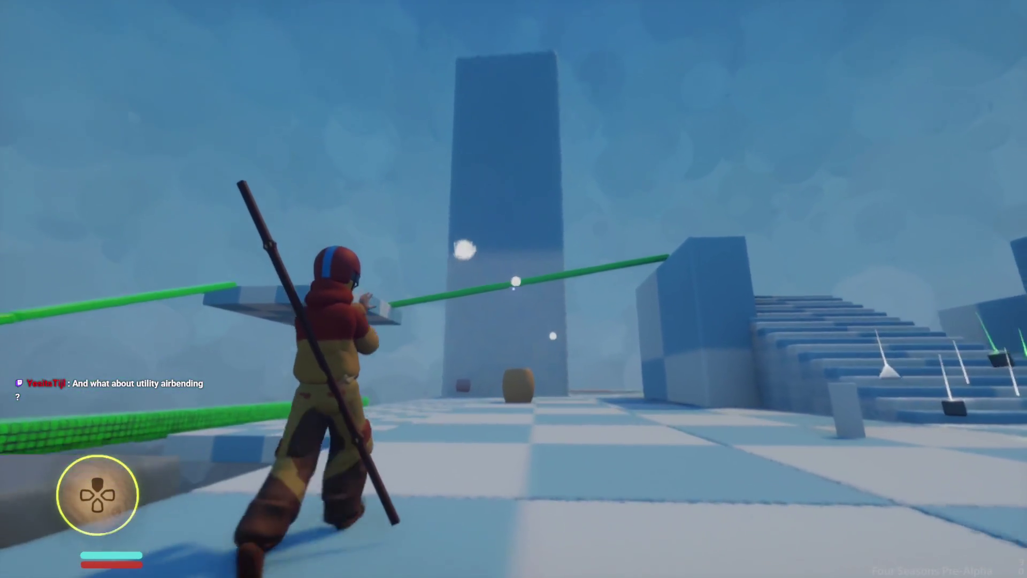
pyautogui.press('w')
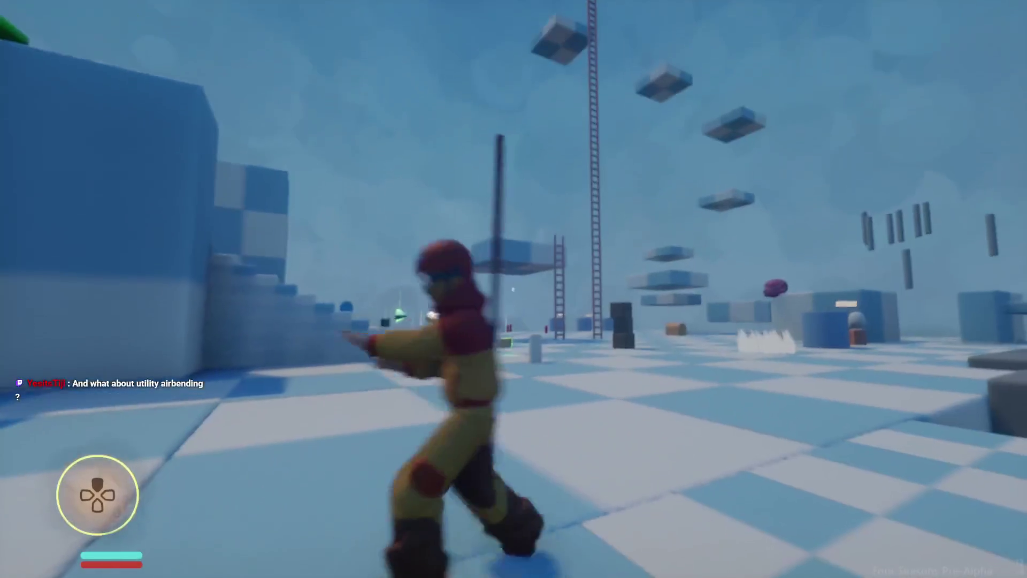
pyautogui.press('w')
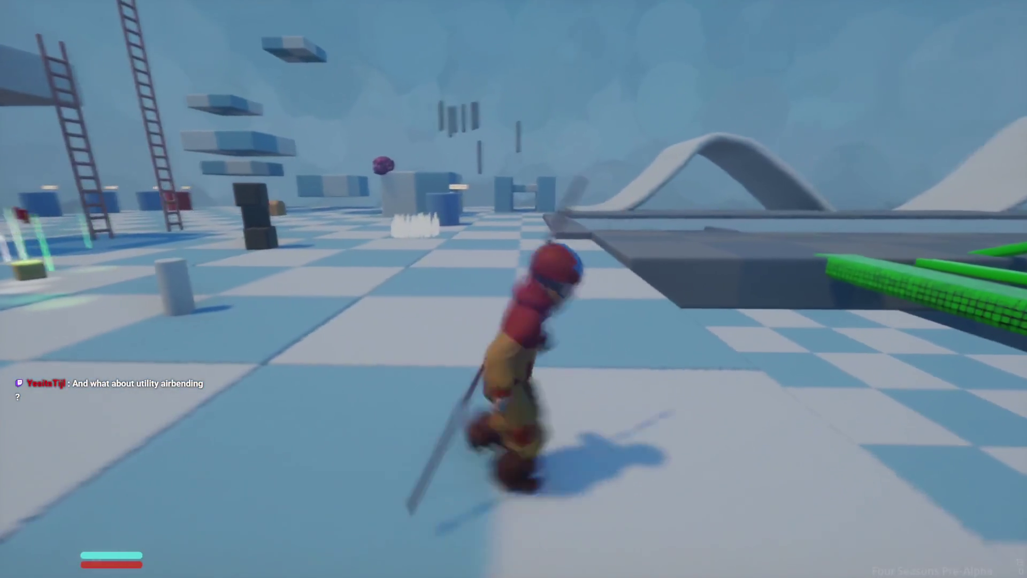
pyautogui.press('Escape')
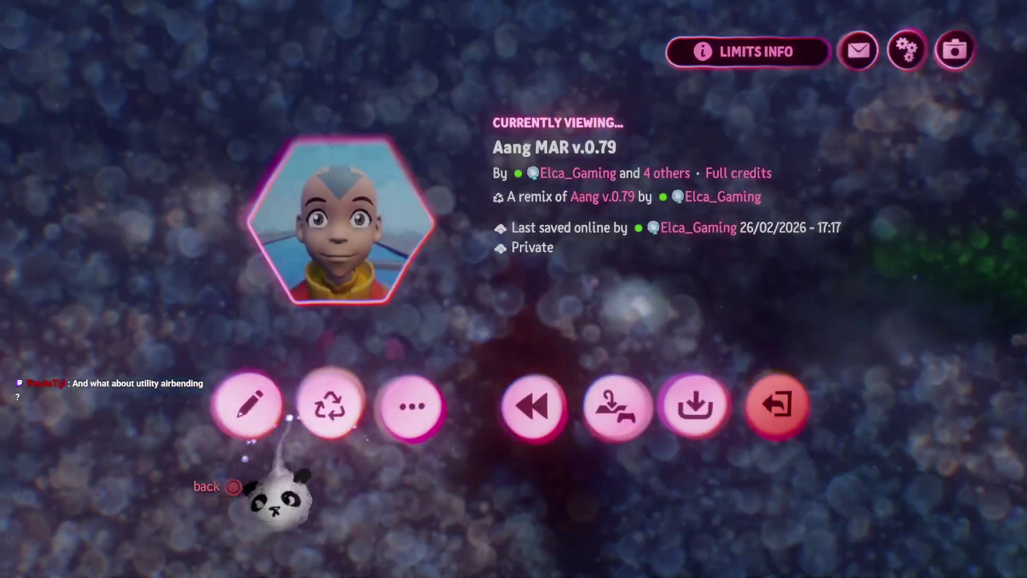
pyautogui.click(270, 409)
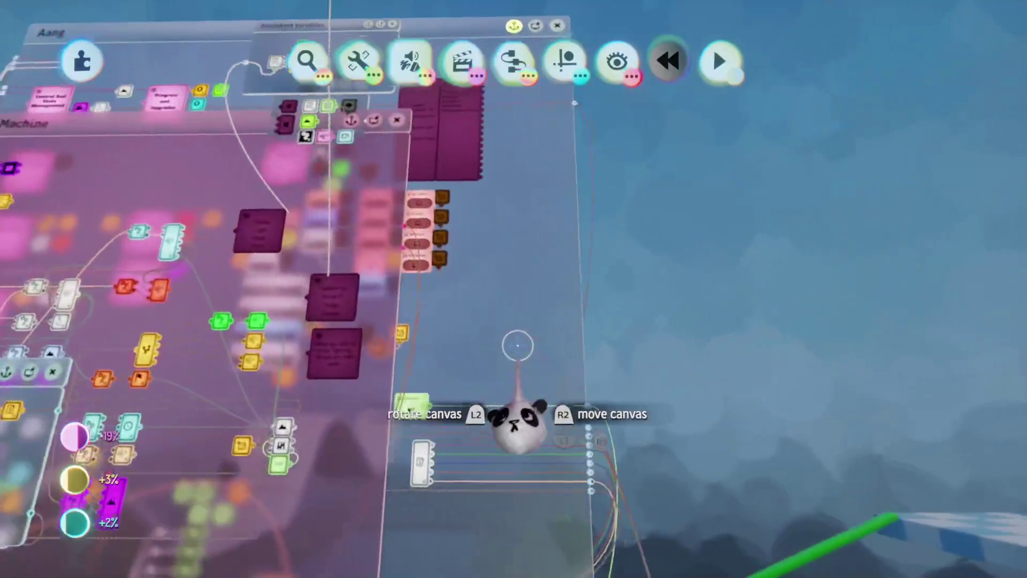
# - Navigate to the Chi logic canvas and zoom in on the No Chi Left variable and modifier nodes
pyautogui.press('w')
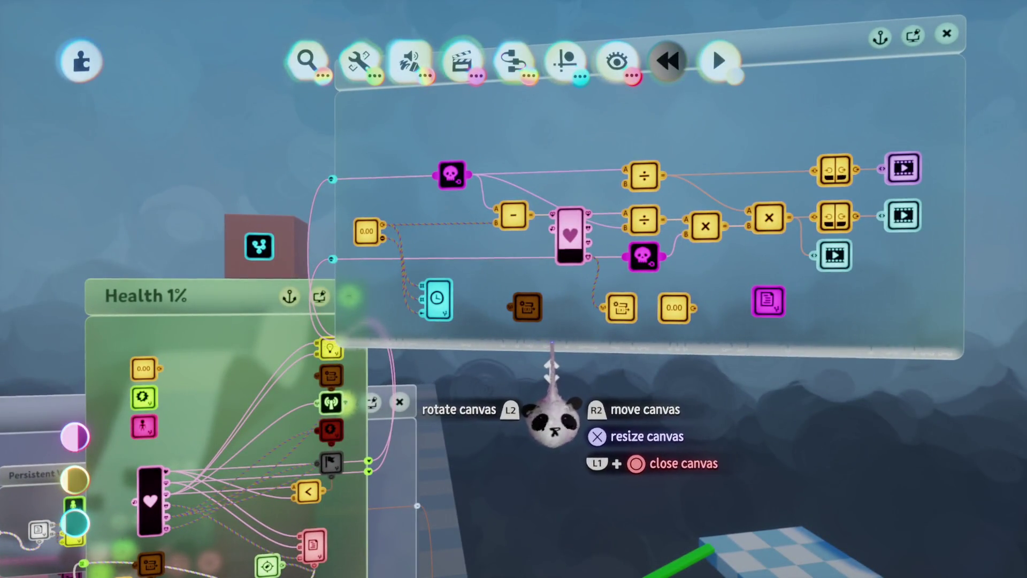
pyautogui.scroll(3, 557, 346)
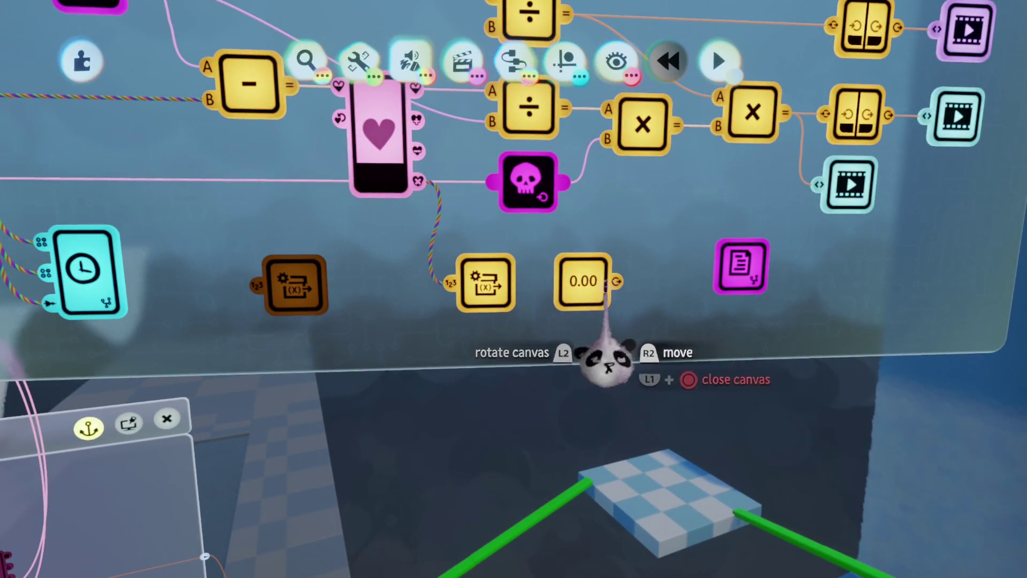
pyautogui.scroll(2, 527, 294)
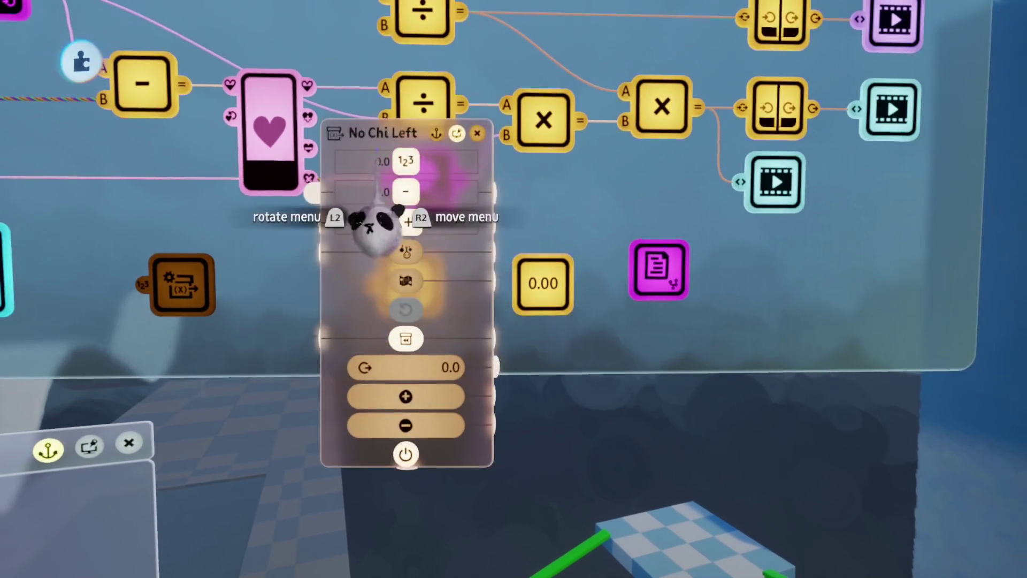
# - Name the second variable node Chi available
pyautogui.click(378, 130)
pyautogui.write('C')
pyautogui.click(394, 402)
pyautogui.write('a')
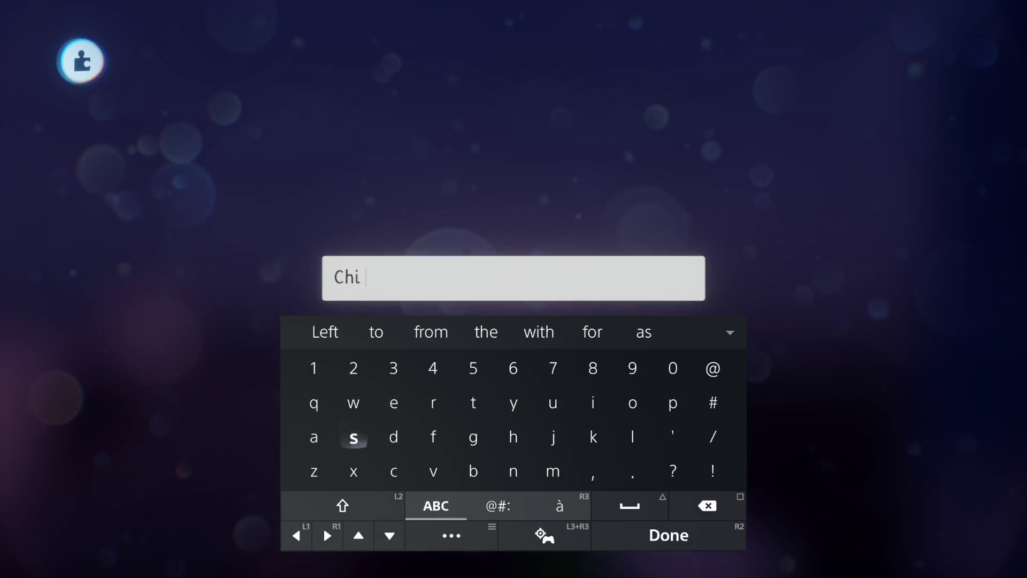
pyautogui.click(343, 331)
pyautogui.press('Return')
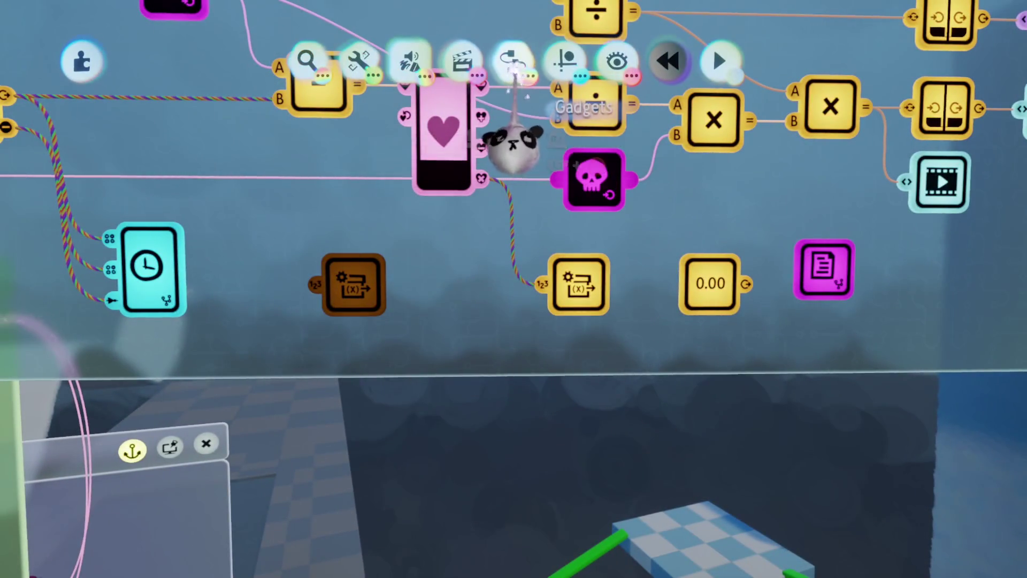
# - Leave the No Chi Left modifier's number value at 0
pyautogui.click(575, 283)
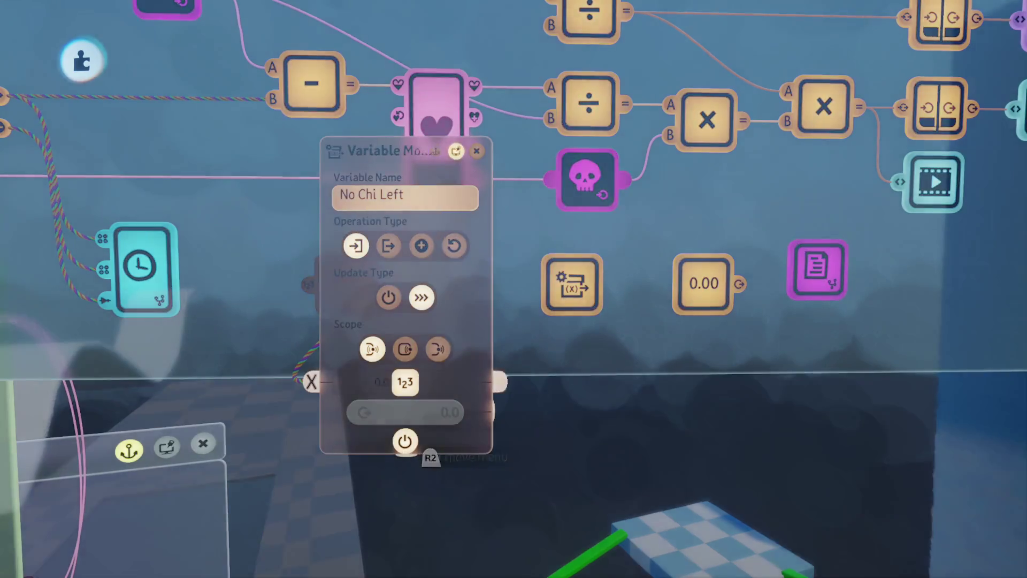
pyautogui.click(401, 411)
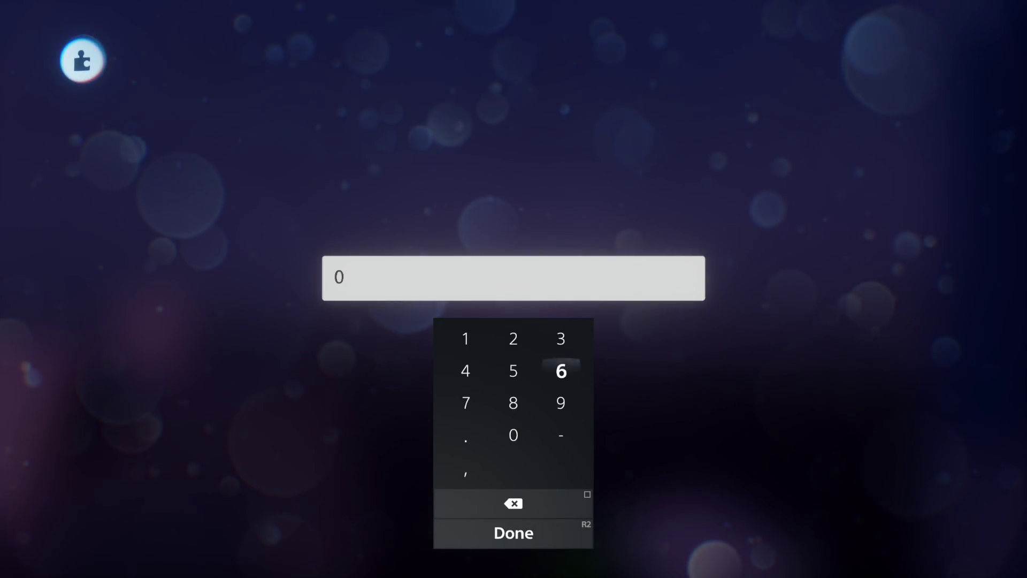
pyautogui.press('Return')
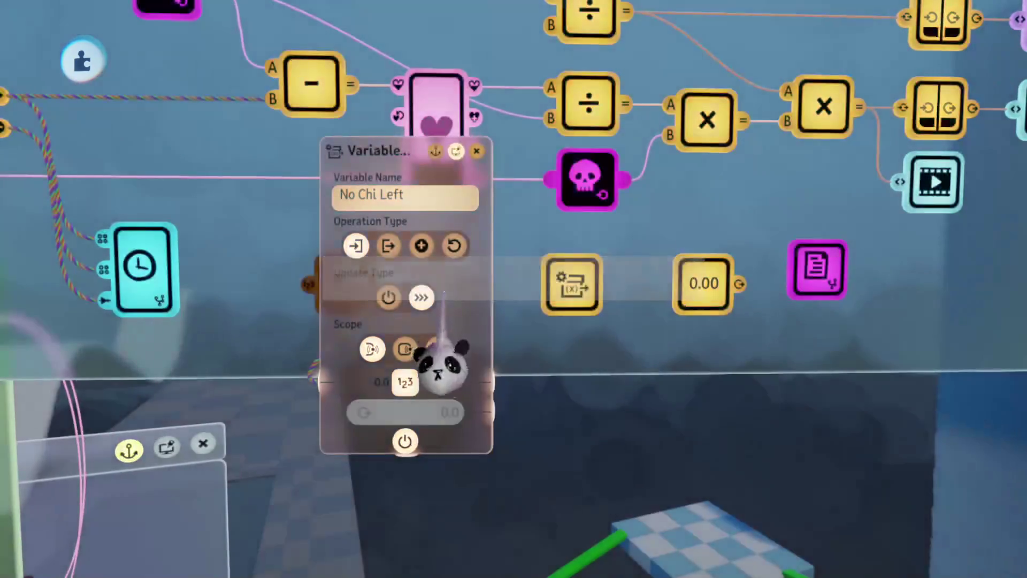
pyautogui.press('Escape')
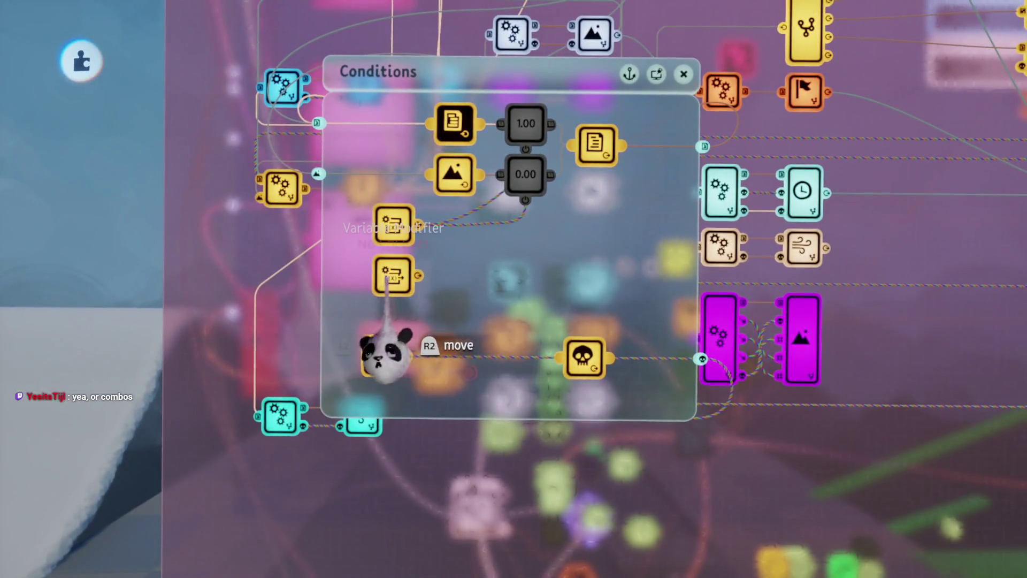
# - Clone the Variable Modifier and wire the copy into the skull gadget
pyautogui.click(386, 280)
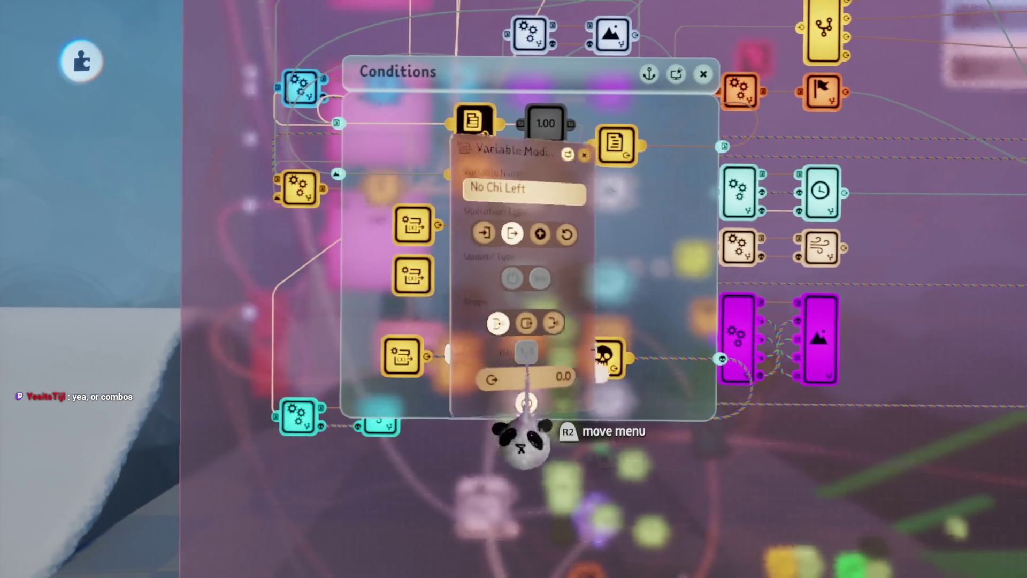
pyautogui.press('Escape')
pyautogui.moveTo(418, 276)
pyautogui.mouseDown()
pyautogui.moveTo(636, 290)
pyautogui.moveTo(644, 179)
pyautogui.mouseUp()
pyautogui.press('Escape')
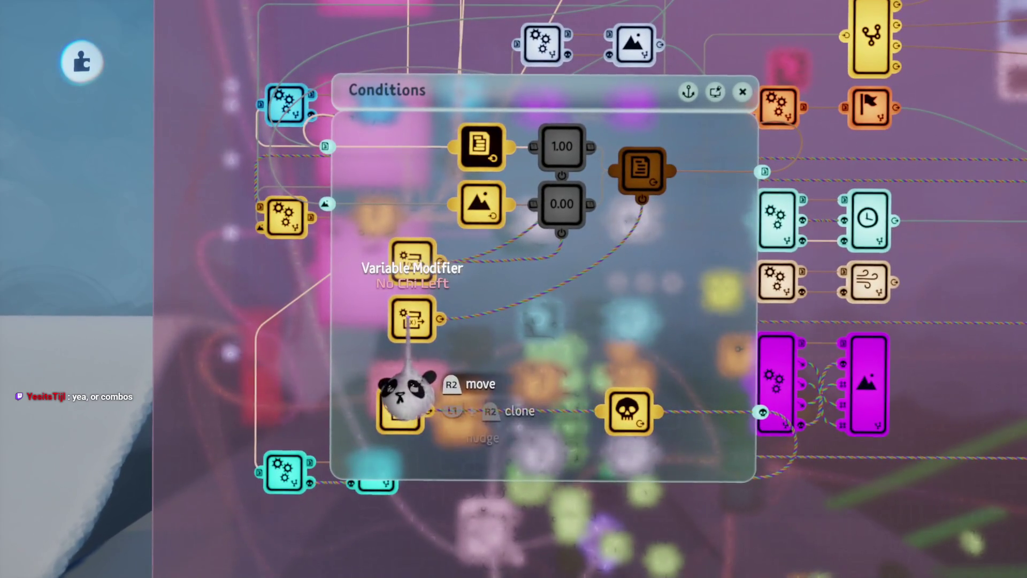
pyautogui.moveTo(420, 400); pyautogui.dragTo(583, 400)
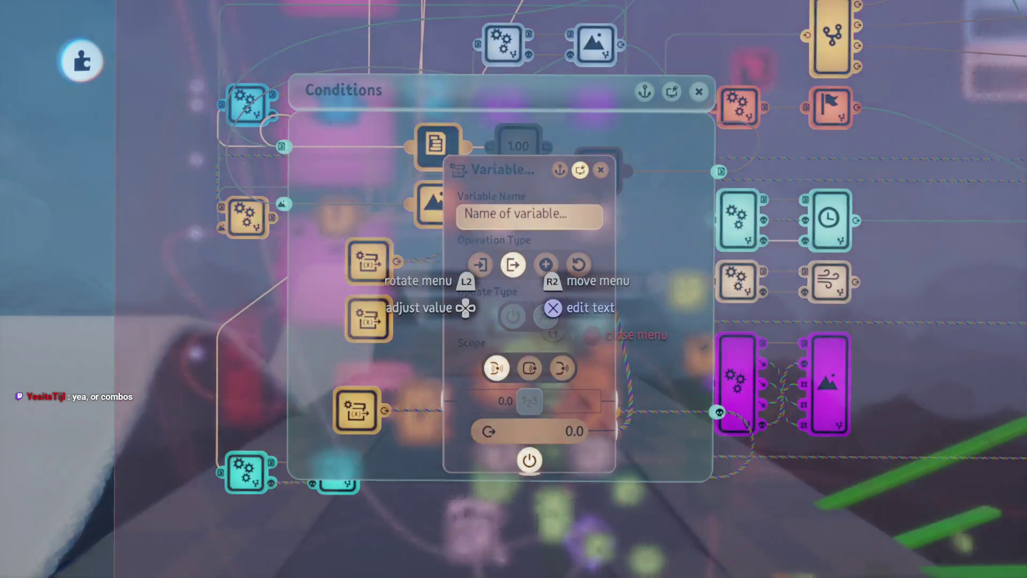
# - Name the new modifier's variable Character and start a playtest
pyautogui.click(508, 276)
pyautogui.write('C')
pyautogui.press('Return')
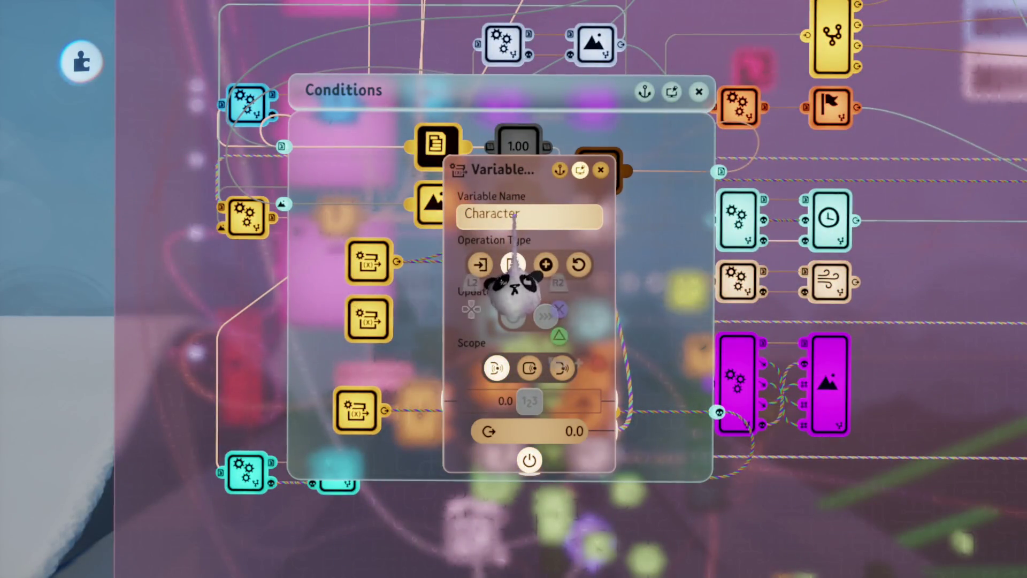
pyautogui.press('Escape')
pyautogui.click(291, 403)
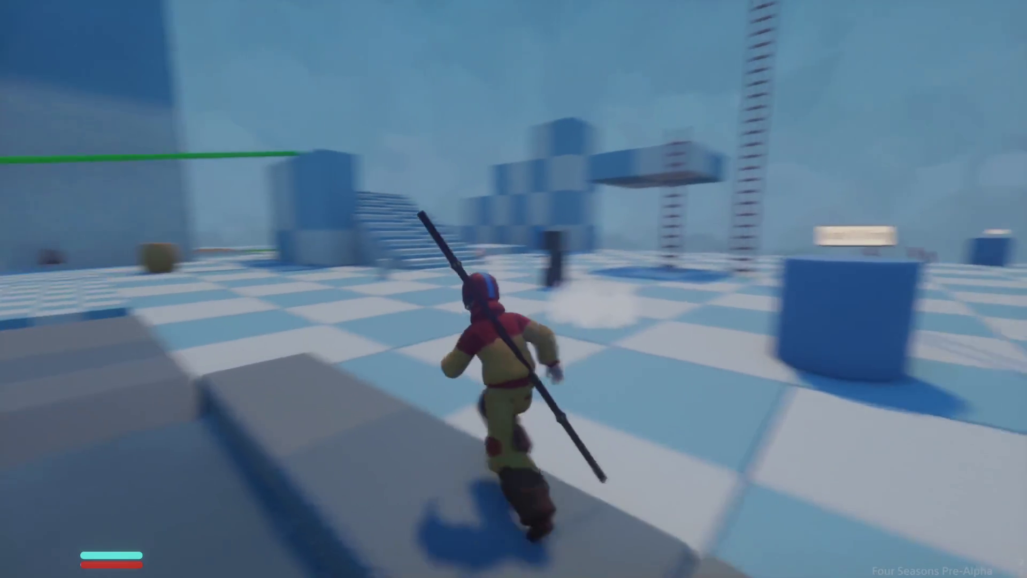
# - Restart the playtest with Rewind, then go back to edit mode
pyautogui.press('Escape')
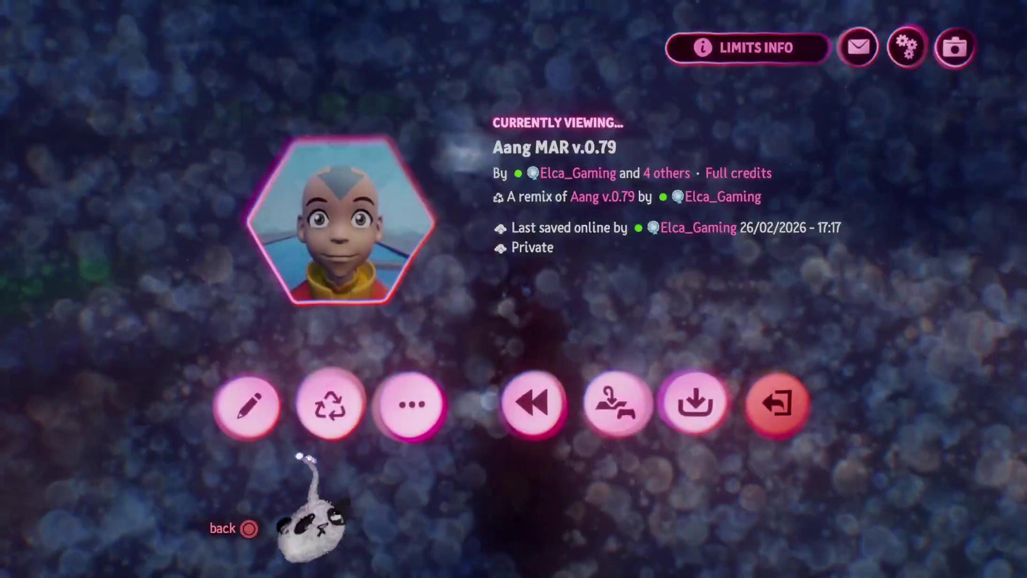
pyautogui.click(527, 412)
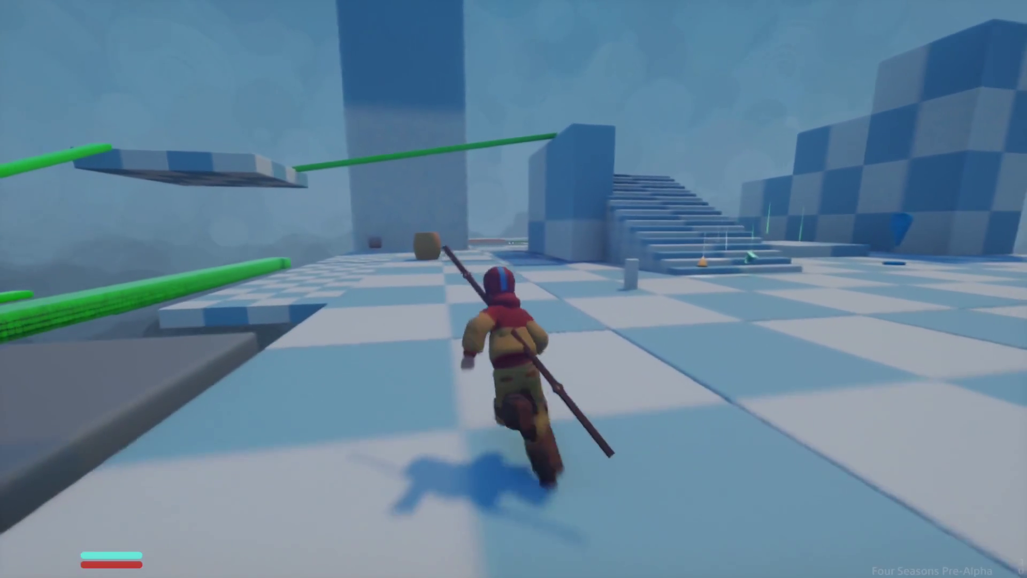
pyautogui.press('Escape')
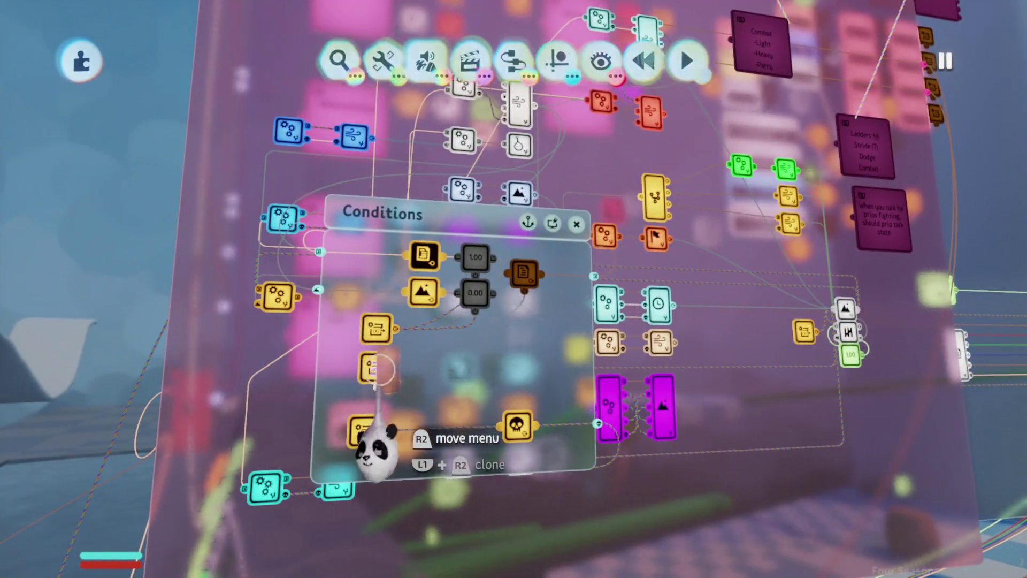
# - Compare the Chi available and No Chi Left modifier settings side by side, then close them
pyautogui.click(376, 369)
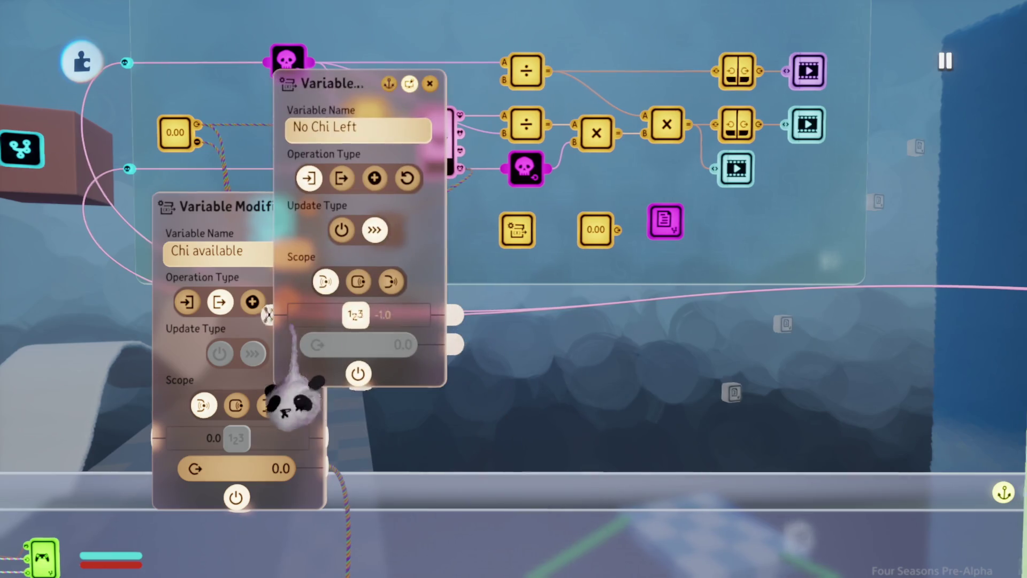
pyautogui.moveTo(303, 404); pyautogui.dragTo(556, 419)
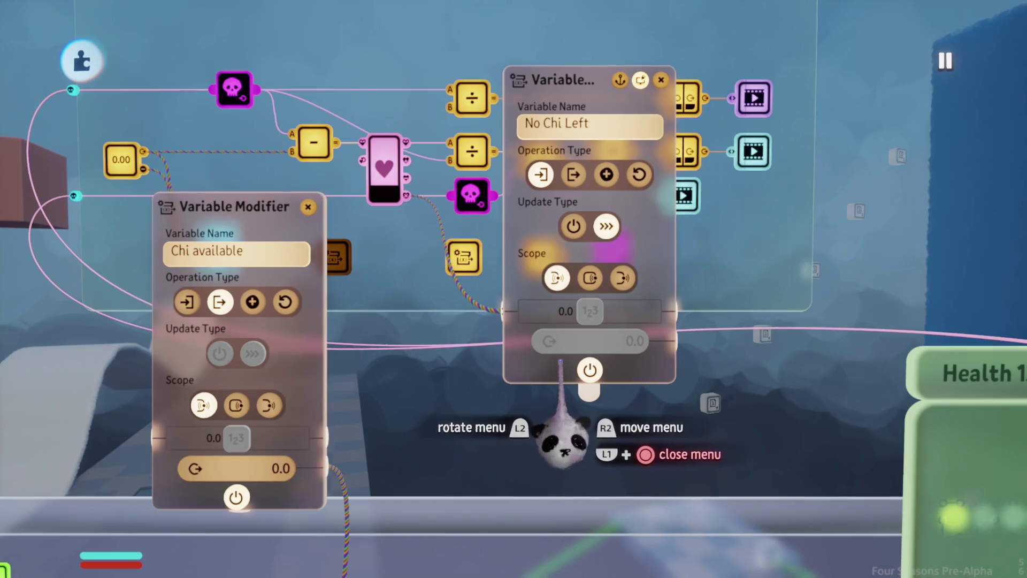
pyautogui.press('Escape')
pyautogui.press('Escape')
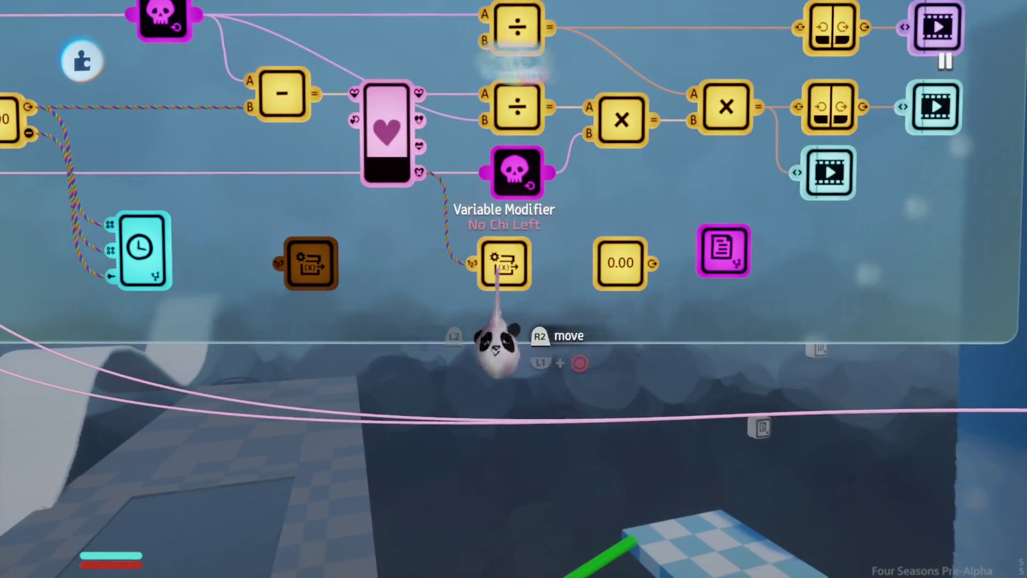
pyautogui.press('Tab')
pyautogui.click(513, 62)
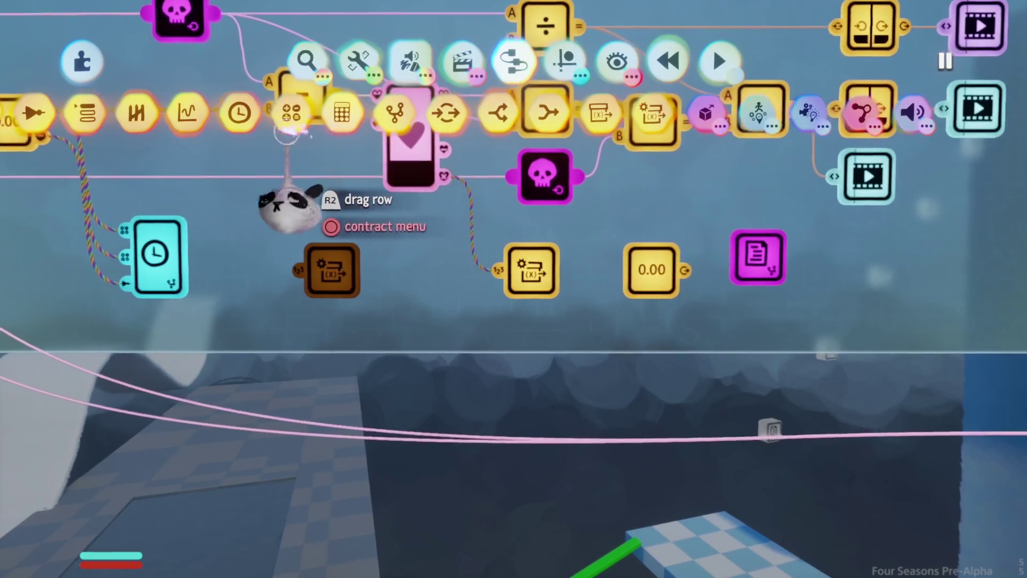
pyautogui.click(101, 113)
pyautogui.click(444, 238)
pyautogui.moveTo(475, 276); pyautogui.dragTo(470, 348)
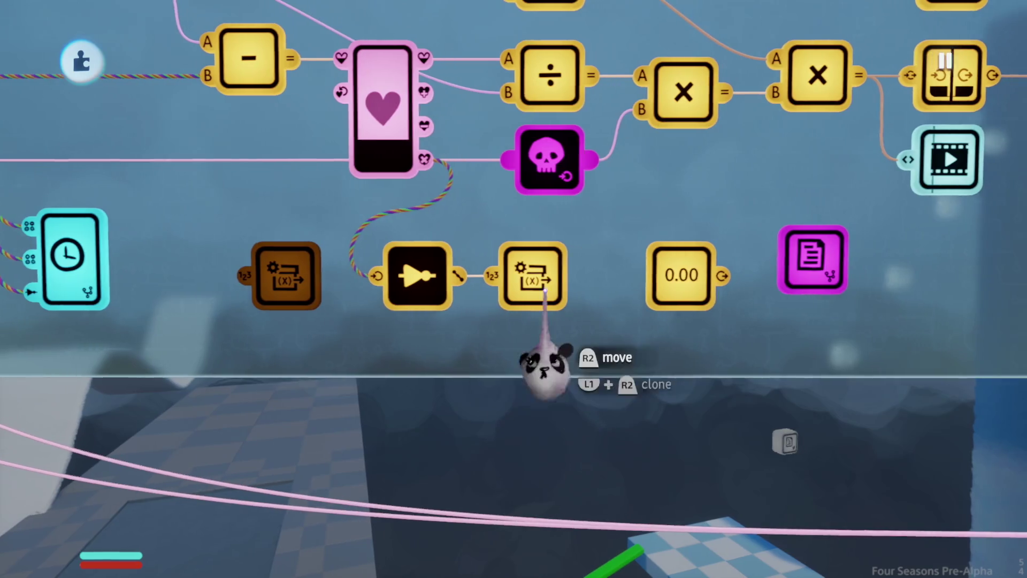
pyautogui.click(530, 374)
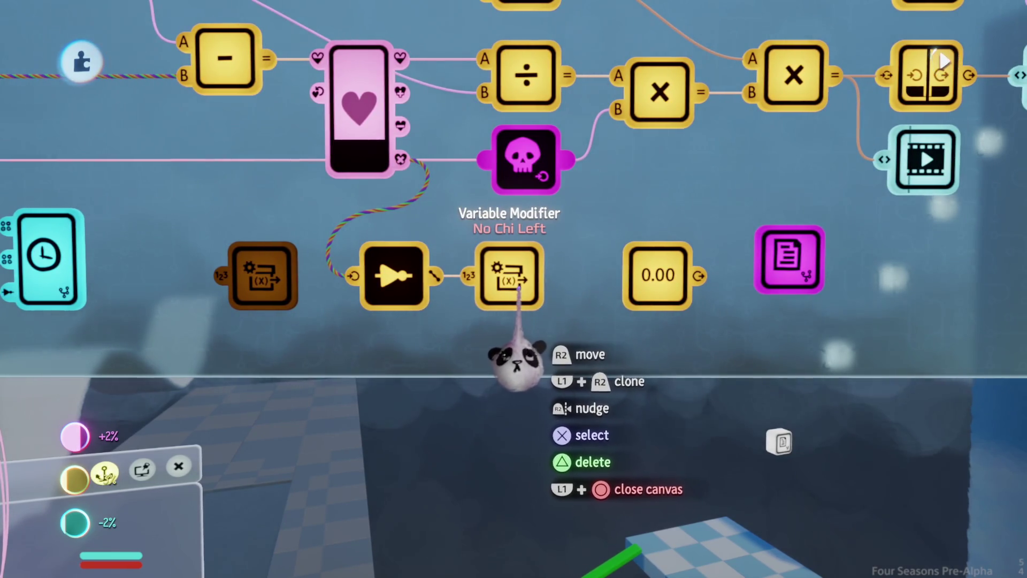
pyautogui.click(516, 366)
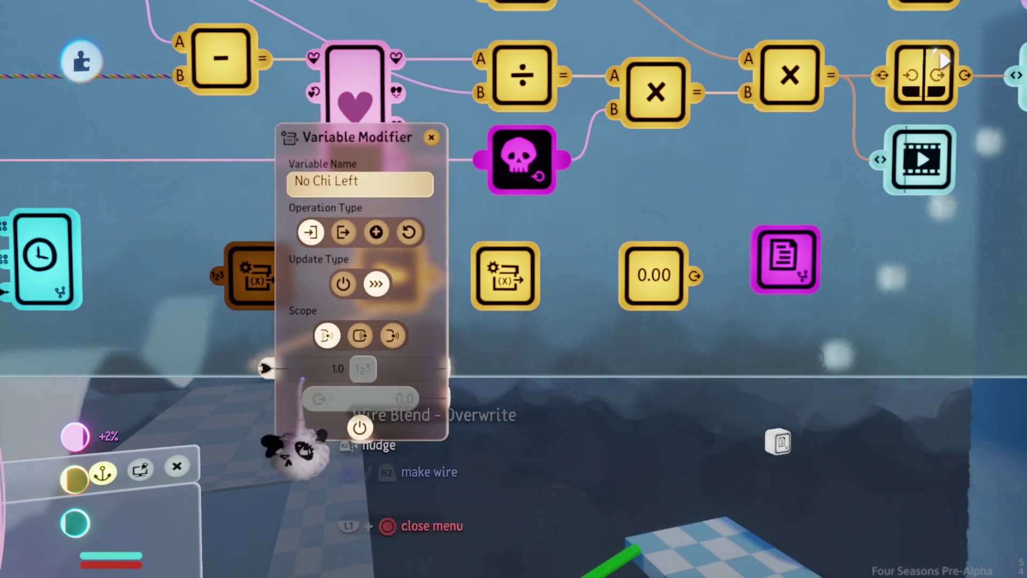
pyautogui.press('Escape')
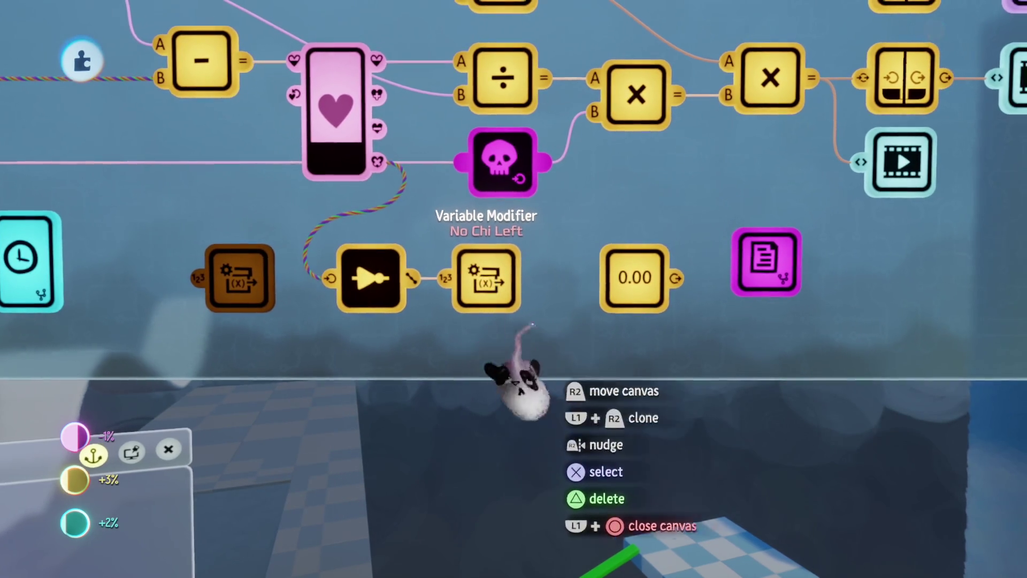
pyautogui.click(369, 320)
pyautogui.press('Escape')
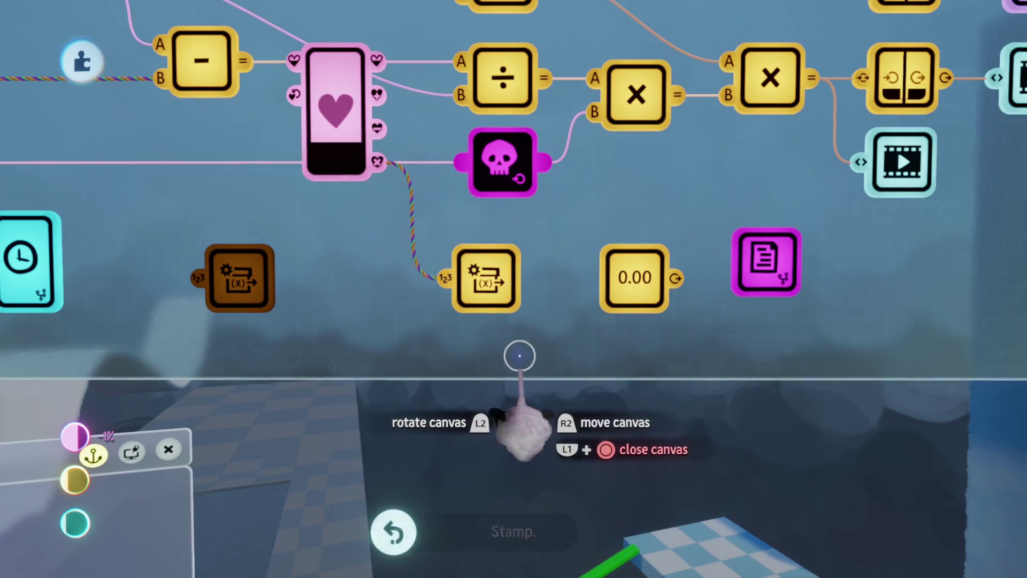
# - Start entering a negative value for the heart-wired modifier's operation value
pyautogui.click(481, 321)
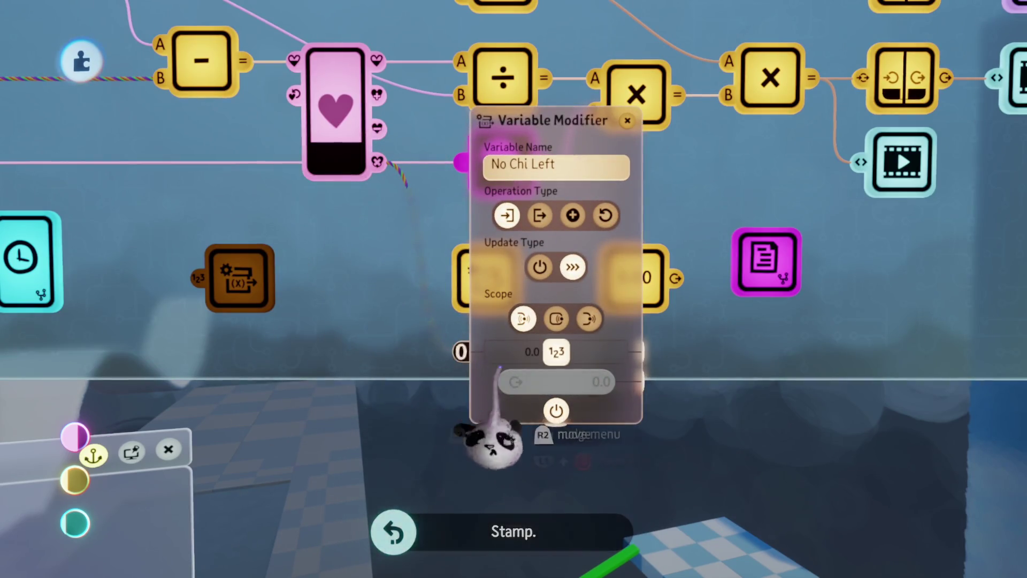
pyautogui.click(557, 352)
pyautogui.write('-')
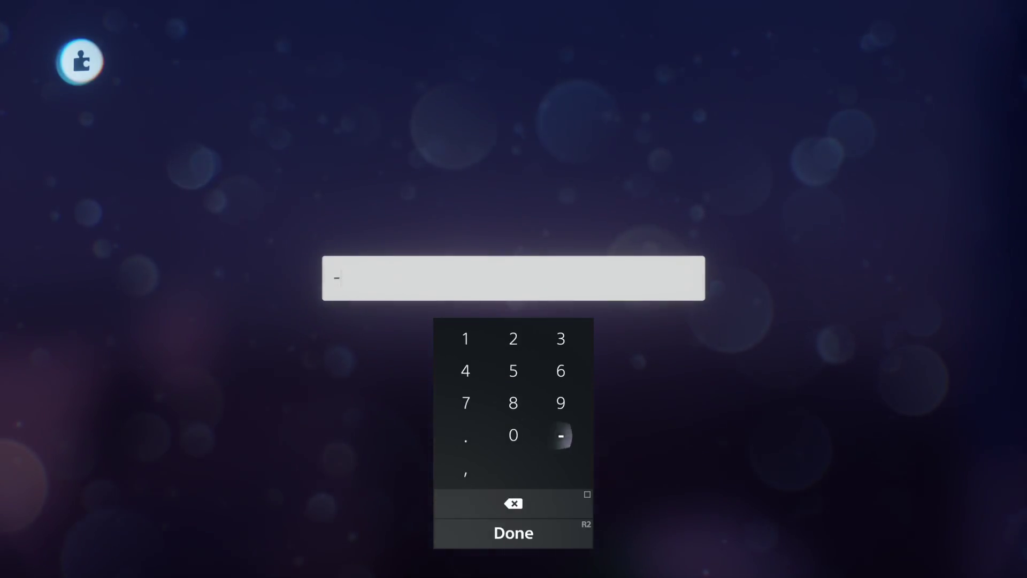
pyautogui.press('Escape')
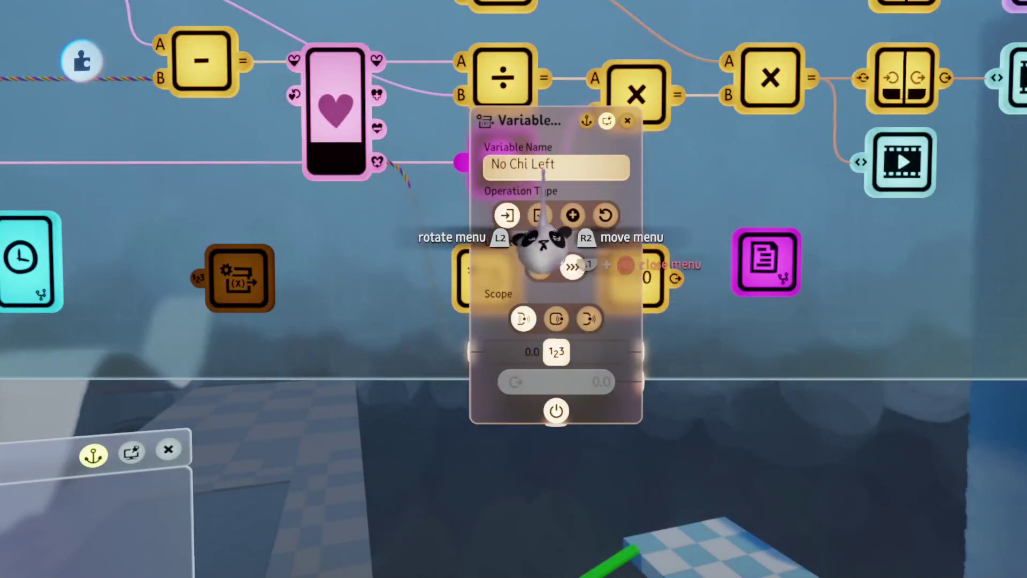
# - Change the modifier's variable name from No Chi Left to Chi available
pyautogui.click(542, 171)
pyautogui.write('Chi available')
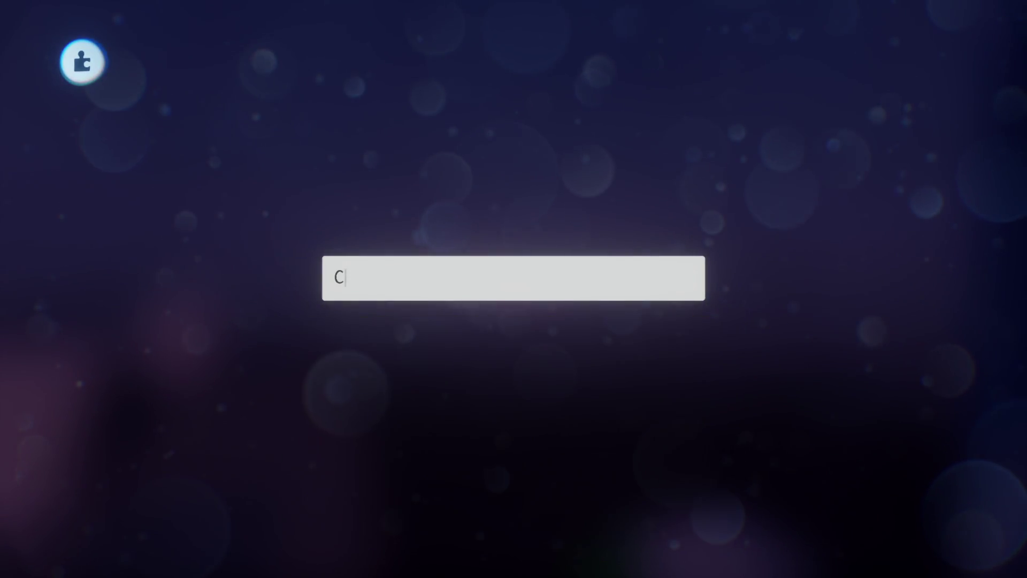
pyautogui.press('Return')
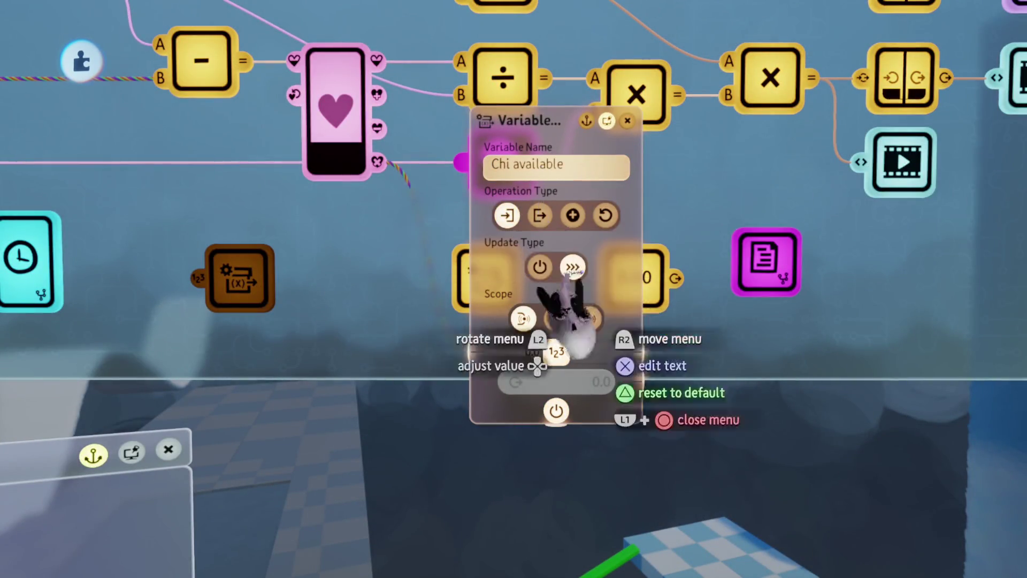
pyautogui.press('Escape')
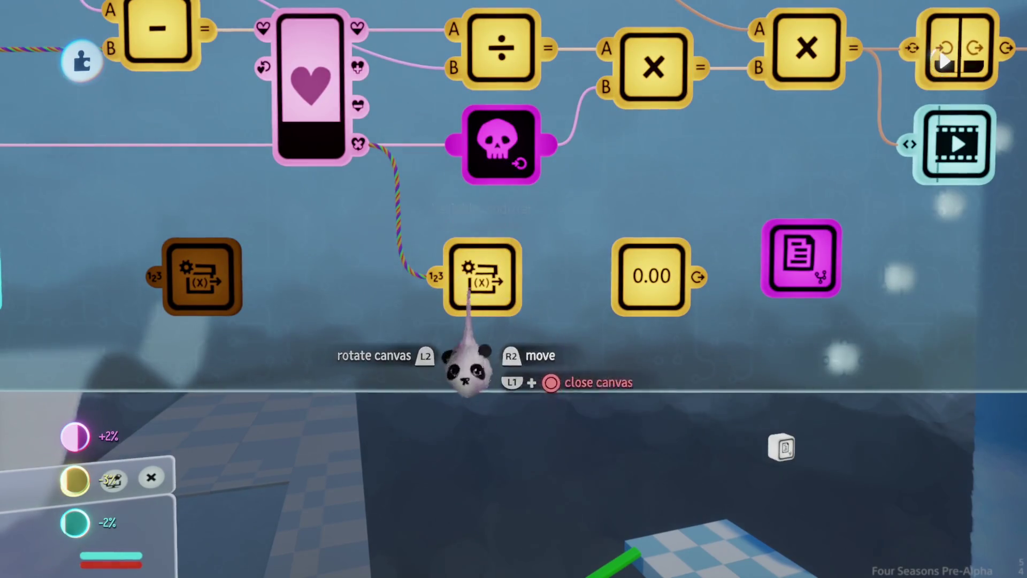
pyautogui.click(468, 290)
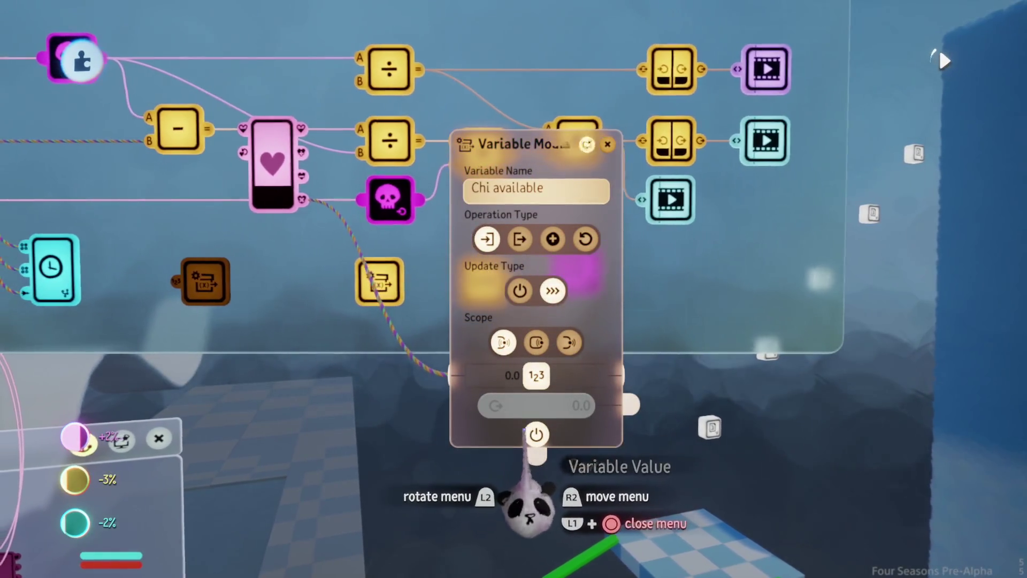
pyautogui.press('Escape')
# - Place a Switch gadget beside the Chi available Variable Modifier
pyautogui.press('Tab')
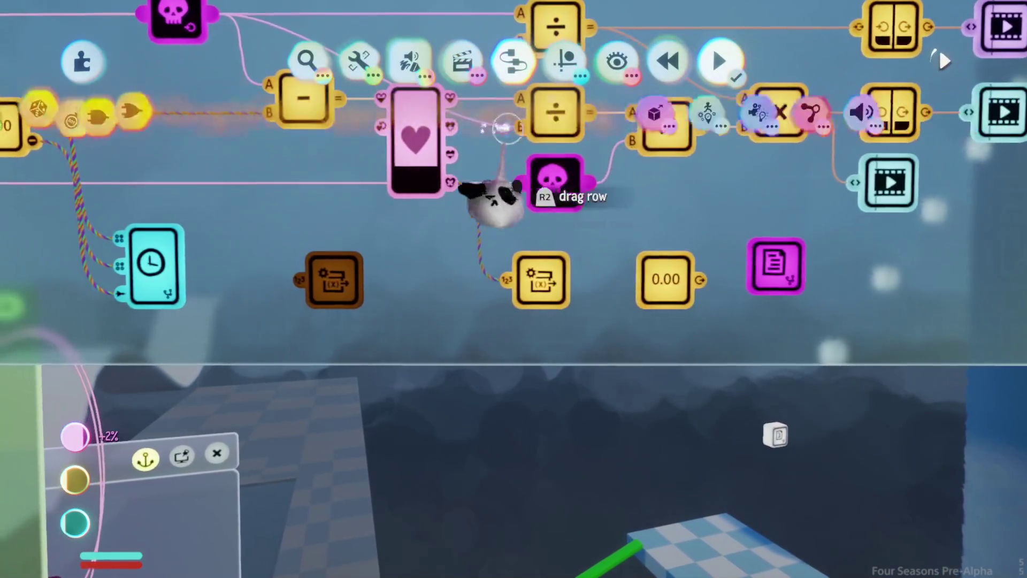
pyautogui.click(289, 115)
pyautogui.click(299, 123)
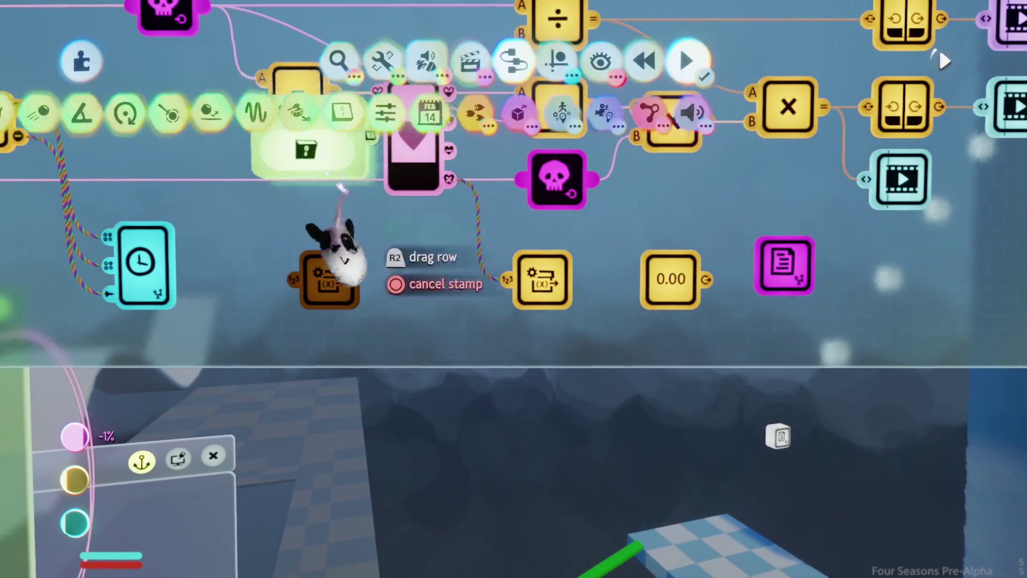
pyautogui.click(407, 262)
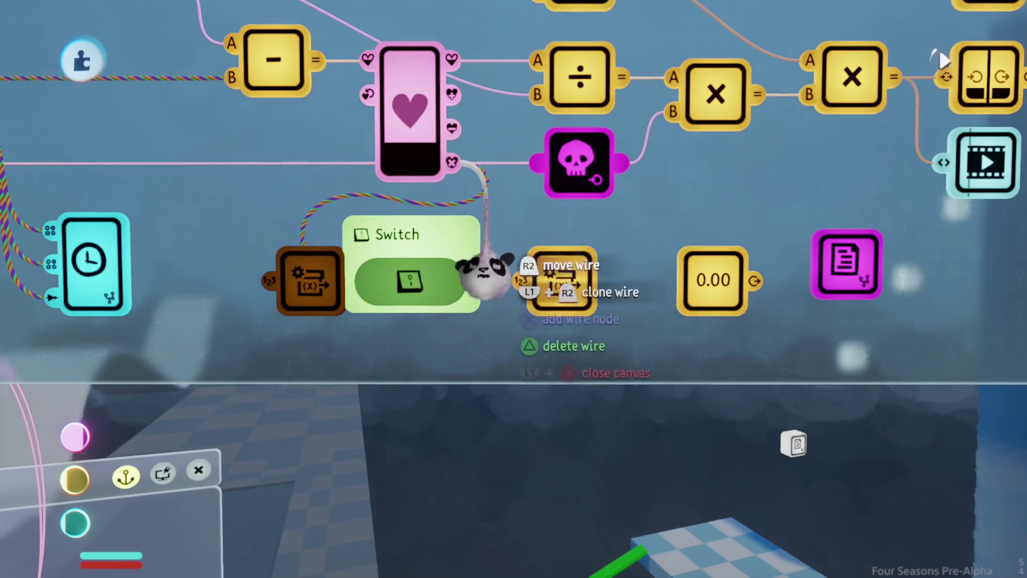
pyautogui.press('Escape')
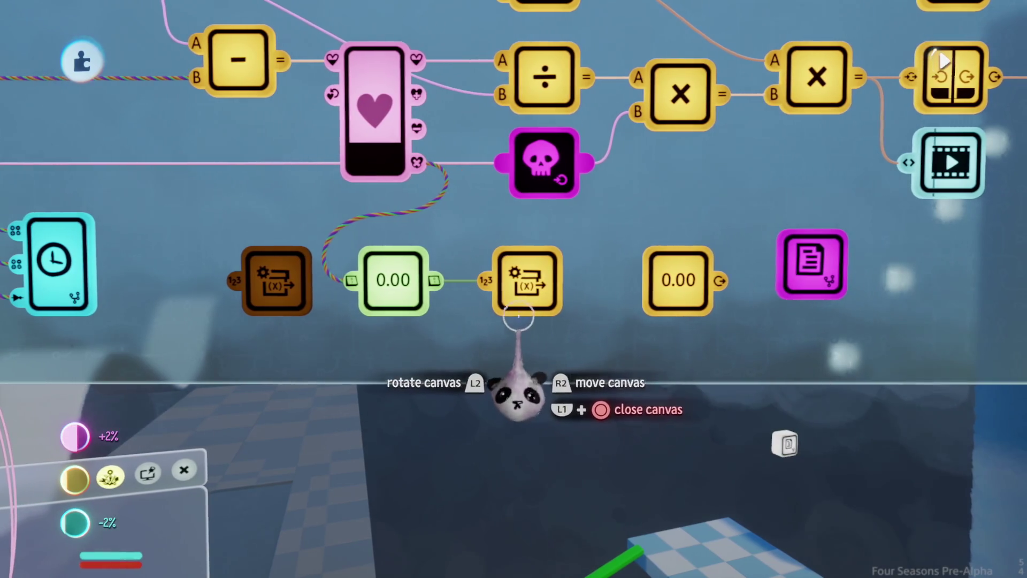
pyautogui.click(544, 323)
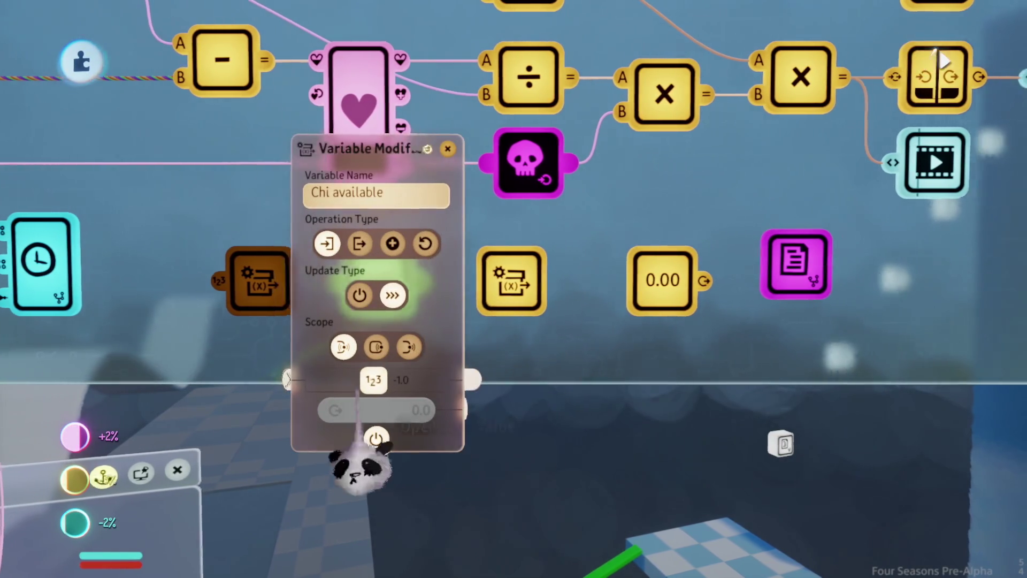
pyautogui.press('Escape')
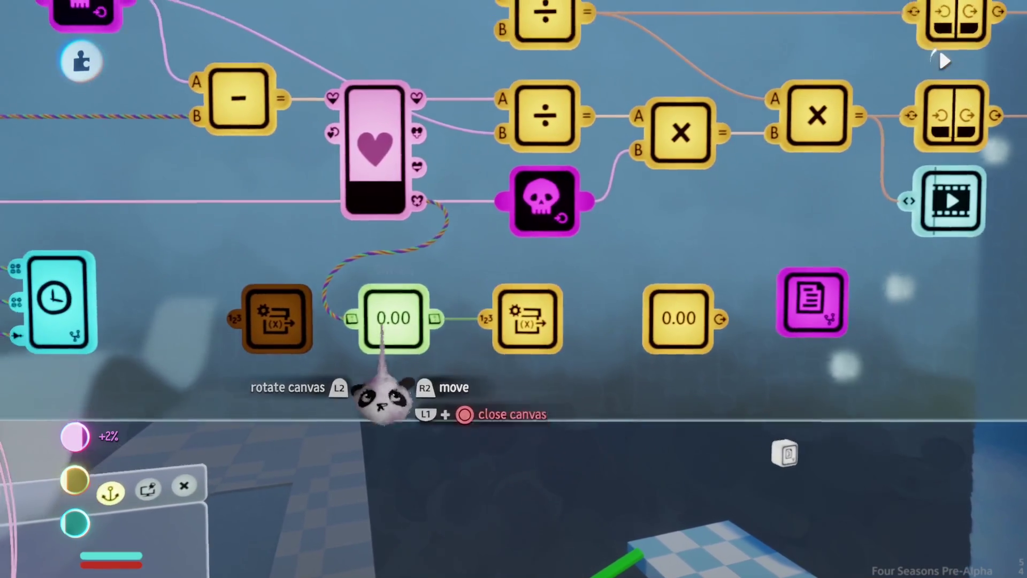
pyautogui.click(394, 320)
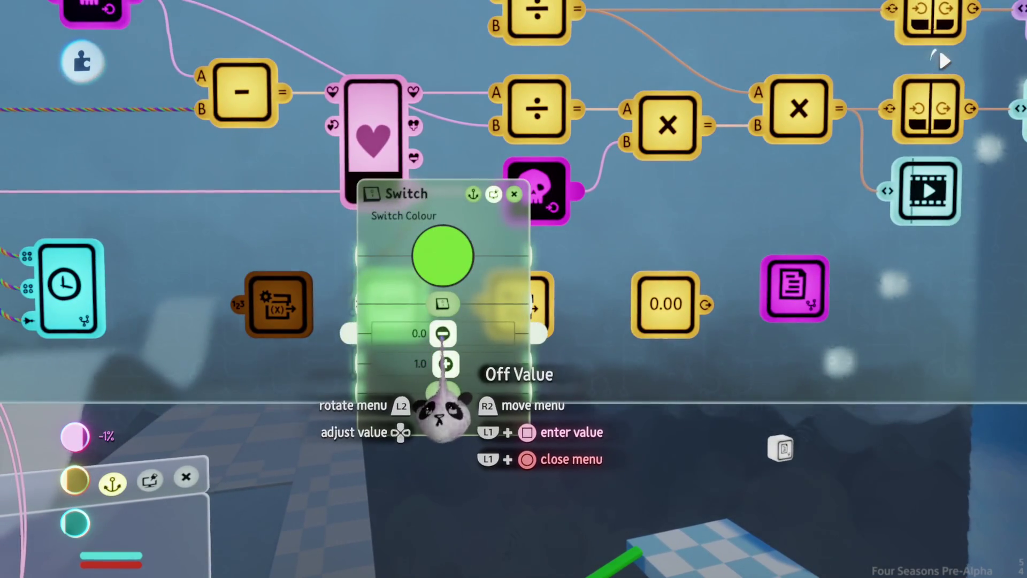
pyautogui.press('Escape')
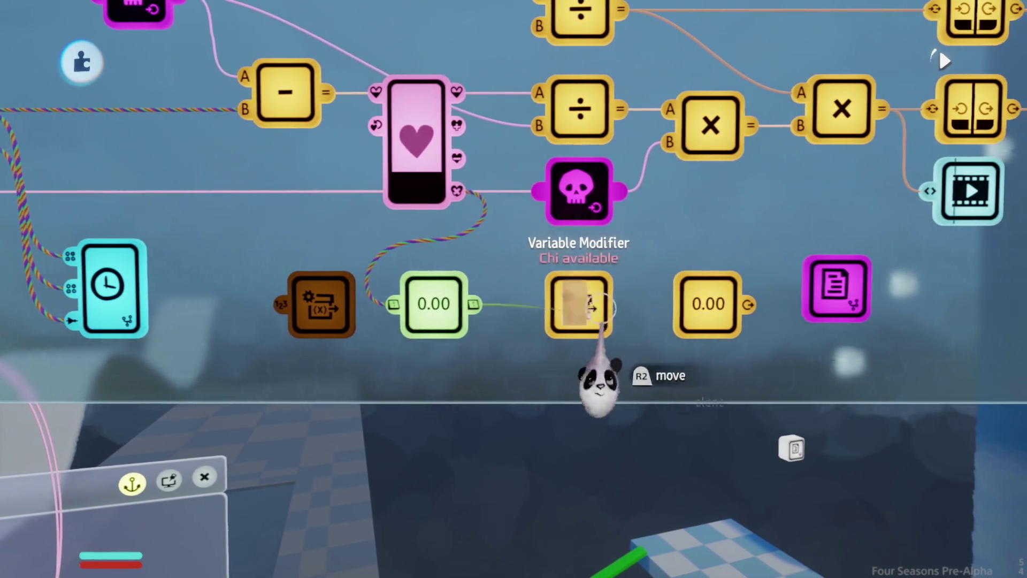
# - Connect a switch between Chi and the modifier with its On Value at 0.0
pyautogui.click(591, 316)
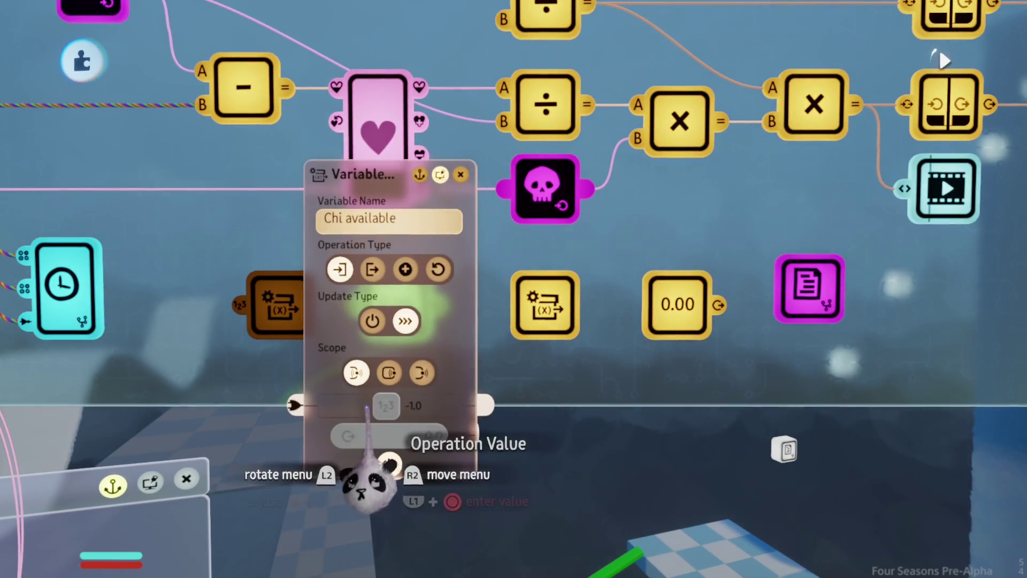
pyautogui.click(368, 409)
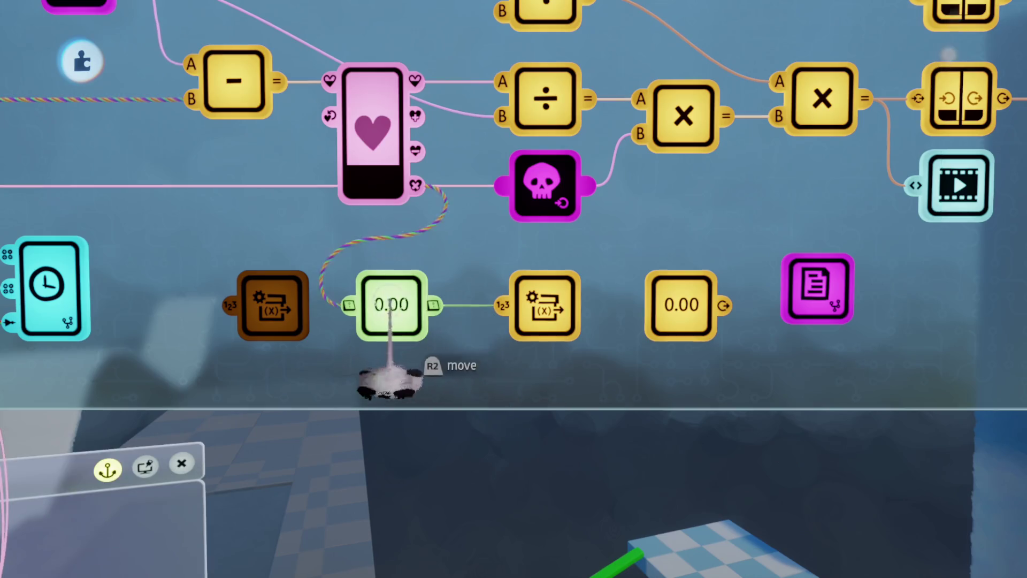
pyautogui.click(392, 308)
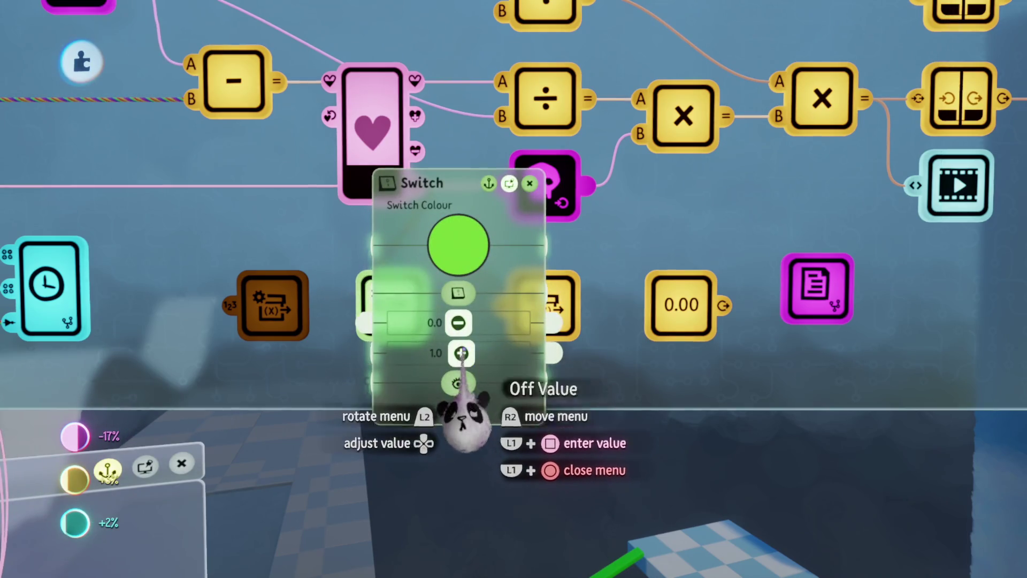
pyautogui.press('Left')
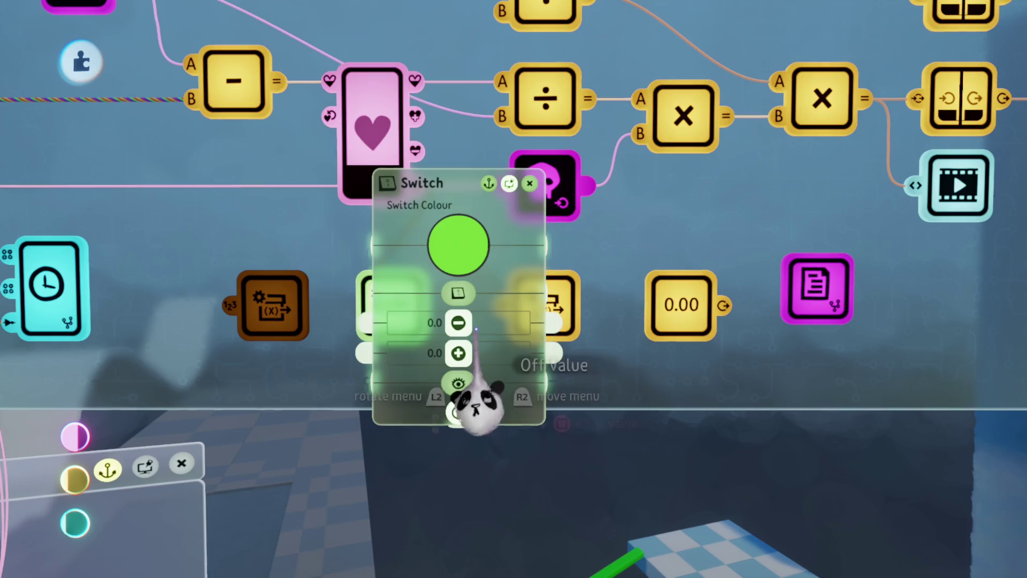
pyautogui.press('Escape')
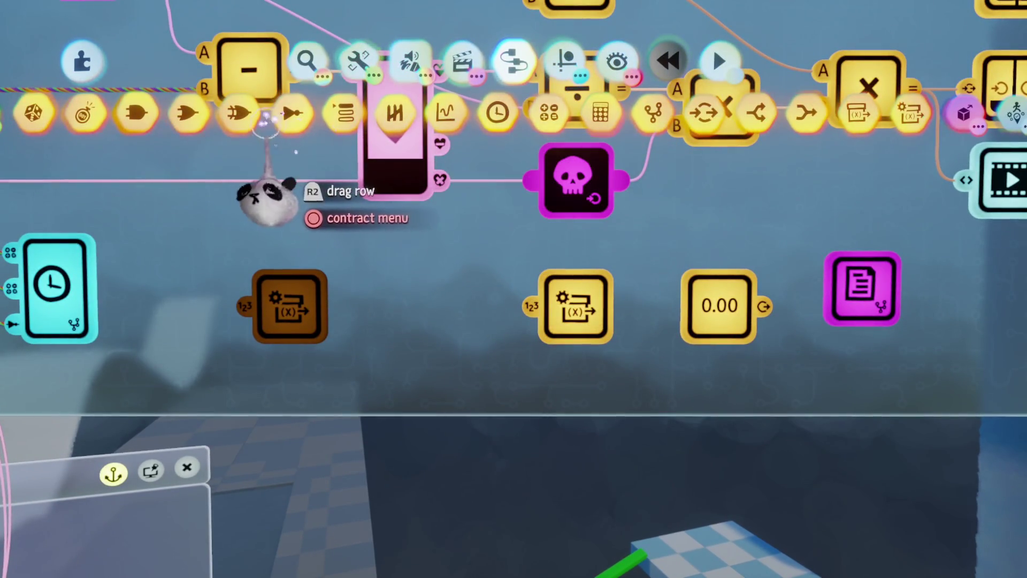
# - Stamp a NOT gate and wire the Chi gadget's output into it
pyautogui.click(268, 118)
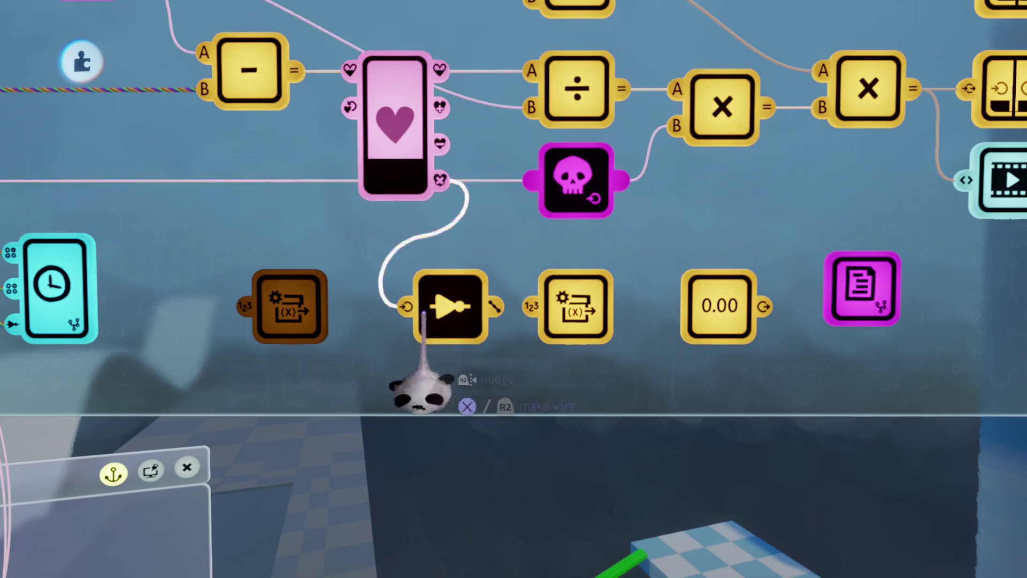
pyautogui.click(396, 248)
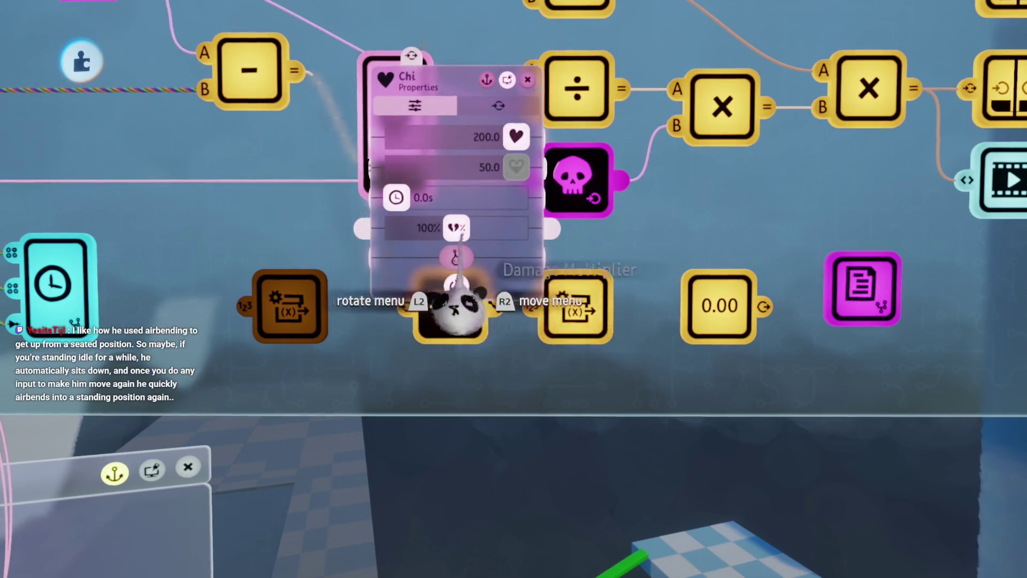
pyautogui.moveTo(492, 340)
pyautogui.mouseDown()
pyautogui.moveTo(551, 321)
pyautogui.moveTo(660, 375)
pyautogui.mouseUp()
pyautogui.scroll(-3, 665, 298)
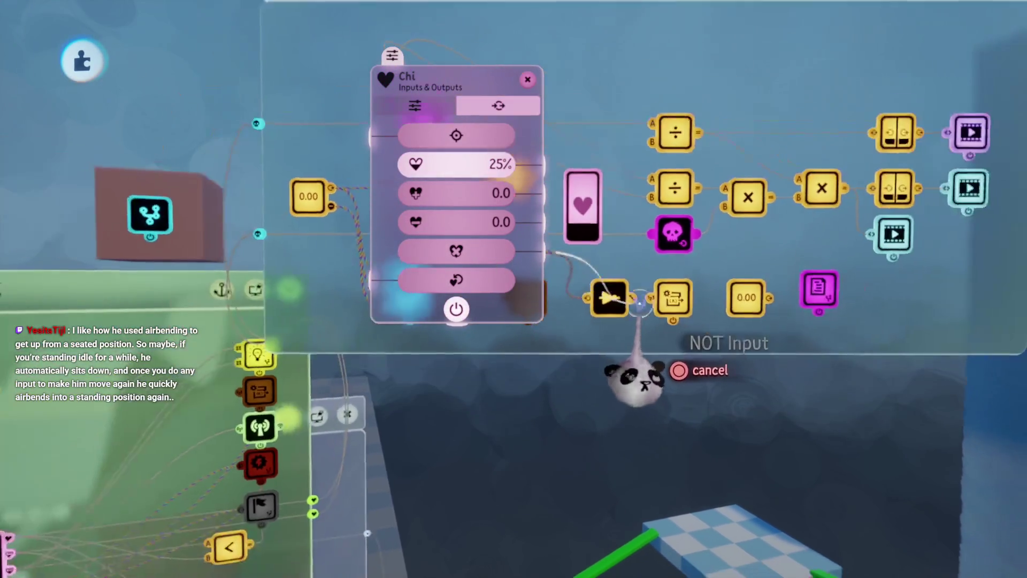
pyautogui.click(605, 292)
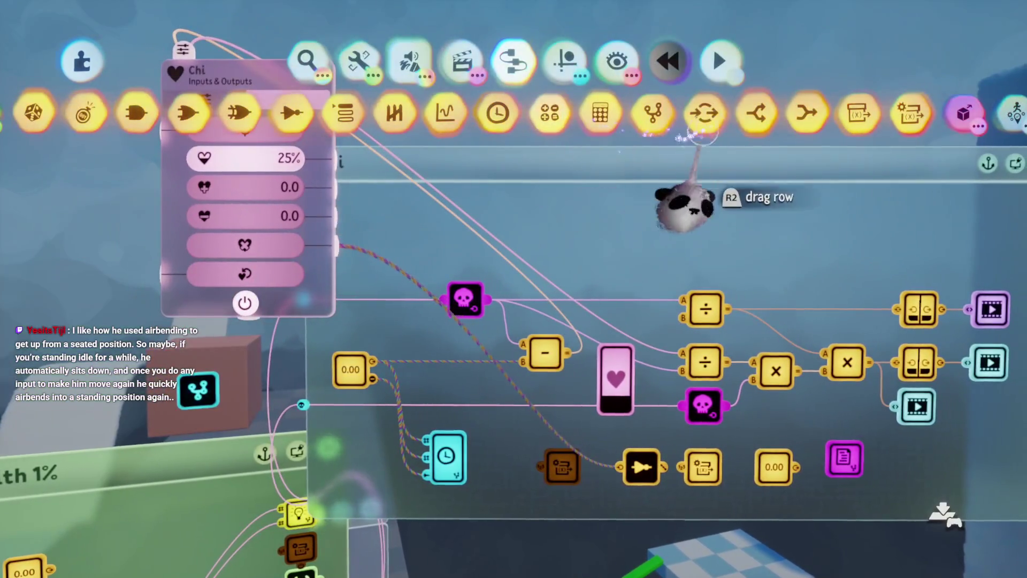
# - Place a Splitter near the minus node, then delete it again
pyautogui.click(688, 99)
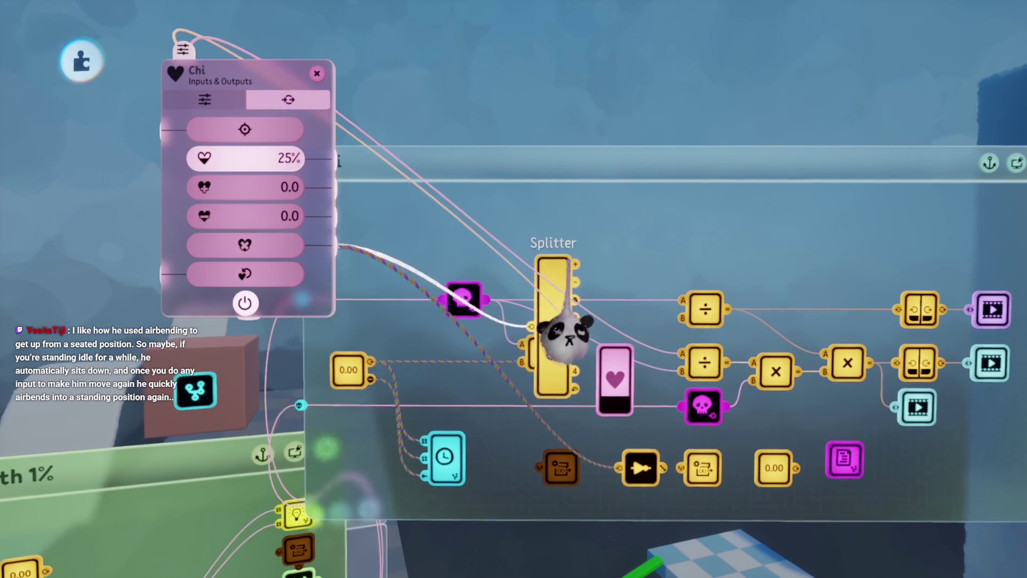
pyautogui.click(599, 312)
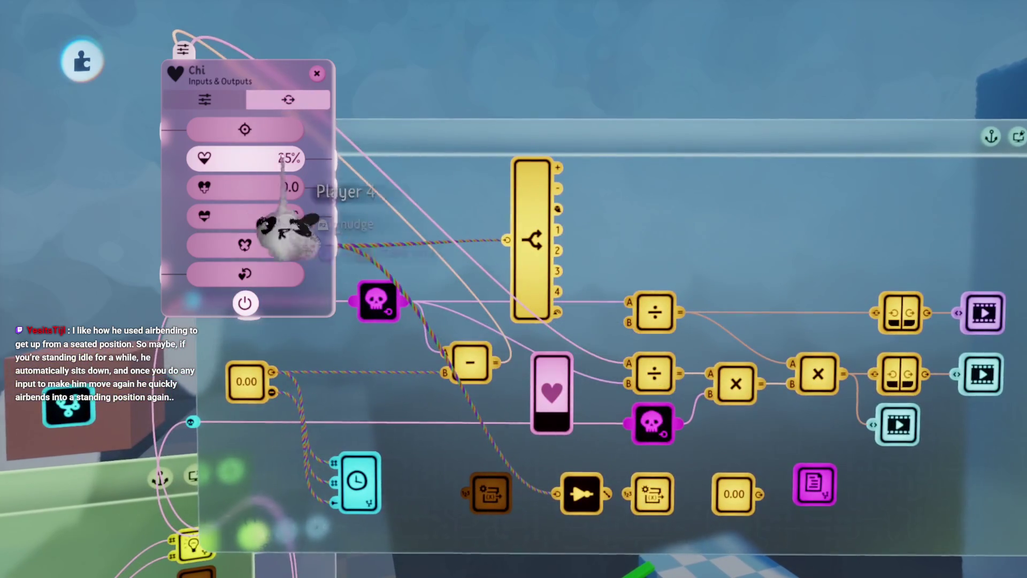
pyautogui.press('Tab')
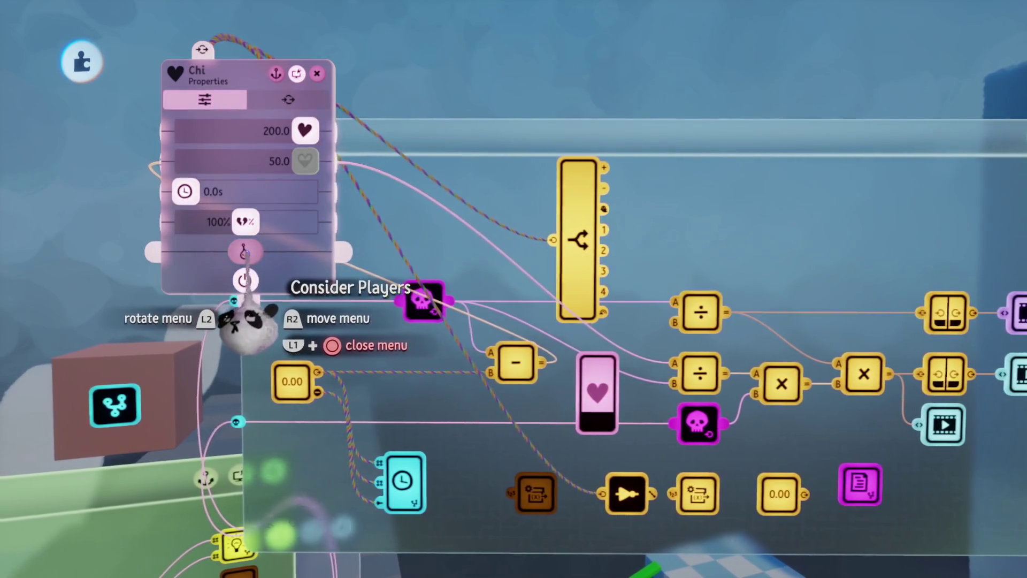
pyautogui.press('Escape')
pyautogui.press('Delete')
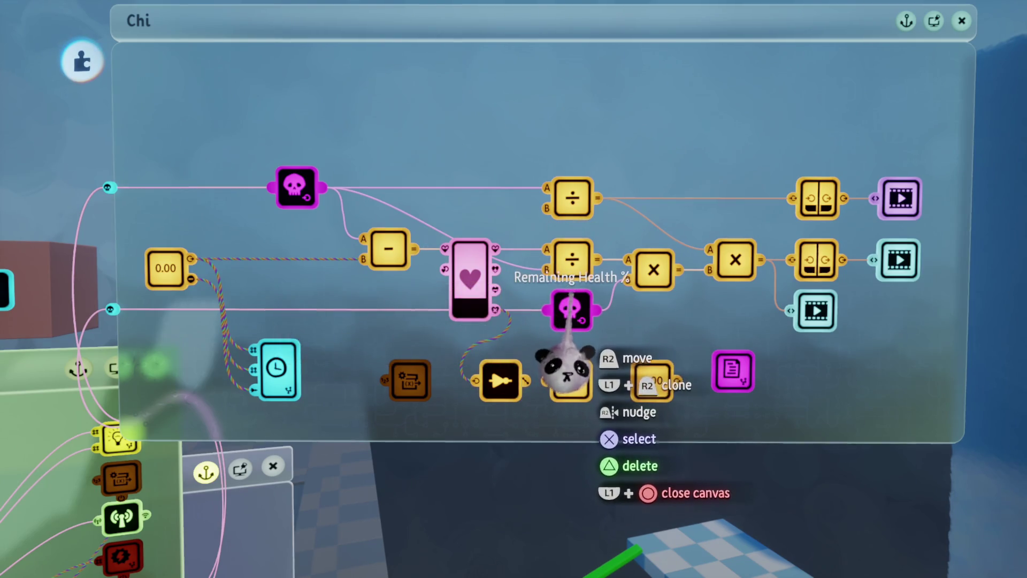
# - Zoom in on the NOT gate and check the Chi available modifier's settings
pyautogui.moveTo(565, 328)
pyautogui.mouseDown()
pyautogui.moveTo(505, 390)
pyautogui.moveTo(513, 344)
pyautogui.moveTo(537, 337)
pyautogui.mouseUp()
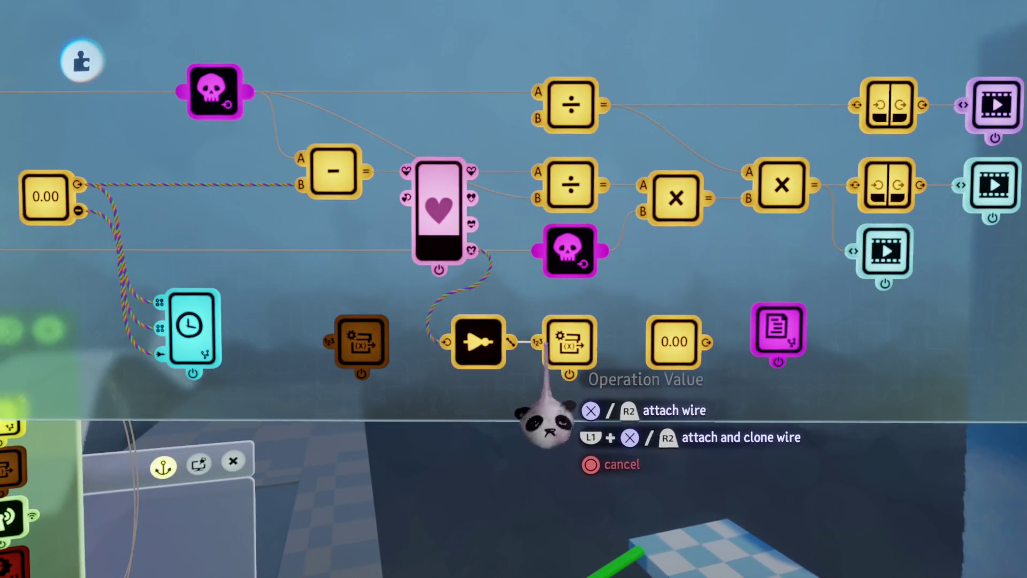
pyautogui.scroll(3, 565, 425)
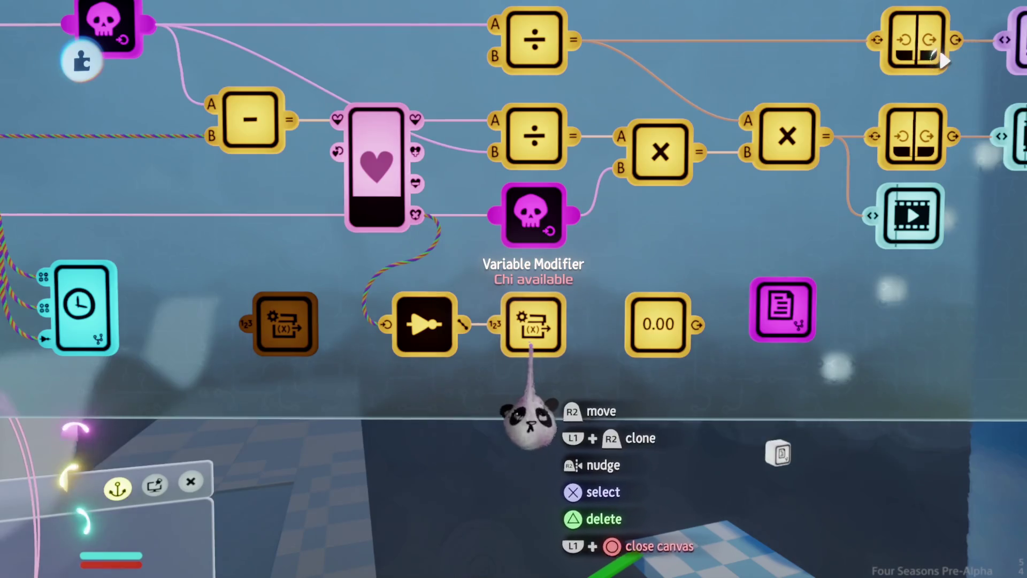
pyautogui.click(550, 435)
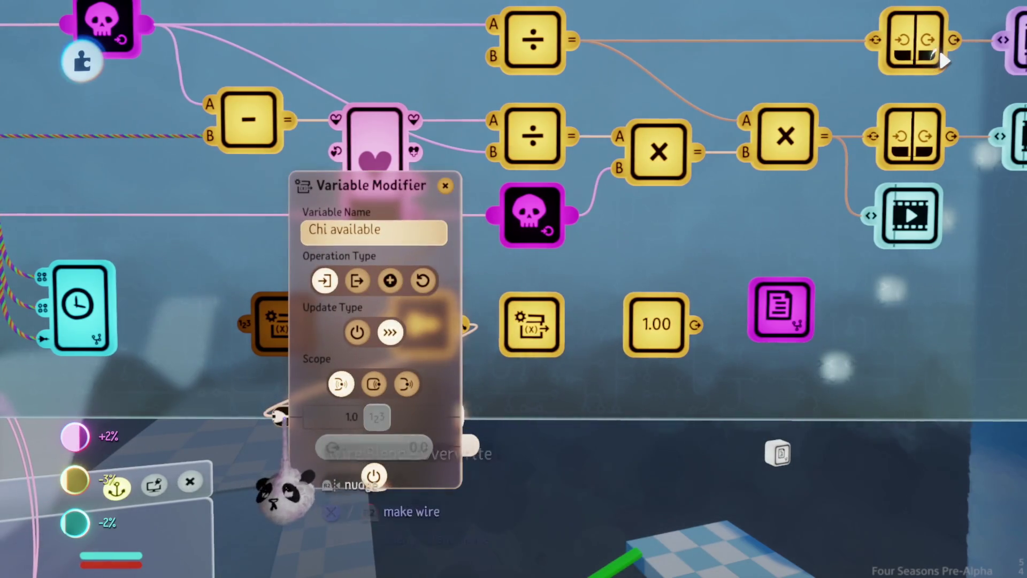
pyautogui.press('Escape')
pyautogui.scroll(-2, 509, 362)
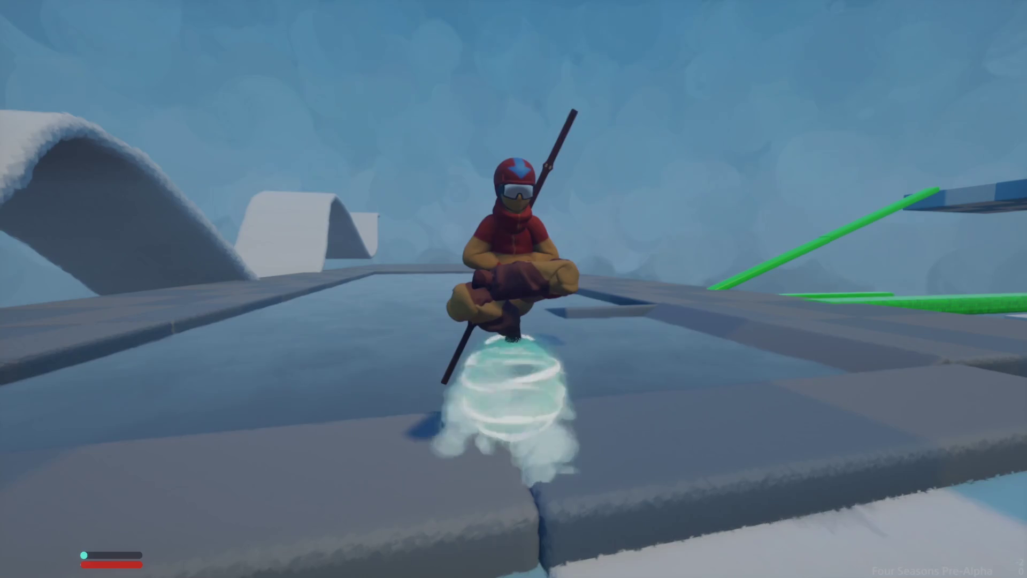
# - Return to edit mode and drop a Variable Modifier into the Conditions chip
pyautogui.press('Escape')
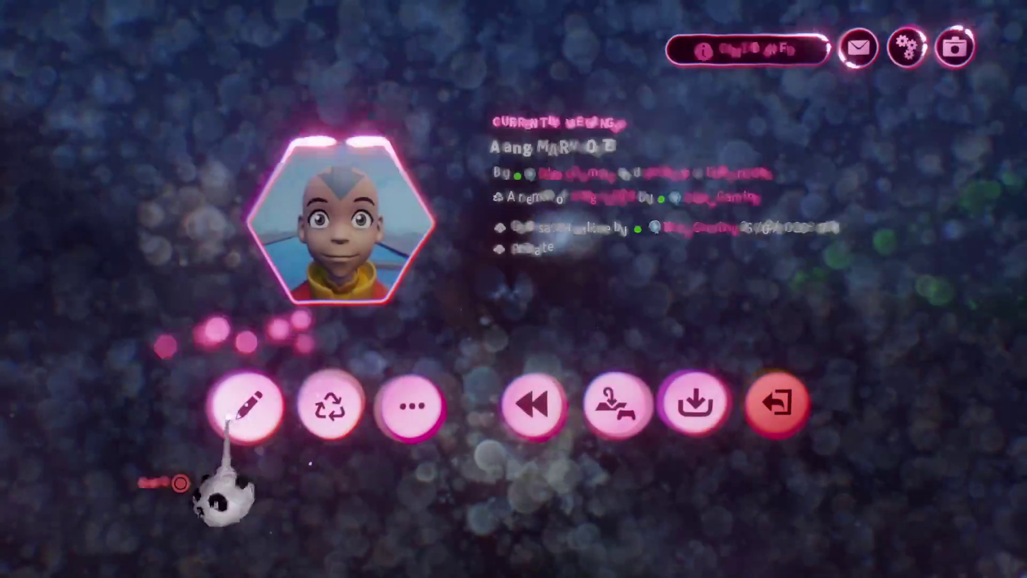
pyautogui.click(245, 406)
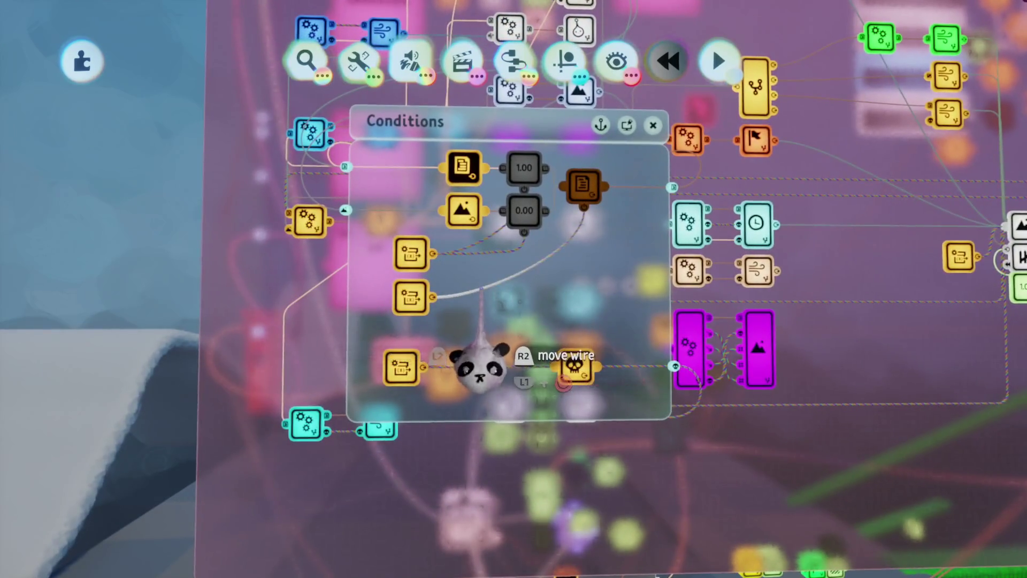
pyautogui.moveTo(396, 299)
pyautogui.mouseDown()
pyautogui.moveTo(557, 313)
pyautogui.moveTo(564, 355)
pyautogui.moveTo(468, 302)
pyautogui.moveTo(522, 396)
pyautogui.moveTo(516, 369)
pyautogui.mouseUp()
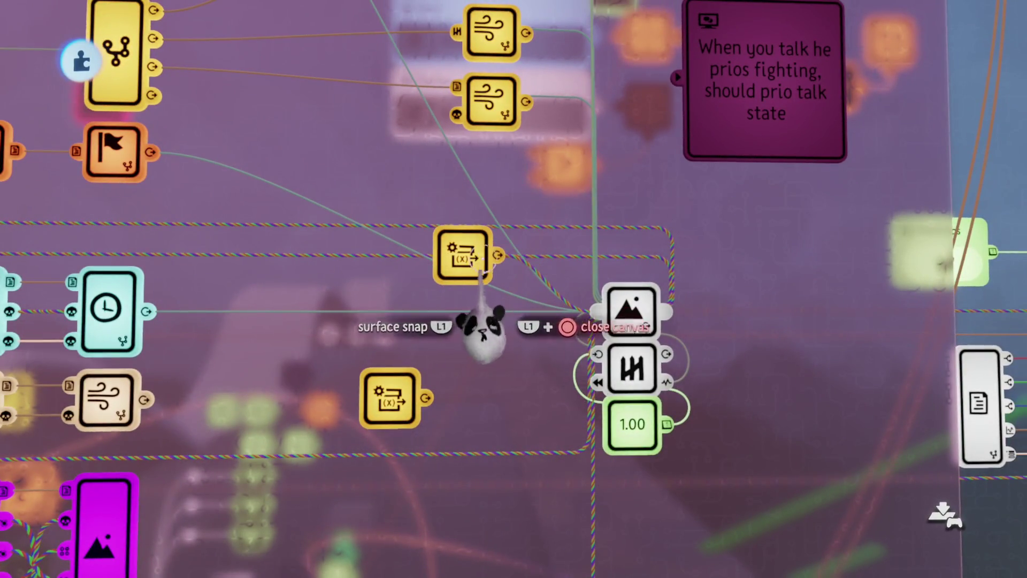
pyautogui.scroll(-5, 561, 470)
pyautogui.moveTo(542, 383)
pyautogui.mouseDown()
pyautogui.moveTo(560, 364)
pyautogui.moveTo(369, 374)
pyautogui.mouseUp()
pyautogui.moveTo(554, 369)
pyautogui.mouseDown()
pyautogui.moveTo(477, 477)
pyautogui.moveTo(540, 293)
pyautogui.mouseUp()
pyautogui.moveTo(423, 278)
pyautogui.mouseDown()
pyautogui.moveTo(436, 353)
pyautogui.moveTo(465, 396)
pyautogui.mouseUp()
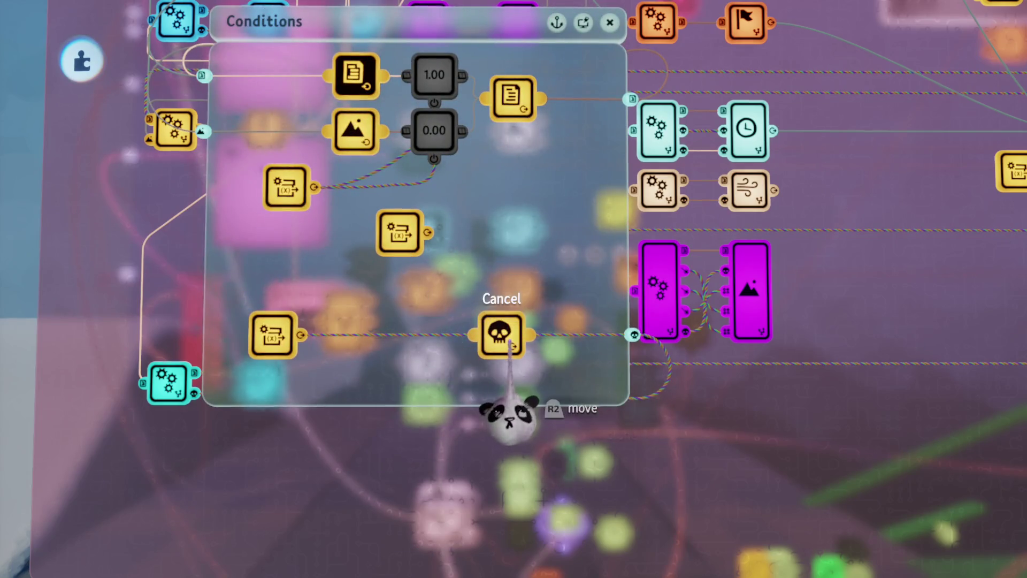
# - Wire the modifier's output to the skull node's Cancel input
pyautogui.moveTo(422, 305)
pyautogui.mouseDown()
pyautogui.moveTo(475, 408)
pyautogui.moveTo(440, 360)
pyautogui.moveTo(497, 428)
pyautogui.mouseUp()
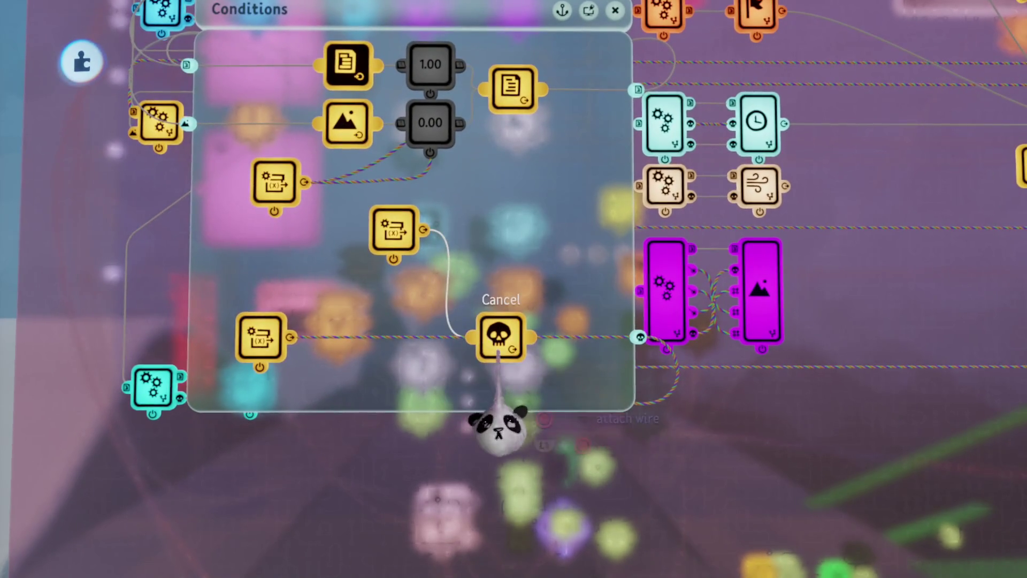
pyautogui.click(497, 428)
pyautogui.moveTo(394, 348)
pyautogui.mouseDown()
pyautogui.moveTo(532, 429)
pyautogui.moveTo(550, 417)
pyautogui.moveTo(561, 460)
pyautogui.mouseUp()
pyautogui.moveTo(557, 377)
pyautogui.mouseDown()
pyautogui.moveTo(513, 383)
pyautogui.moveTo(440, 259)
pyautogui.mouseUp()
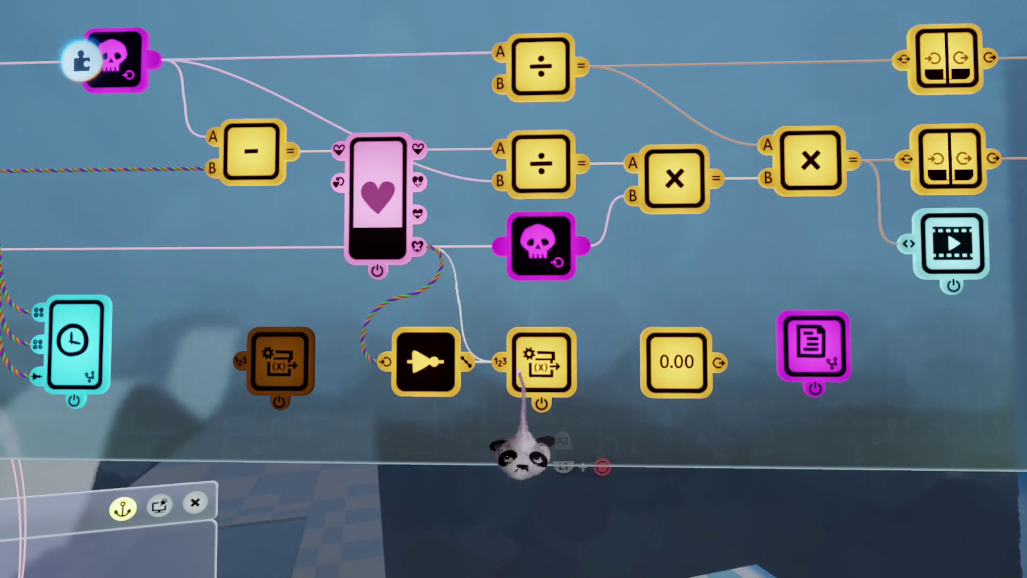
# - Name the NOT-fed modifier's variable No Chi, then shorten it to N
pyautogui.click(604, 447)
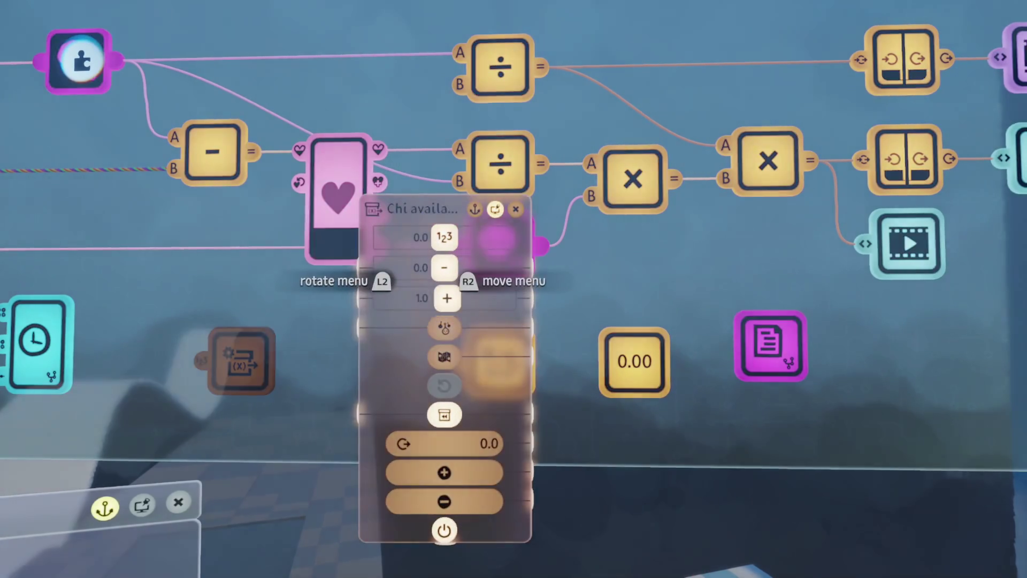
pyautogui.click(412, 208)
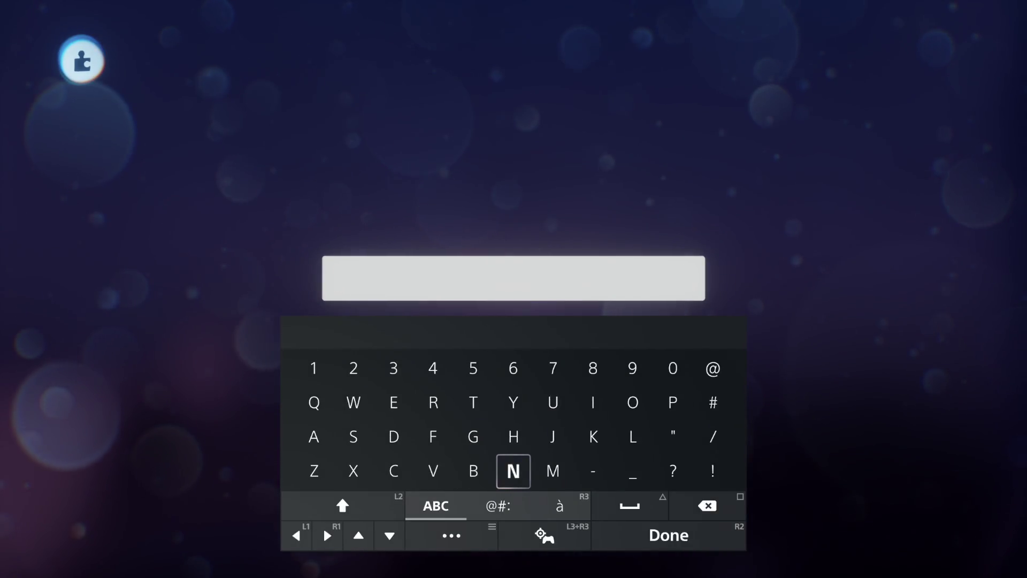
pyautogui.write('No ')
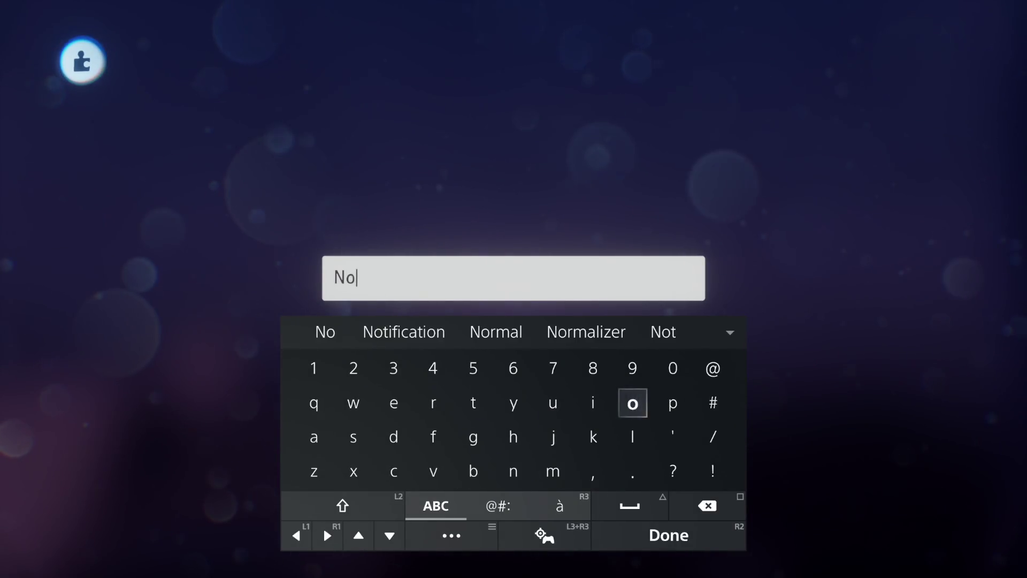
pyautogui.write('C')
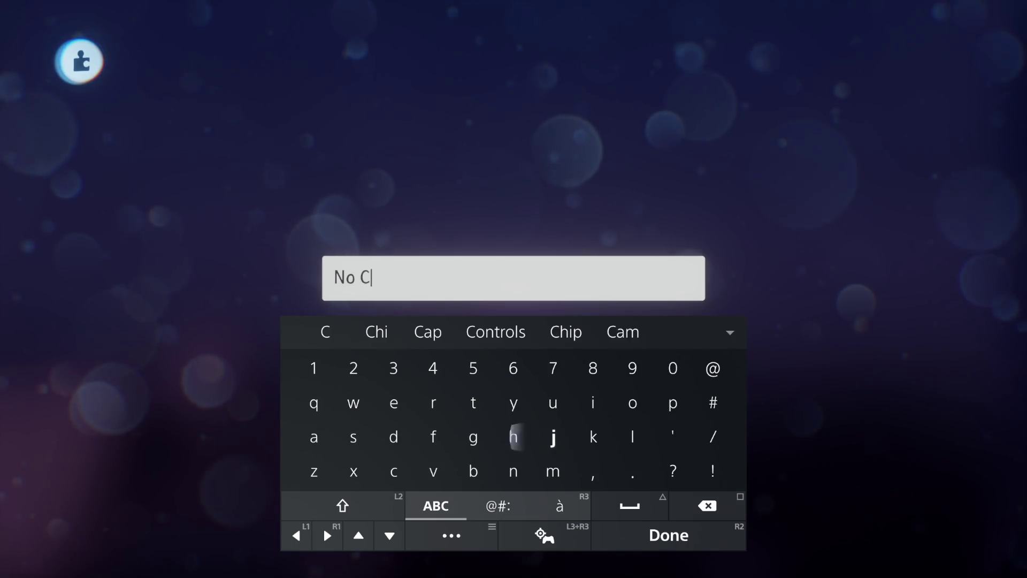
pyautogui.write('hi')
pyautogui.press('Return')
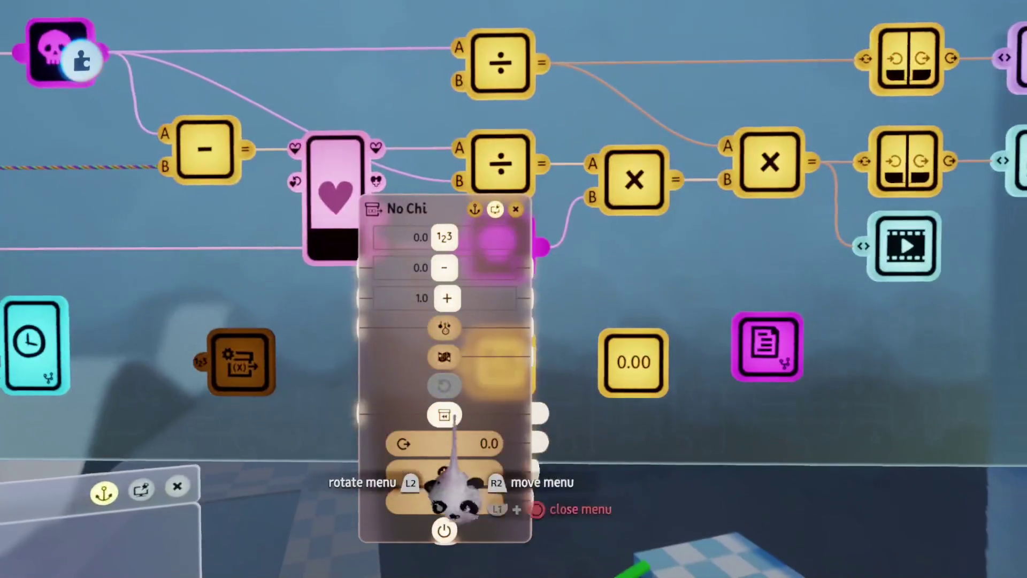
pyautogui.press('Escape')
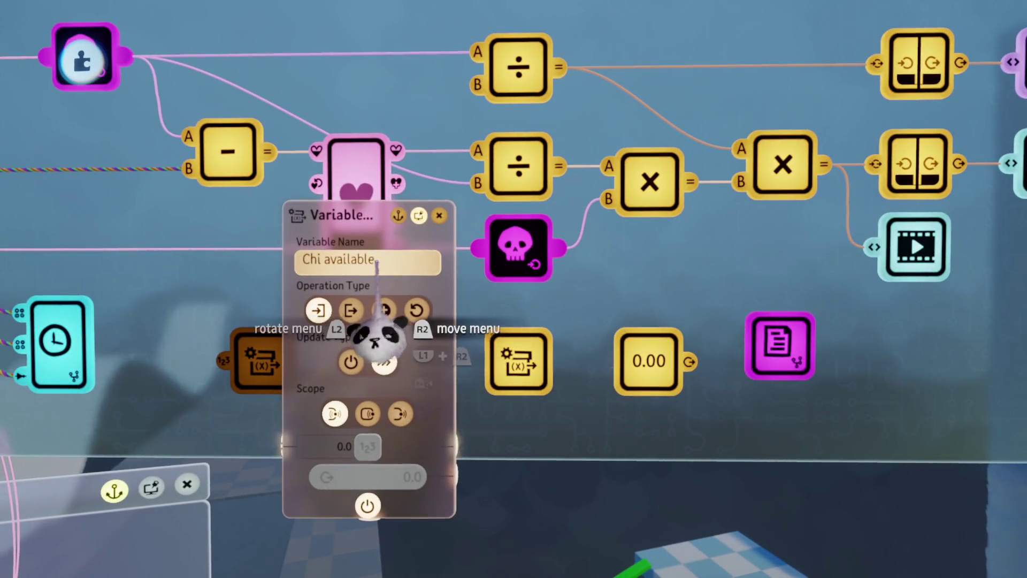
pyautogui.click(374, 262)
pyautogui.write('N')
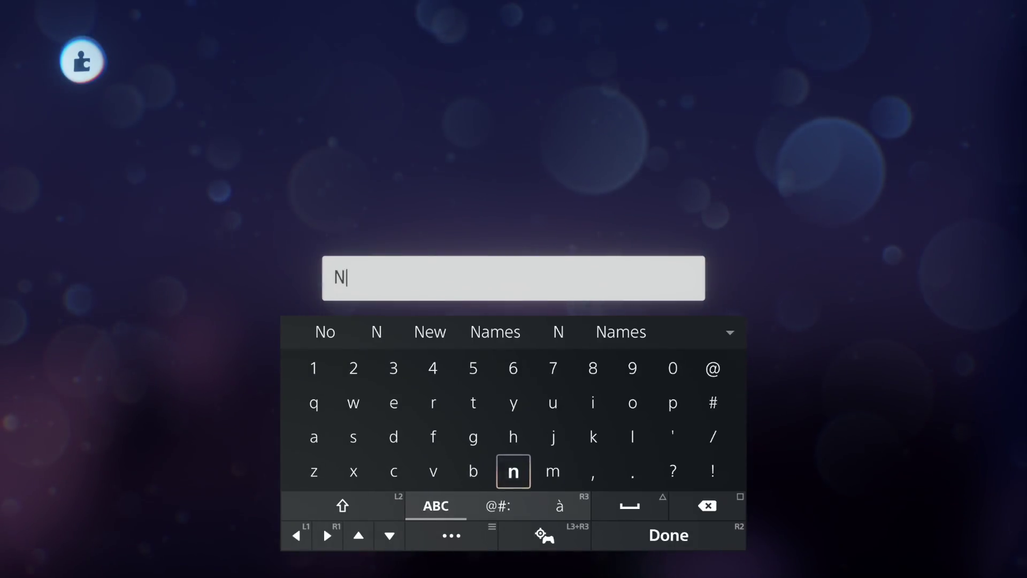
pyautogui.press('Return')
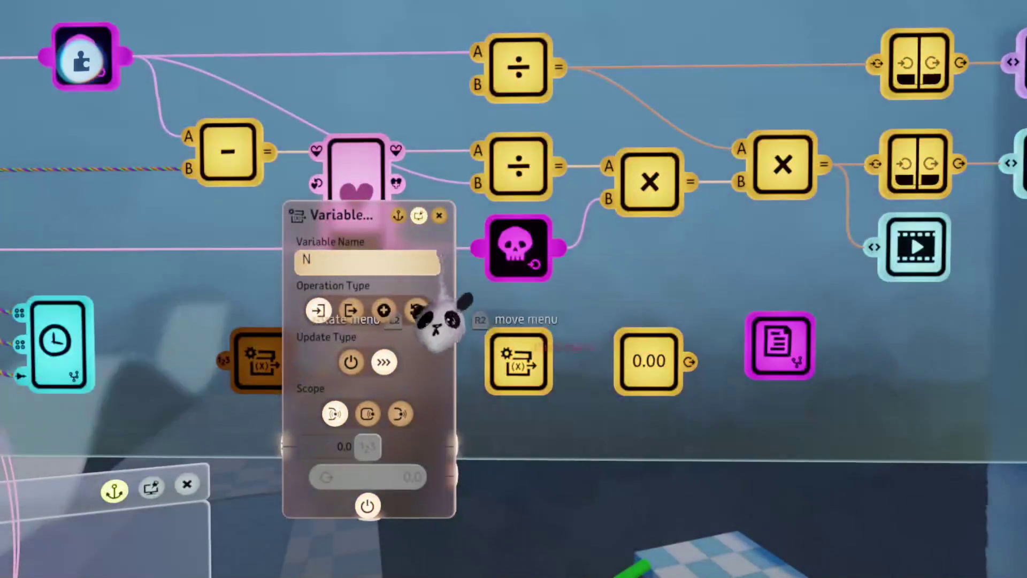
# - Rename the Conditions variable modifier's variable to N and start a playtest
pyautogui.moveTo(393, 332)
pyautogui.mouseDown()
pyautogui.moveTo(401, 419)
pyautogui.moveTo(516, 443)
pyautogui.moveTo(495, 540)
pyautogui.moveTo(550, 482)
pyautogui.moveTo(465, 423)
pyautogui.mouseUp()
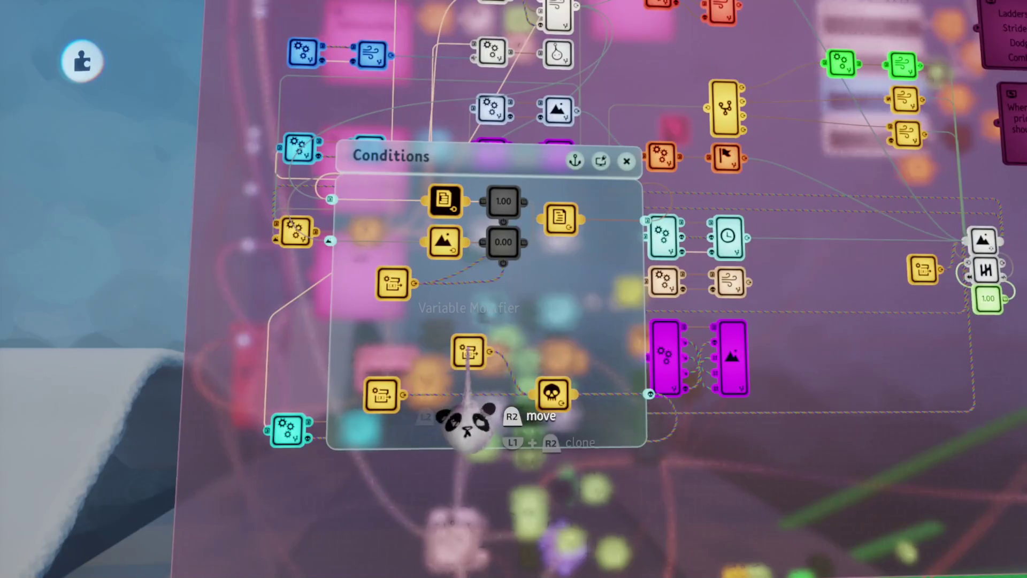
pyautogui.click(465, 422)
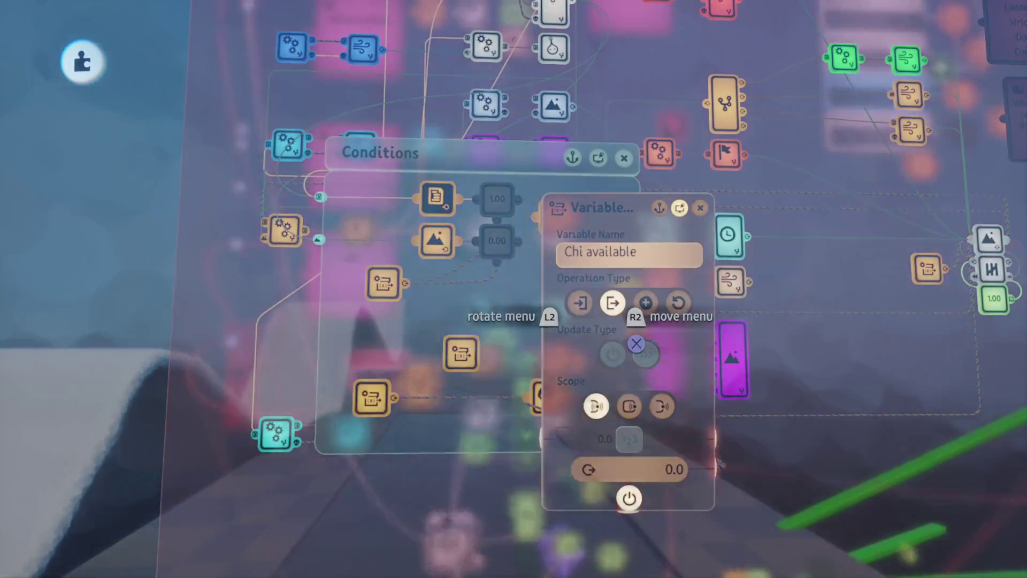
pyautogui.click(626, 252)
pyautogui.write('N')
pyautogui.press('Return')
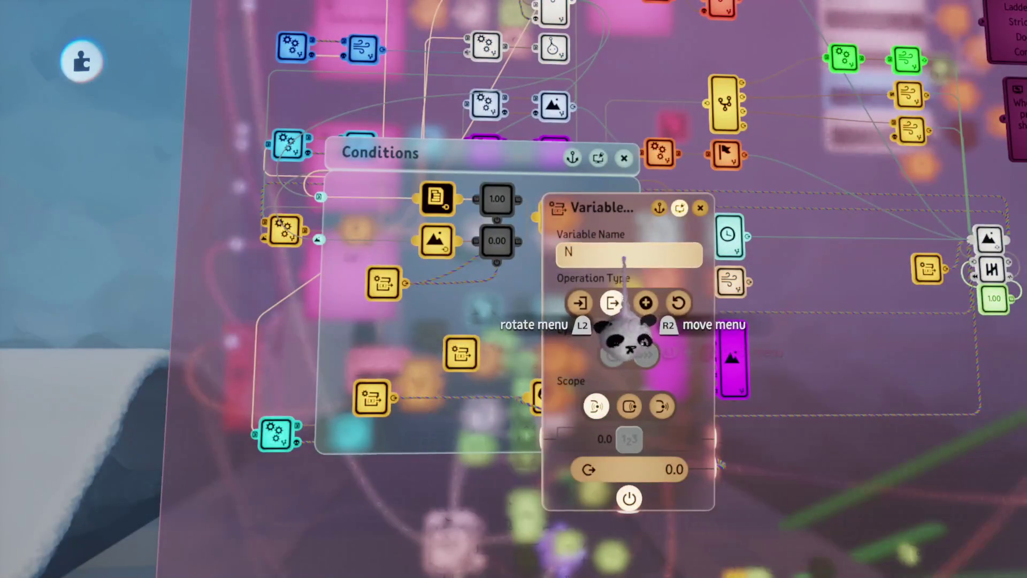
pyautogui.press('Escape')
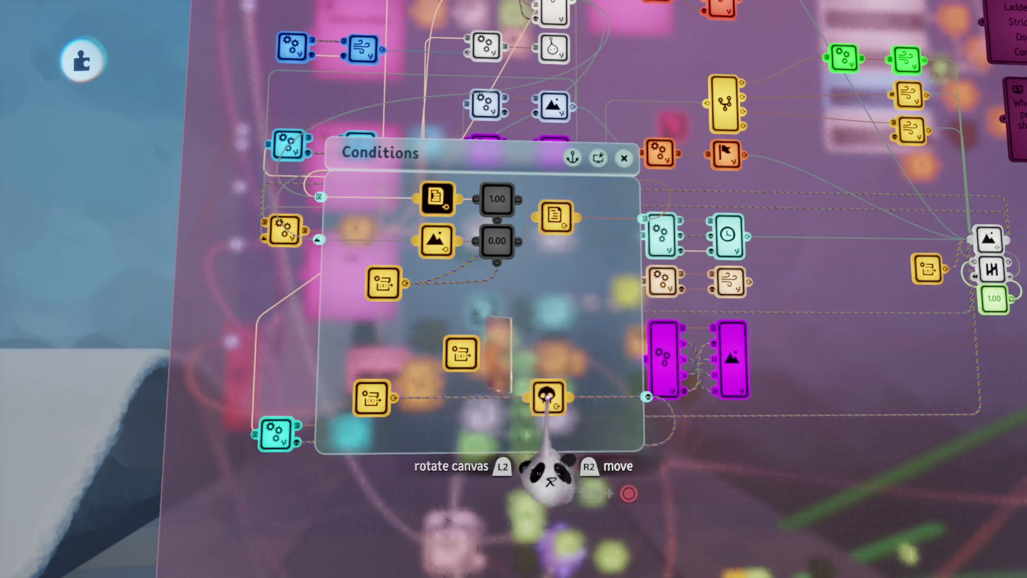
pyautogui.press('Escape')
pyautogui.click(290, 404)
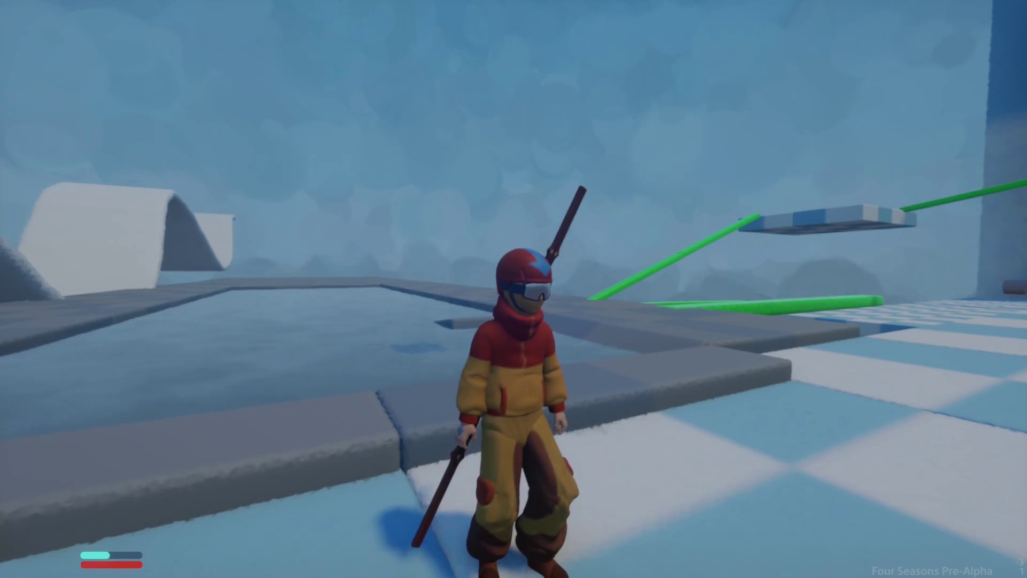
# - Summon the air ball and ride it forward and sideways until the chi bar drains, then dismount
pyautogui.press('space')
pyautogui.press('w')
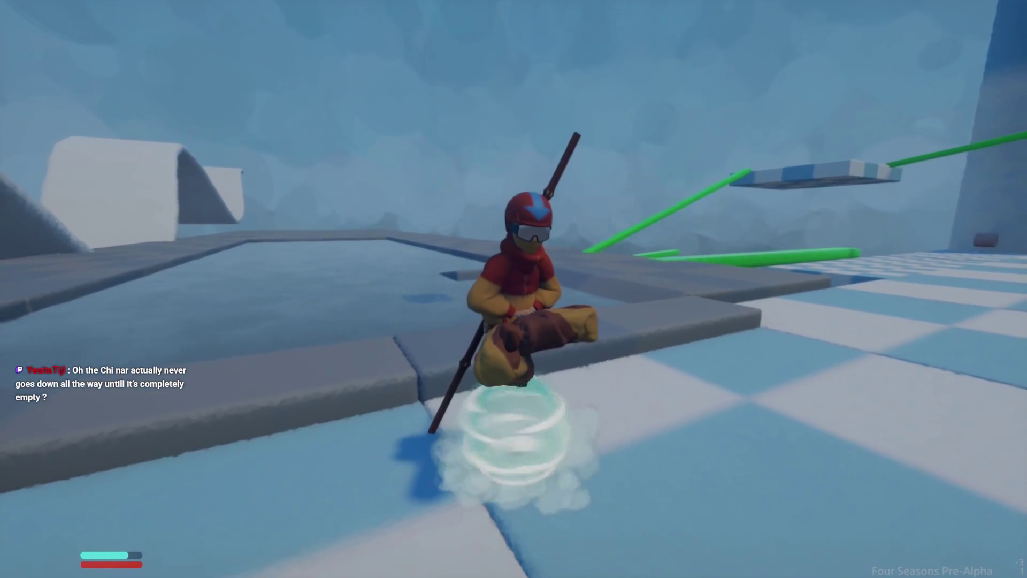
pyautogui.press('d')
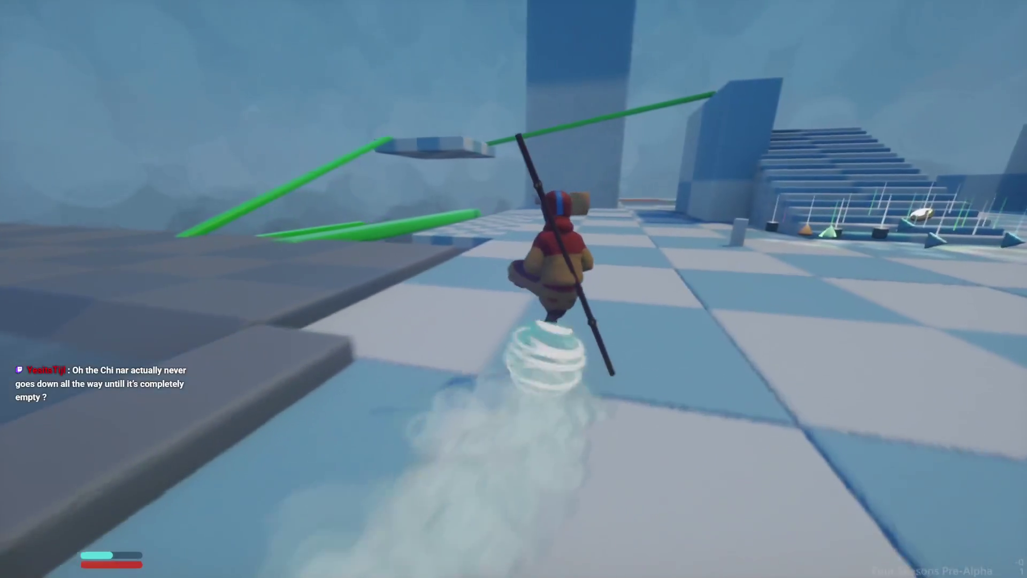
pyautogui.press('w')
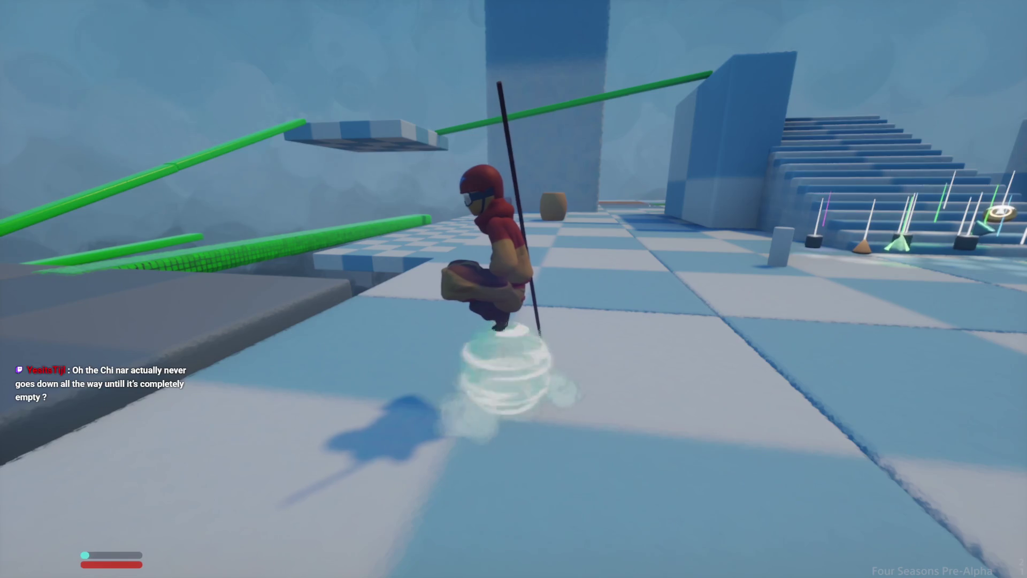
pyautogui.press('w')
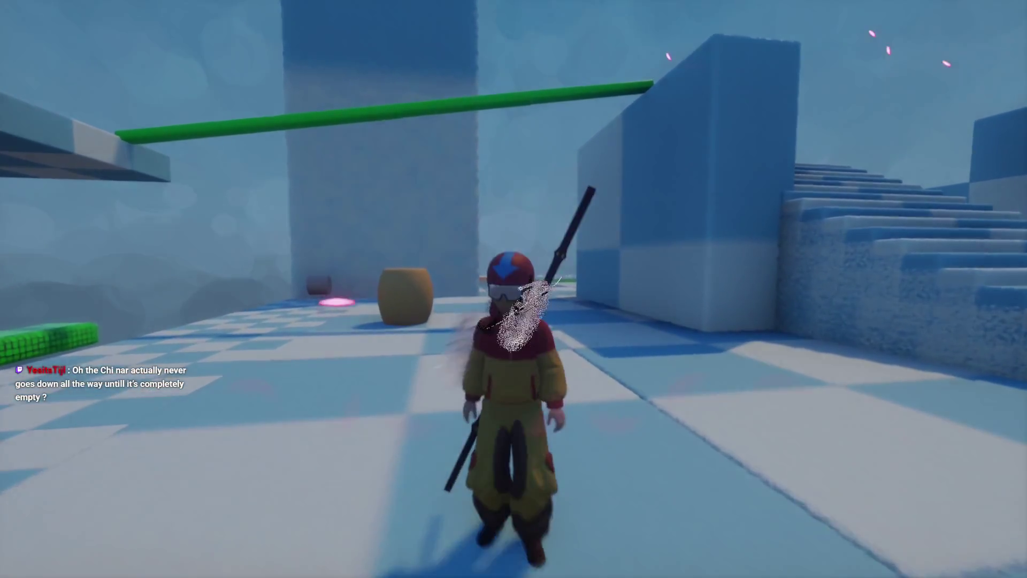
# - Pause the playtest and return to edit mode over the Chi logic boards
pyautogui.press('Escape')
pyautogui.click(248, 406)
pyautogui.press('w')
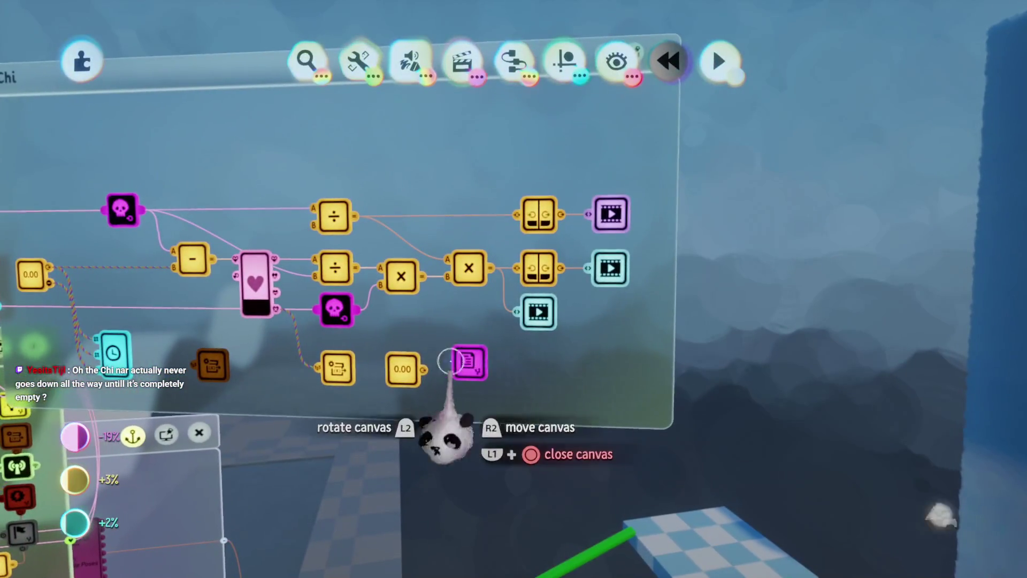
# - Open the UI microchip, view the whole Chi logic, then briefly playtest and return to edit mode
pyautogui.click(470, 364)
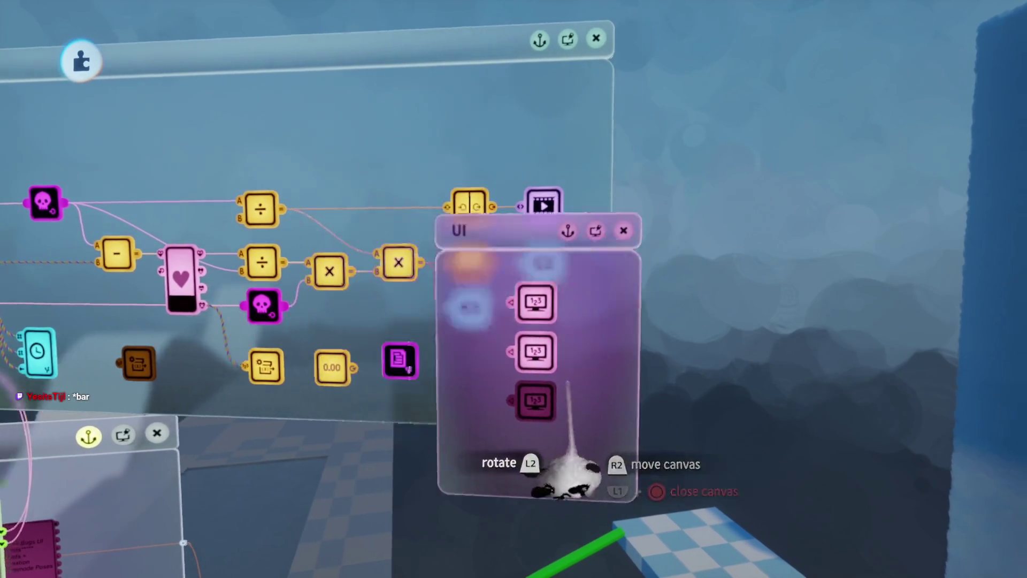
pyautogui.press('s')
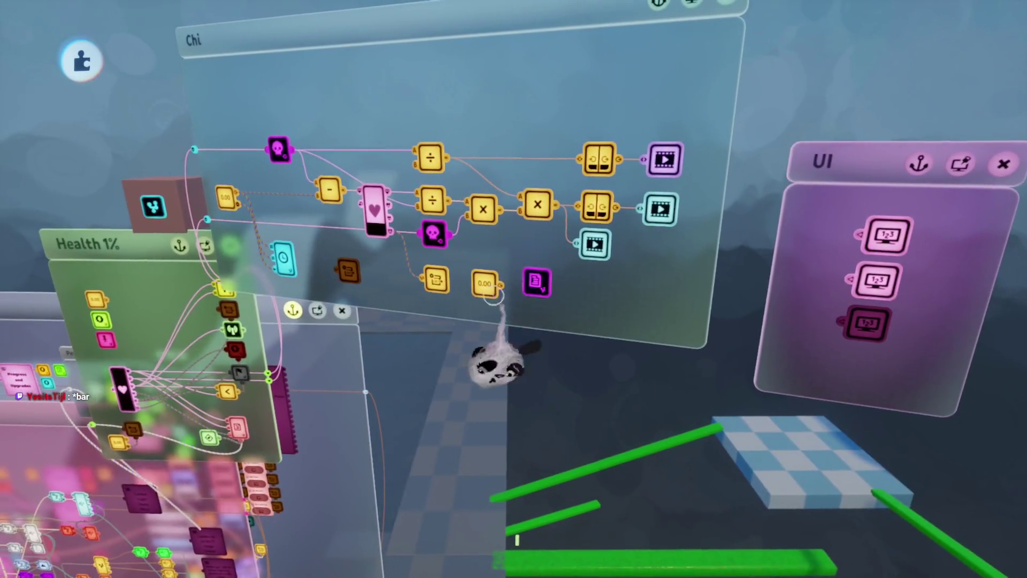
pyautogui.press('Escape')
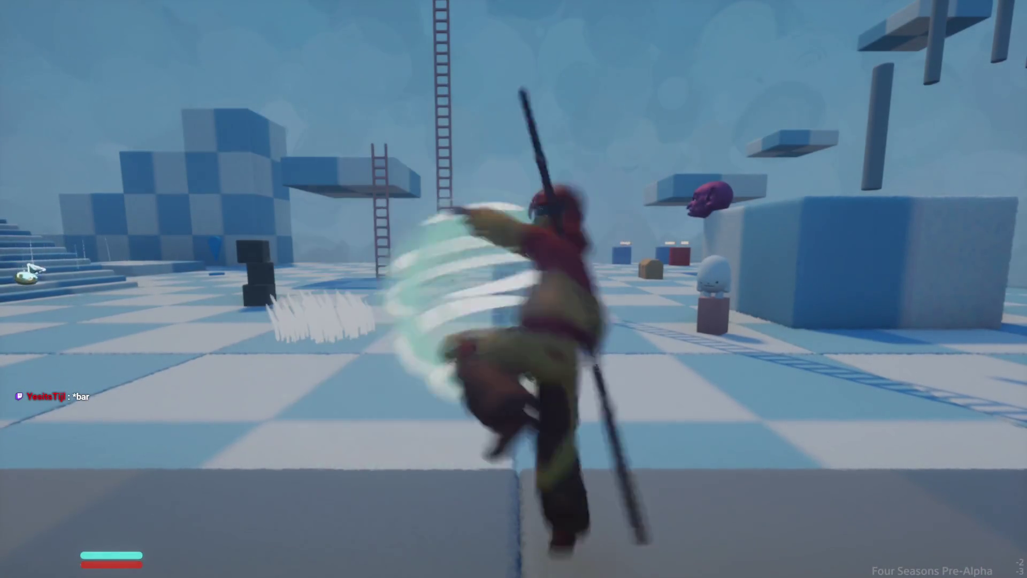
pyautogui.press('Escape')
pyautogui.click(246, 402)
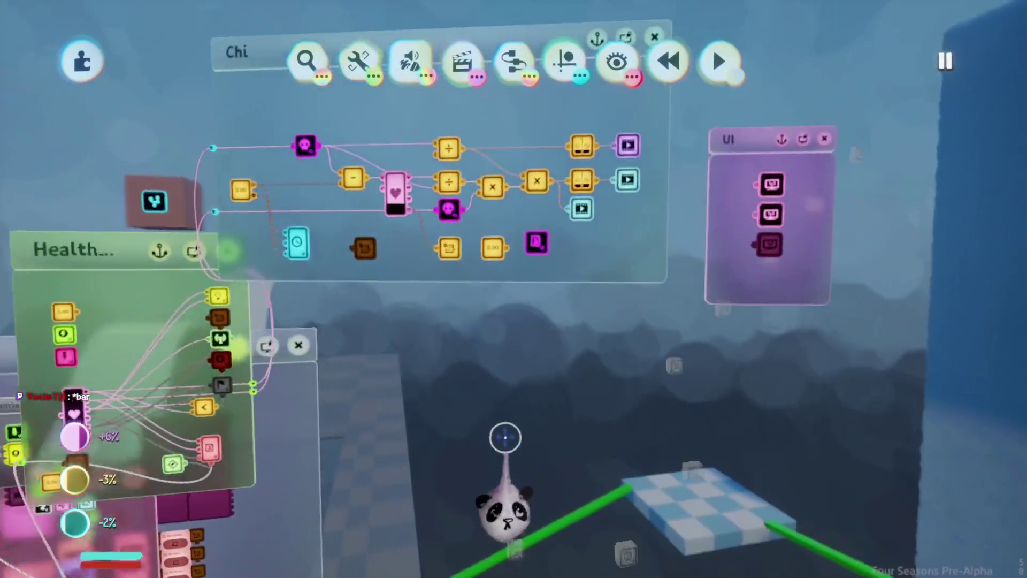
pyautogui.press('space')
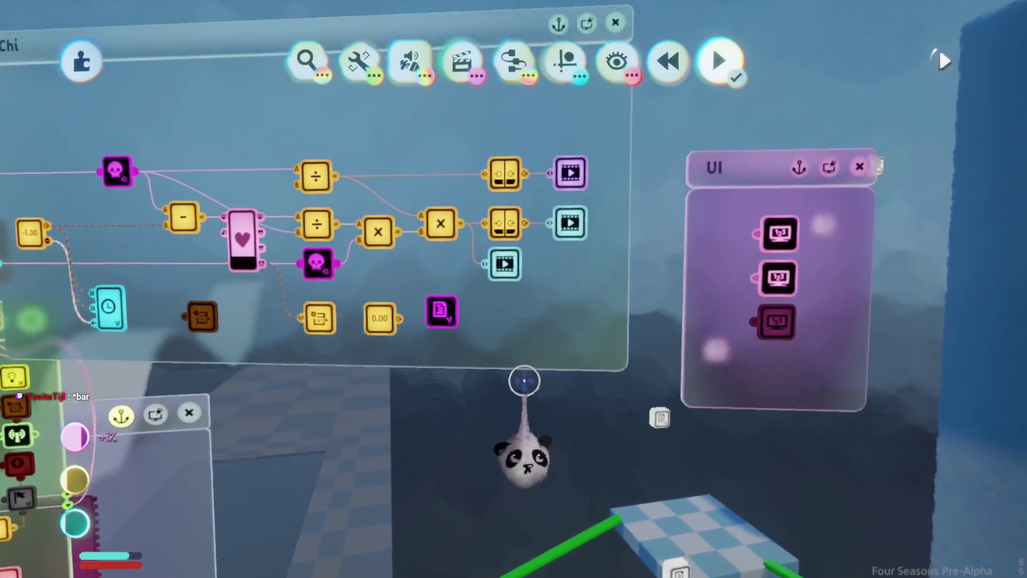
# - Inspect the Action Recorder timeline and the Number Displayer's text box settings, then stop recording
pyautogui.click(556, 226)
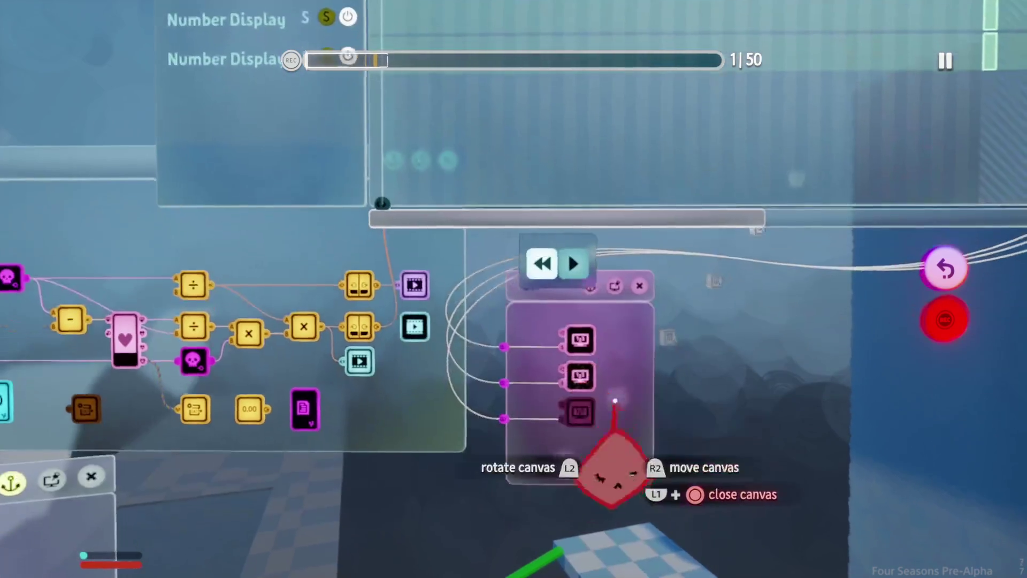
pyautogui.click(579, 375)
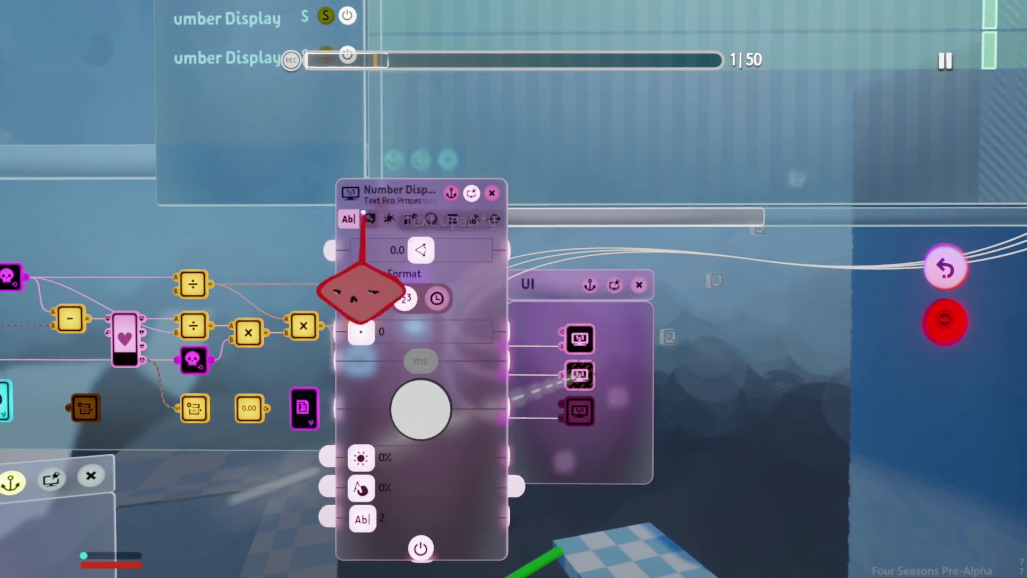
pyautogui.click(366, 218)
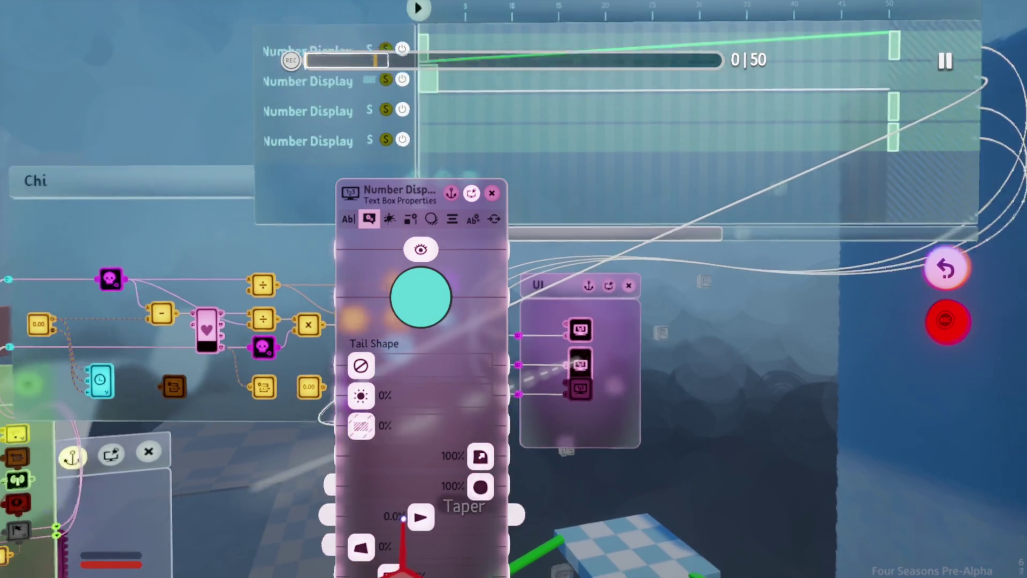
pyautogui.press('Escape')
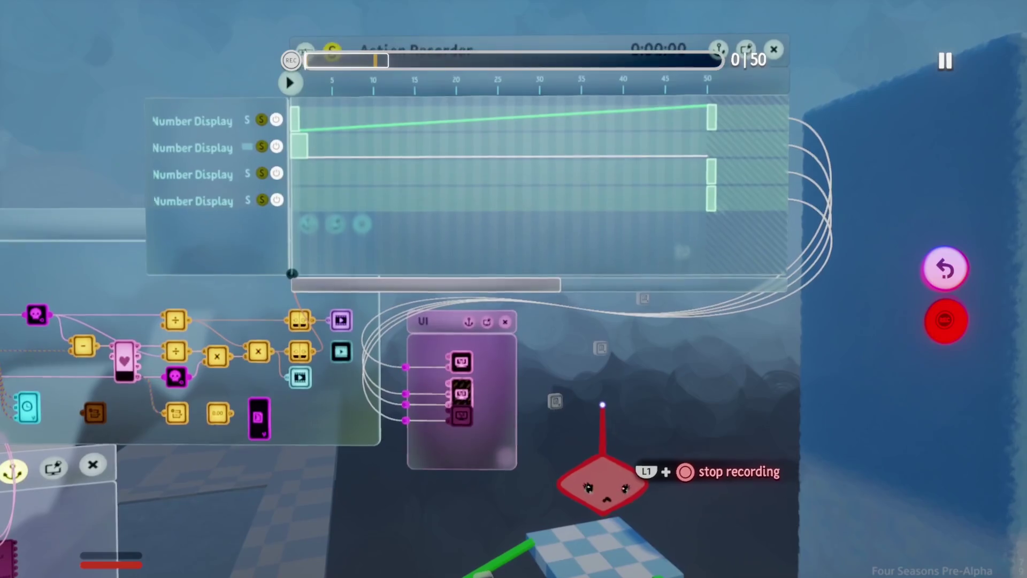
pyautogui.press('Escape')
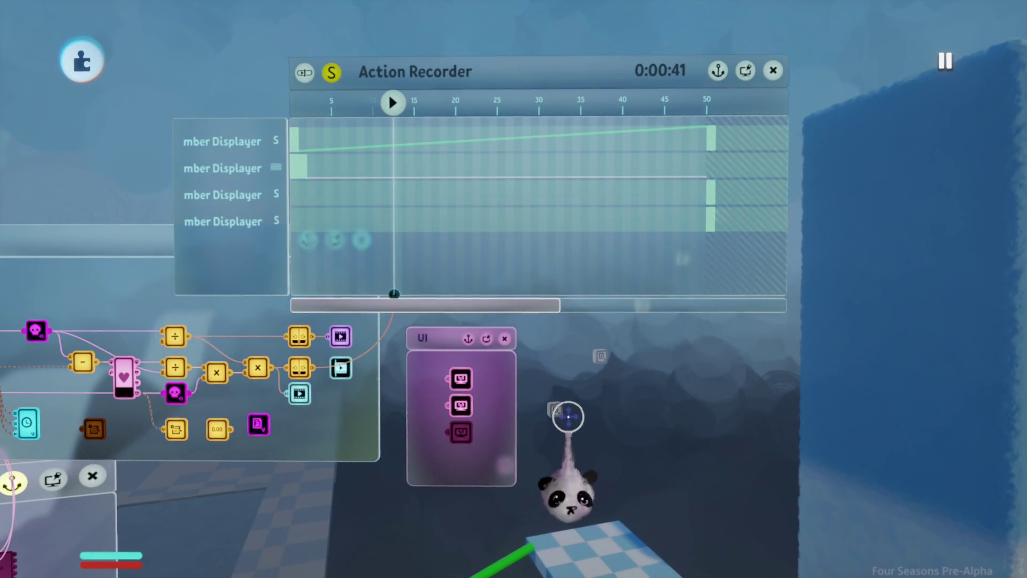
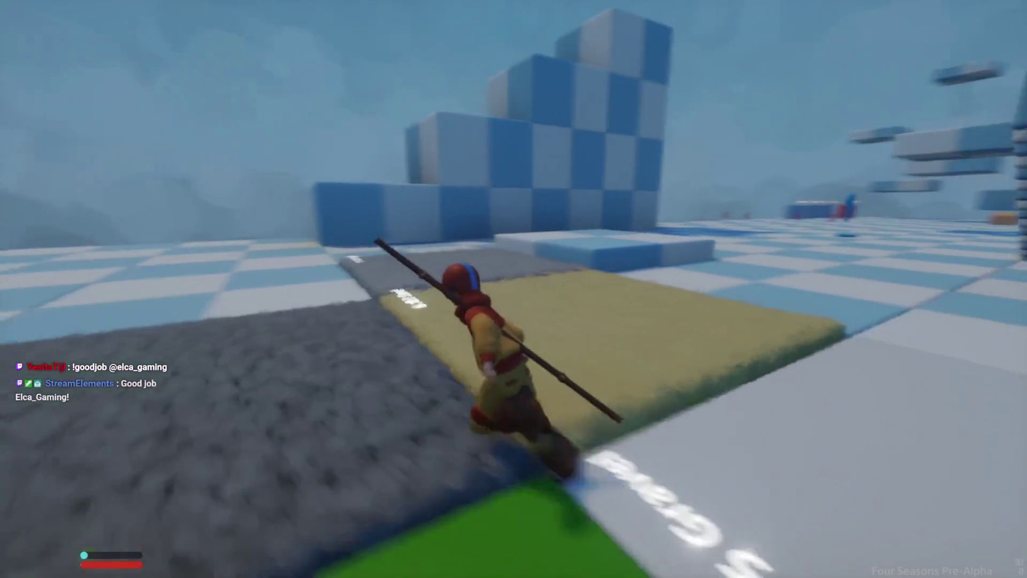
# - Leave the play test for Edit Mode and confirm the Chi health meter is set to 25%
pyautogui.press('Escape')
pyautogui.click(252, 405)
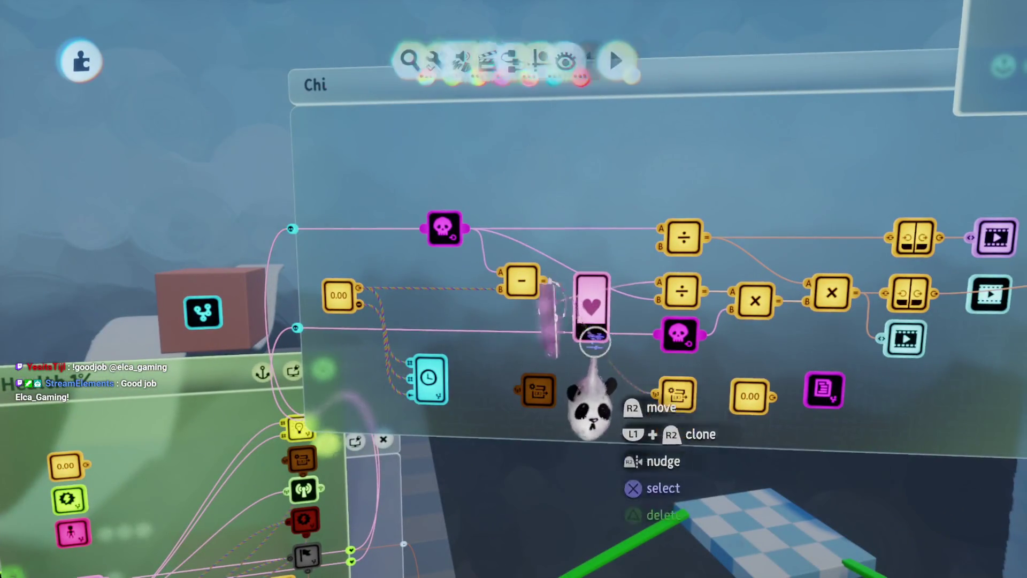
pyautogui.click(593, 401)
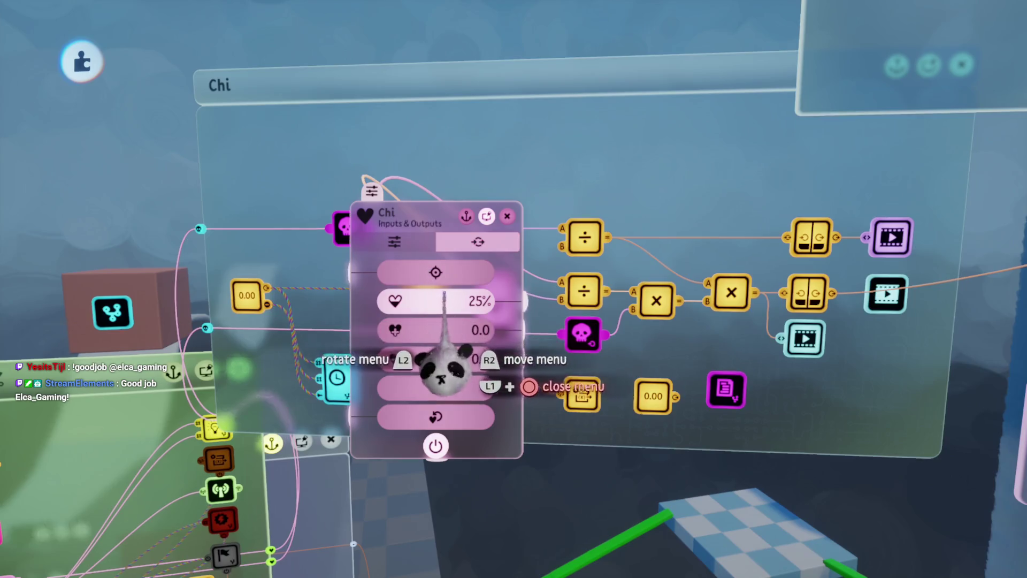
pyautogui.press('Escape')
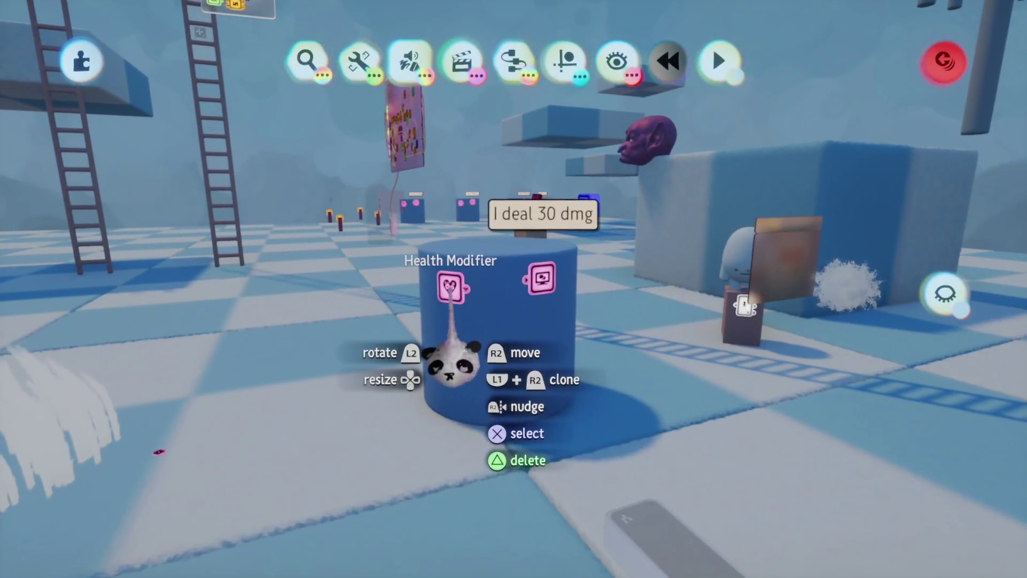
# - Check the 30 damage cylinder's Health Modifier settings, then start play-testing the level
pyautogui.click(485, 380)
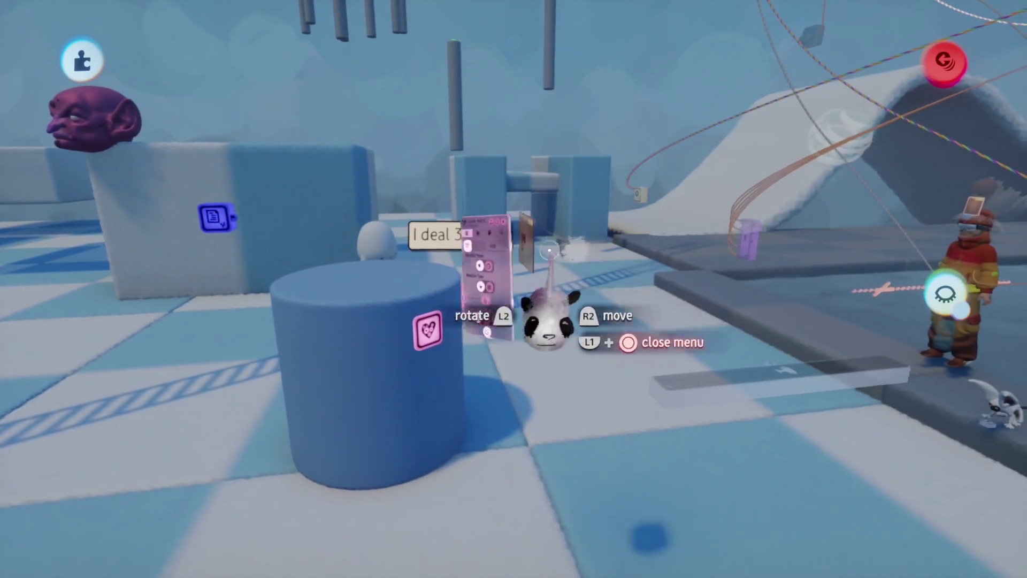
pyautogui.press('Escape')
pyautogui.click(291, 403)
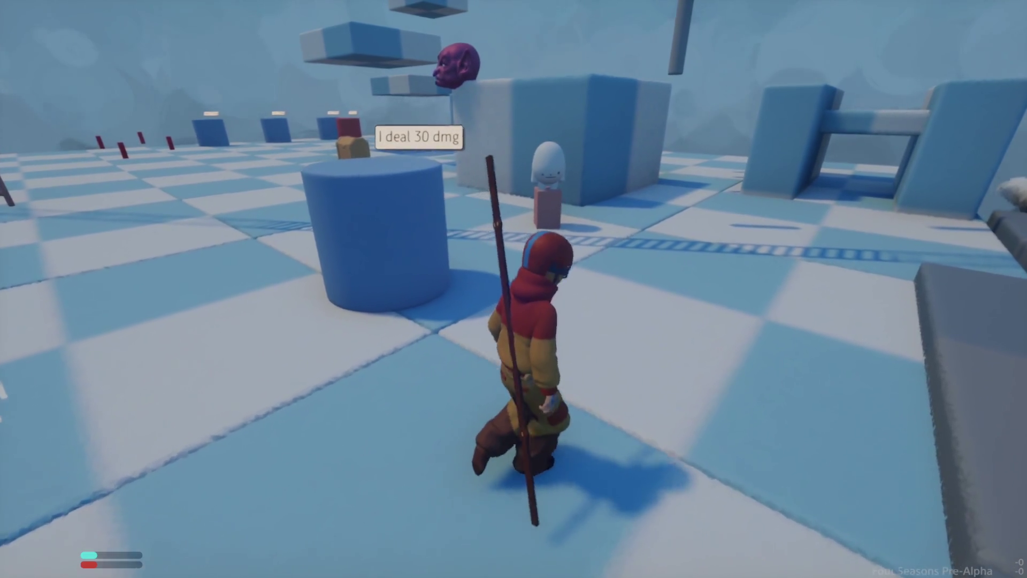
# - Switch to Edit mode, restart the play test, and pause it
pyautogui.press('Escape')
pyautogui.click(246, 396)
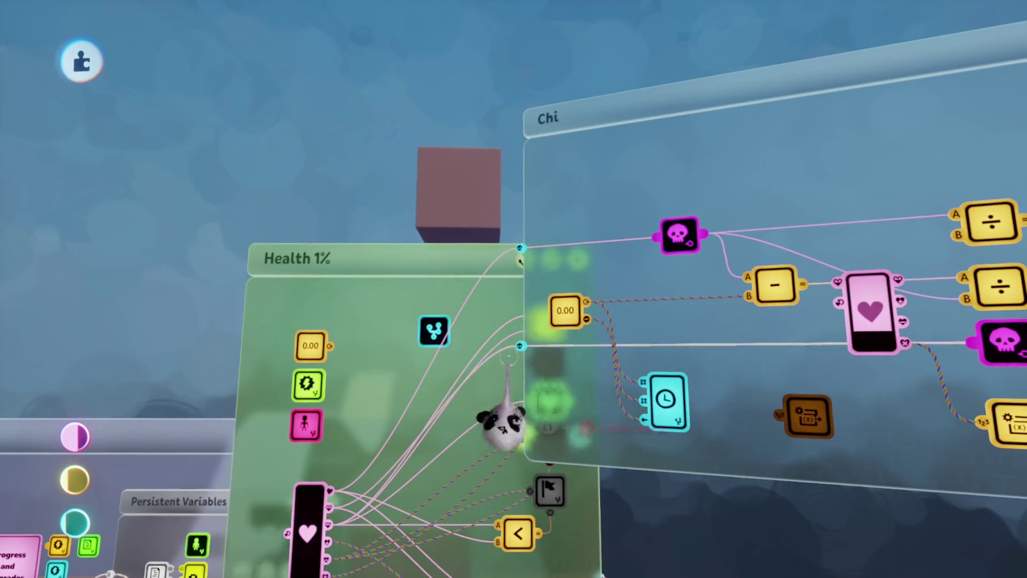
pyautogui.press('Escape')
pyautogui.click(287, 394)
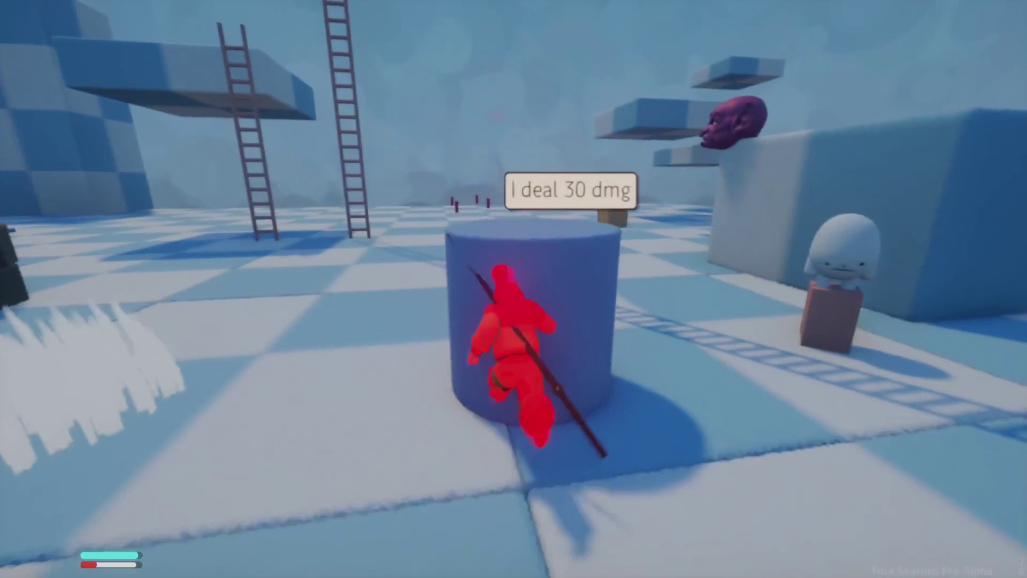
pyautogui.press('Escape')
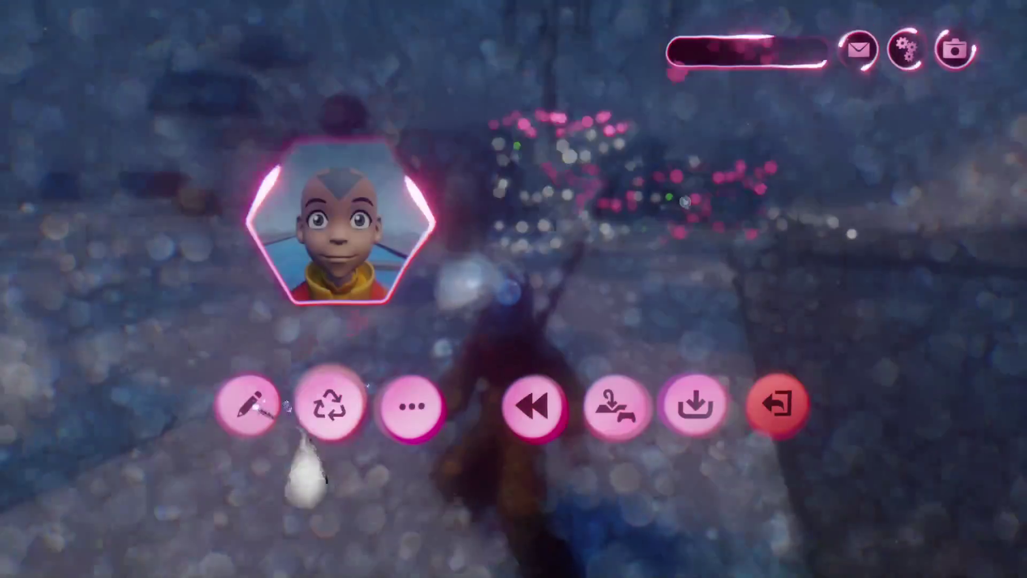
# - Return to editing, close Conditions, and zoom into the Glider chip's movement logic canvas
pyautogui.click(247, 406)
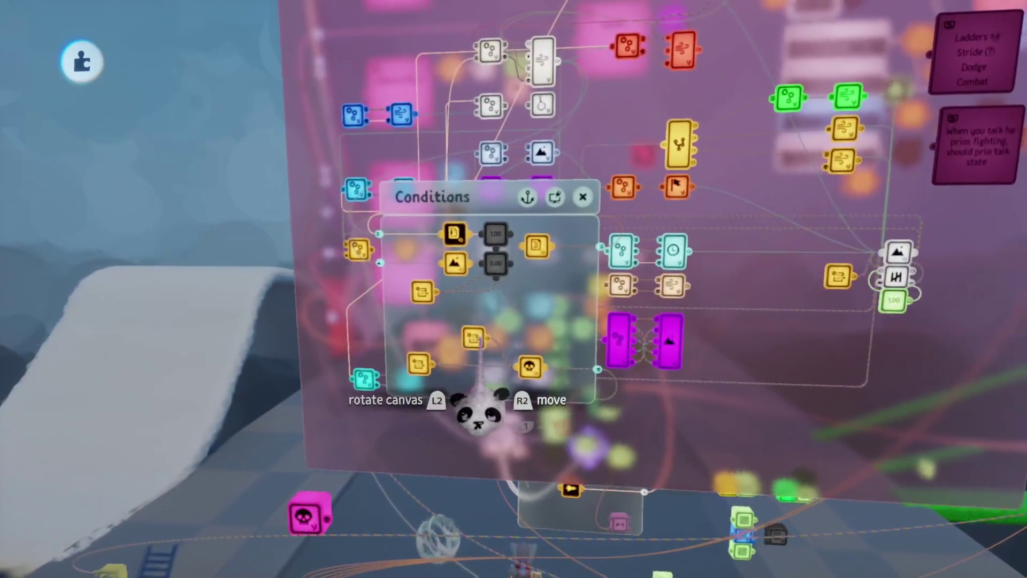
pyautogui.press('Escape')
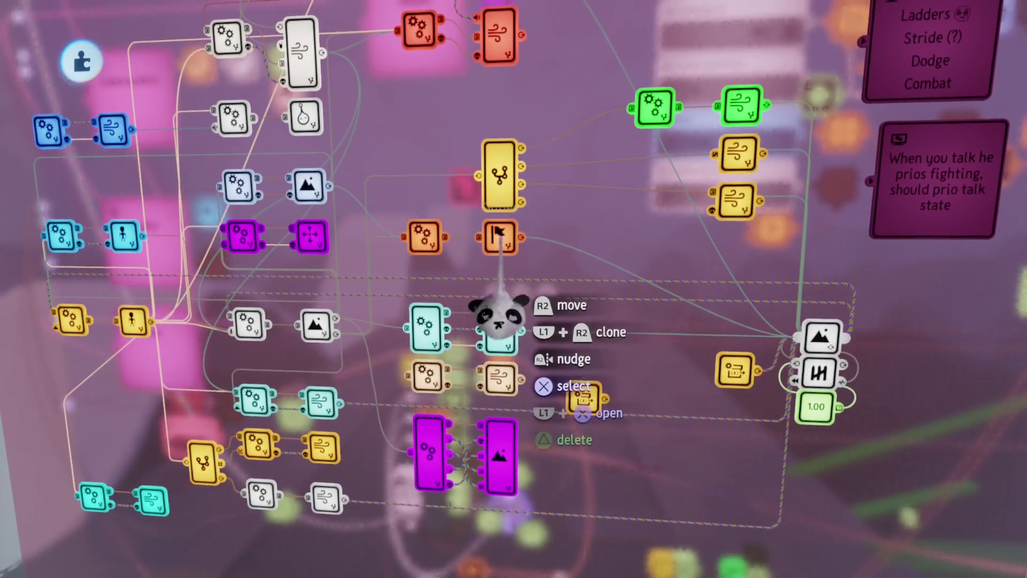
pyautogui.click(512, 246)
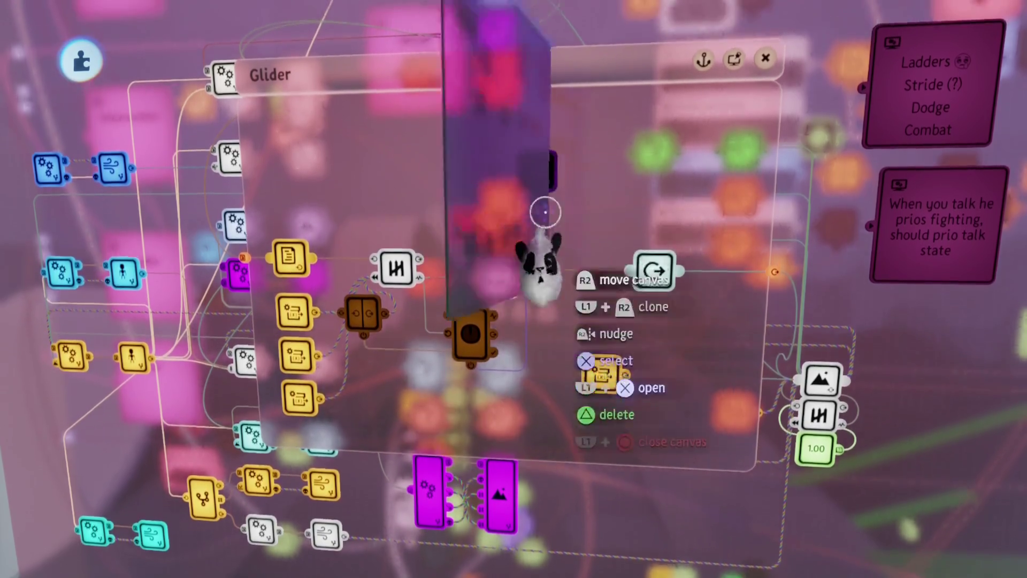
pyautogui.keyDown('ctrl'); pyautogui.click(543, 203); pyautogui.keyUp('ctrl')
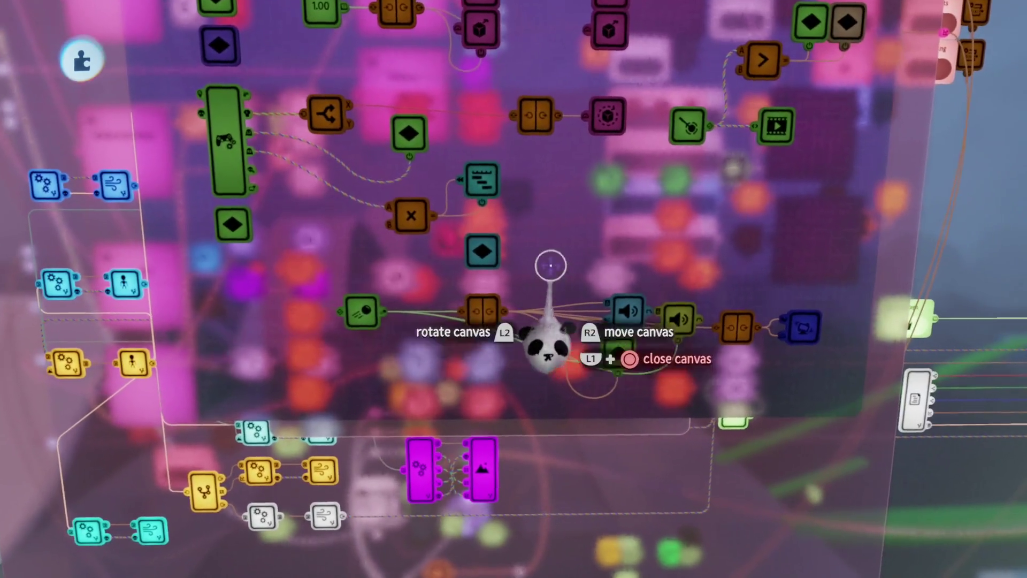
pyautogui.moveTo(550, 266)
pyautogui.mouseDown()
pyautogui.moveTo(591, 294)
pyautogui.moveTo(572, 435)
pyautogui.moveTo(492, 348)
pyautogui.moveTo(481, 365)
pyautogui.mouseUp()
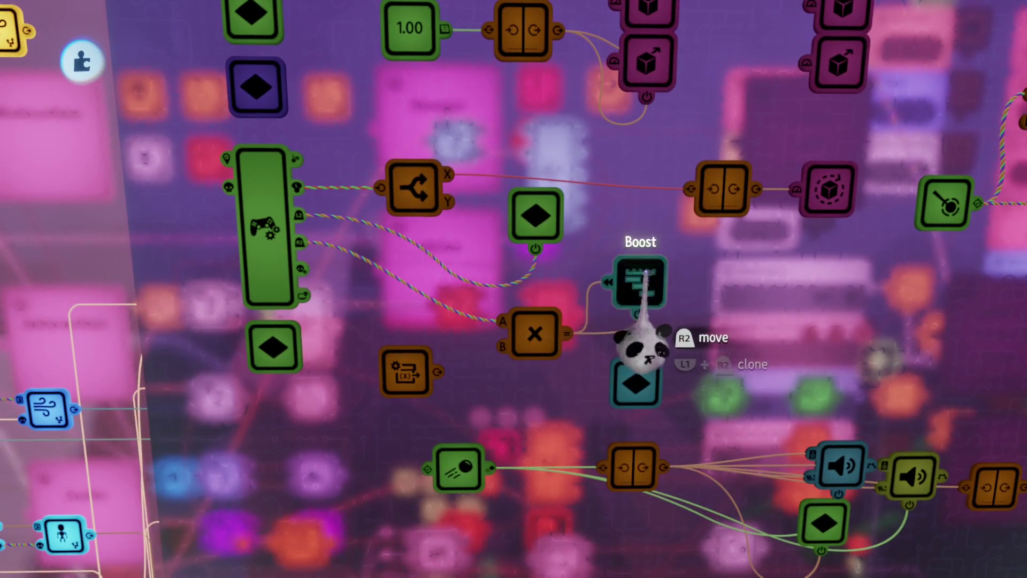
# - Wire a NOT gate from the No Chi variable modifier into the Boost multiplier's power input
pyautogui.keyDown('ctrl'); pyautogui.click(646, 273); pyautogui.keyUp('ctrl')
pyautogui.press('Escape')
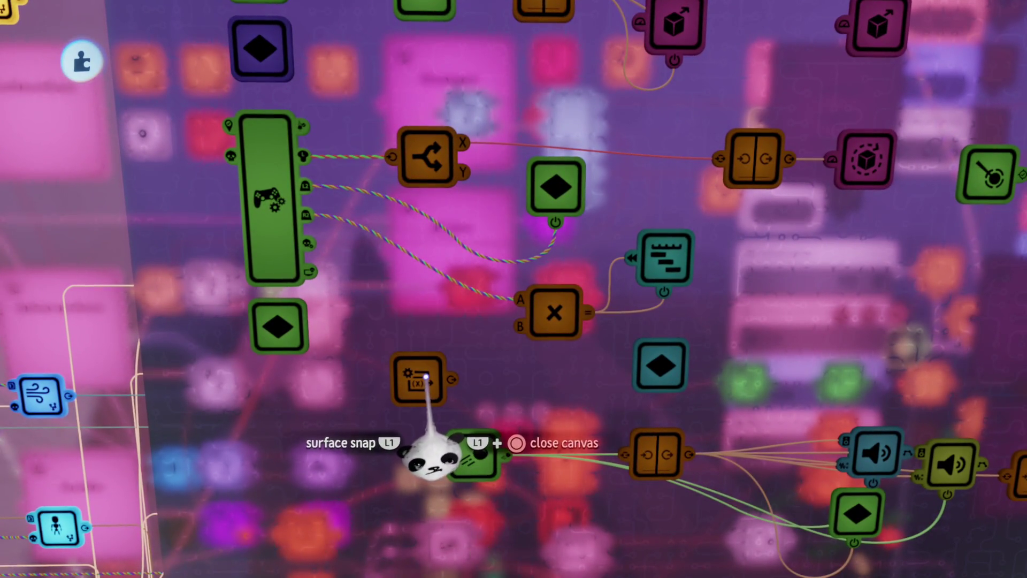
pyautogui.moveTo(357, 378); pyautogui.dragTo(351, 390)
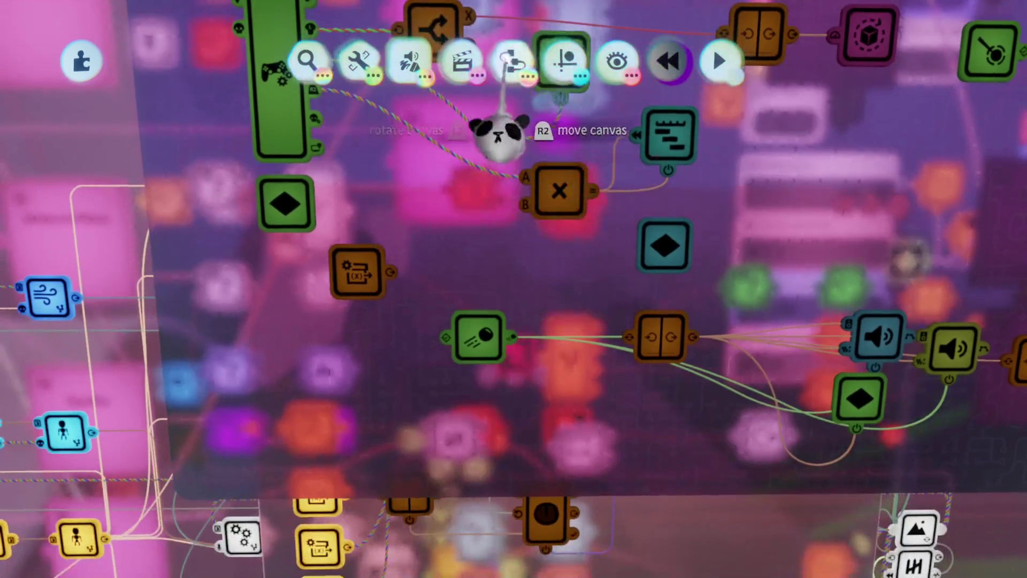
pyautogui.click(358, 60)
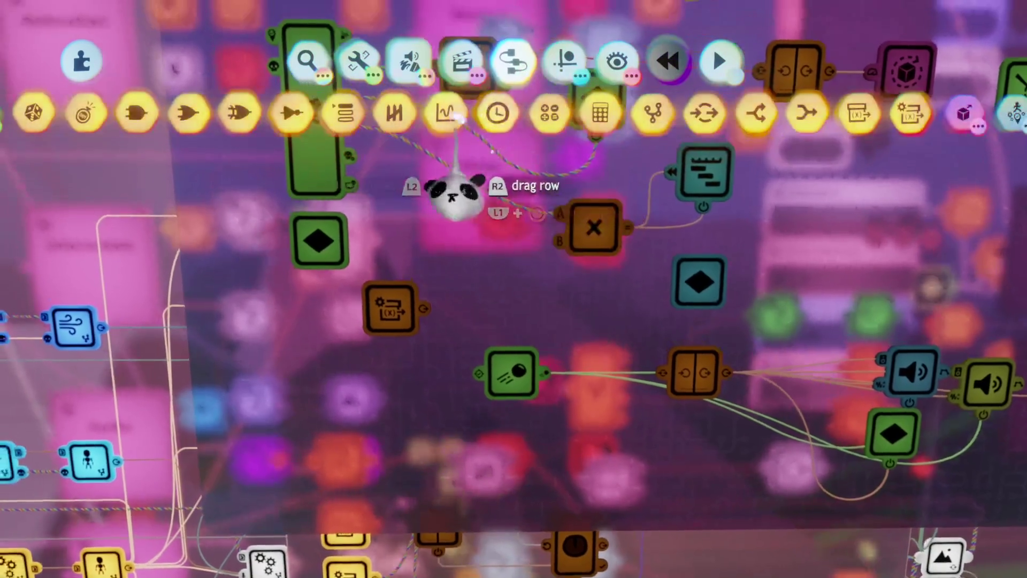
pyautogui.click(292, 112)
pyautogui.click(498, 307)
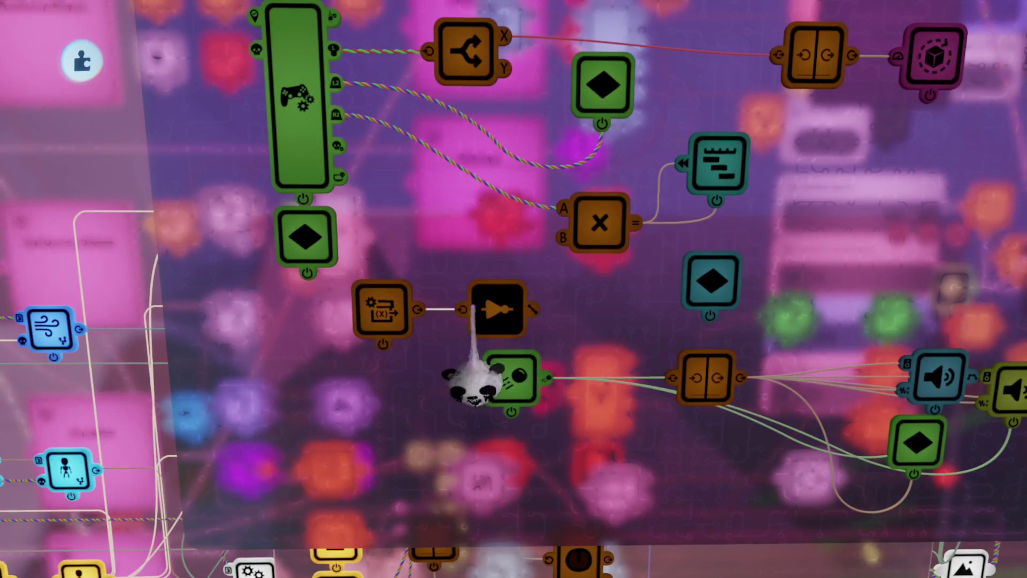
pyautogui.click(601, 224)
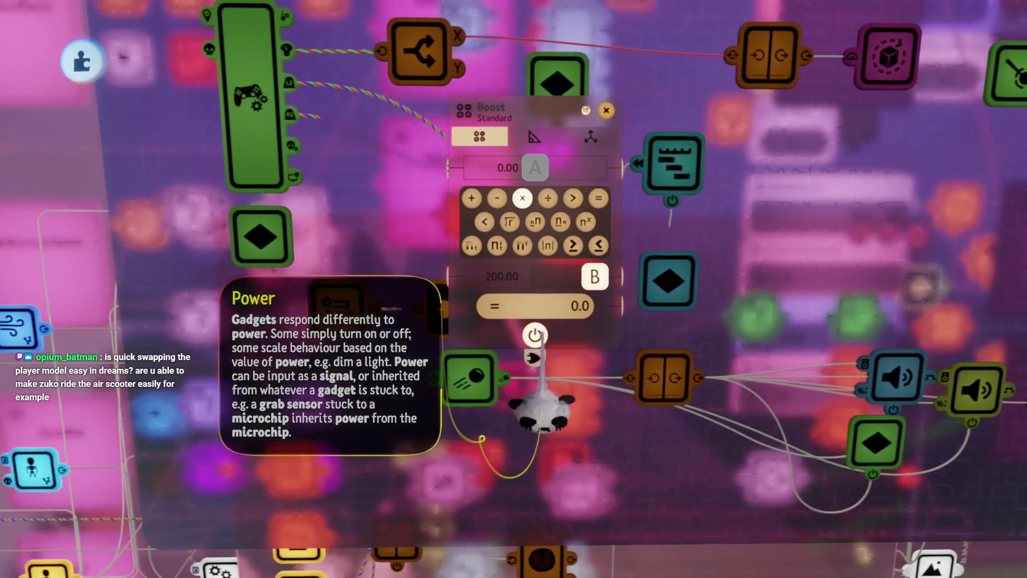
pyautogui.press('Escape')
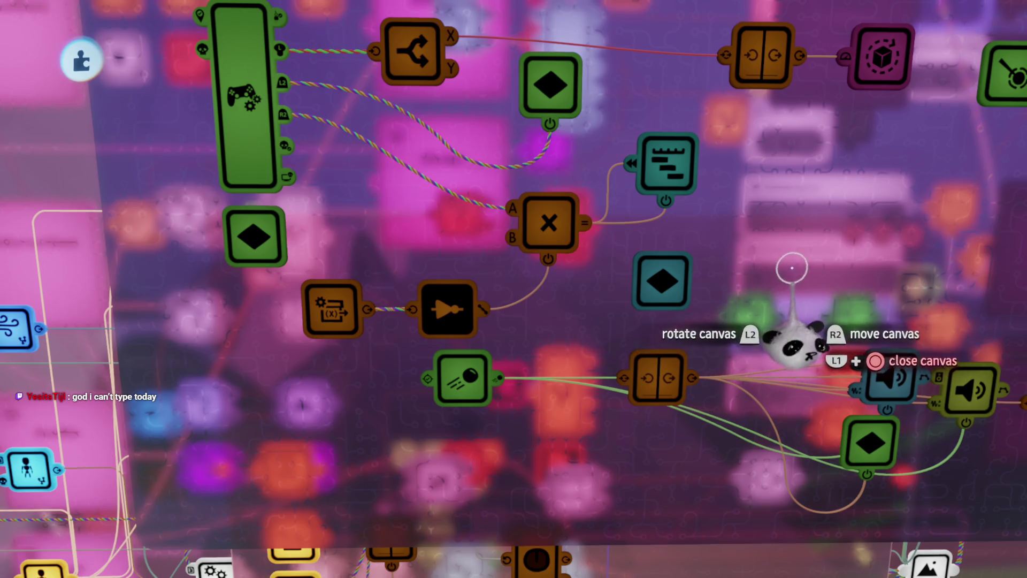
# - Clone the Variable Modifier and set its variable name to Chi
pyautogui.moveTo(518, 284)
pyautogui.mouseDown()
pyautogui.moveTo(550, 217)
pyautogui.moveTo(479, 321)
pyautogui.moveTo(523, 271)
pyautogui.moveTo(539, 275)
pyautogui.moveTo(521, 286)
pyautogui.mouseUp()
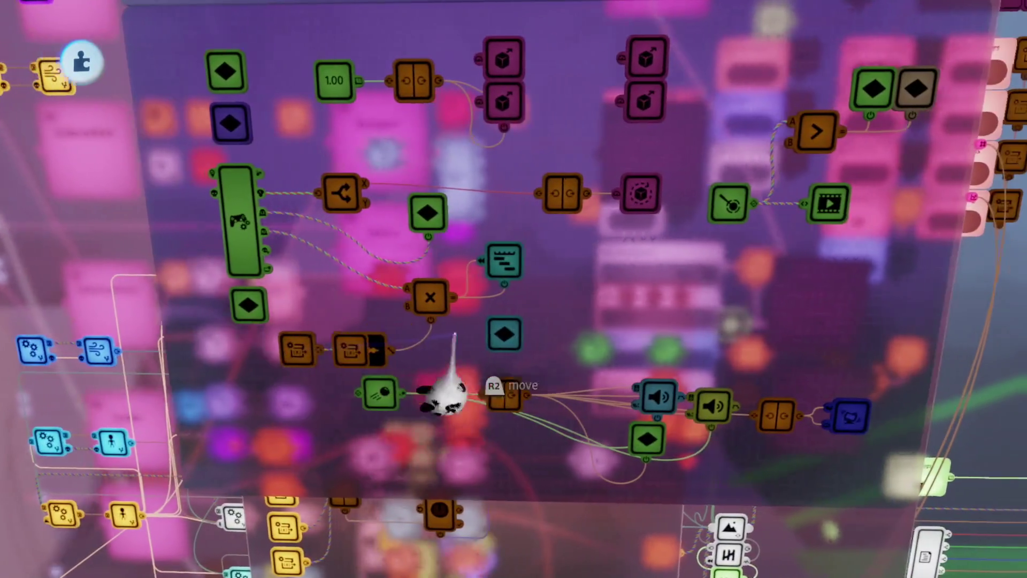
pyautogui.moveTo(444, 396)
pyautogui.mouseDown()
pyautogui.moveTo(550, 374)
pyautogui.moveTo(538, 161)
pyautogui.moveTo(871, 172)
pyautogui.moveTo(716, 294)
pyautogui.moveTo(573, 367)
pyautogui.mouseUp()
pyautogui.click(589, 293)
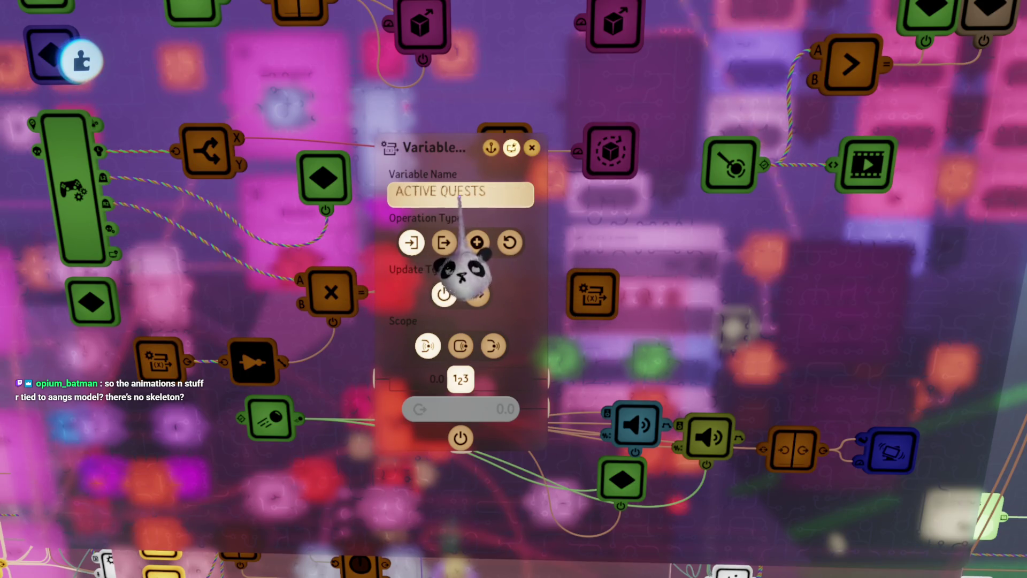
pyautogui.moveTo(463, 275)
pyautogui.mouseDown()
pyautogui.moveTo(472, 272)
pyautogui.moveTo(463, 273)
pyautogui.mouseUp()
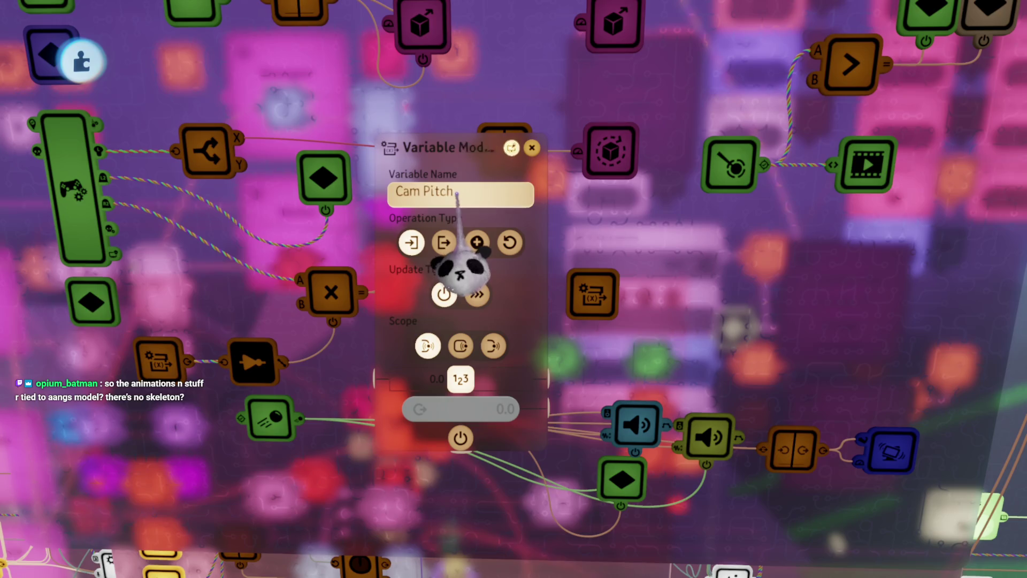
pyautogui.moveTo(460, 268); pyautogui.dragTo(461, 271)
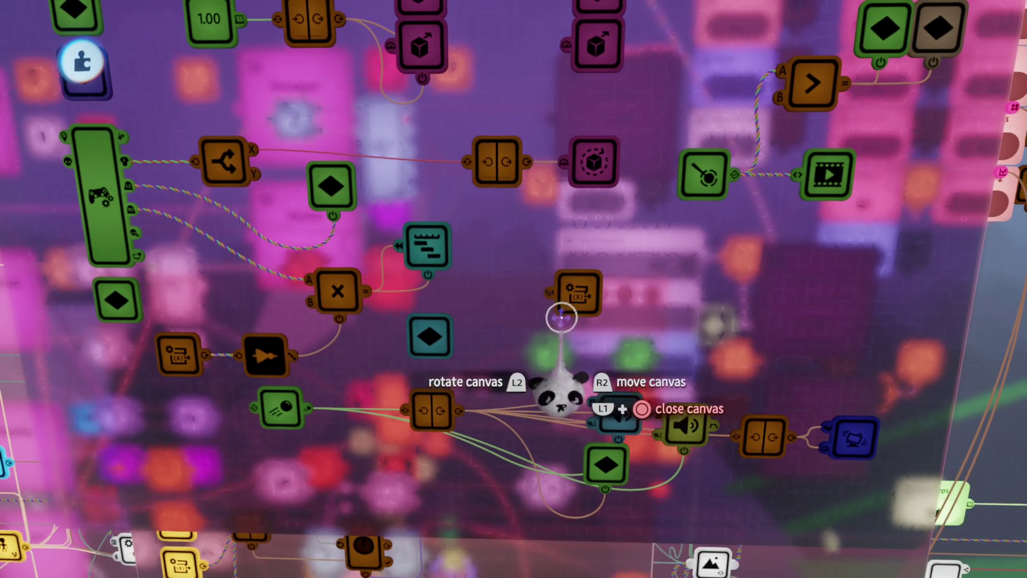
# - Set the Chi modifier's operation type to Add and begin entering a negative value
pyautogui.click(582, 307)
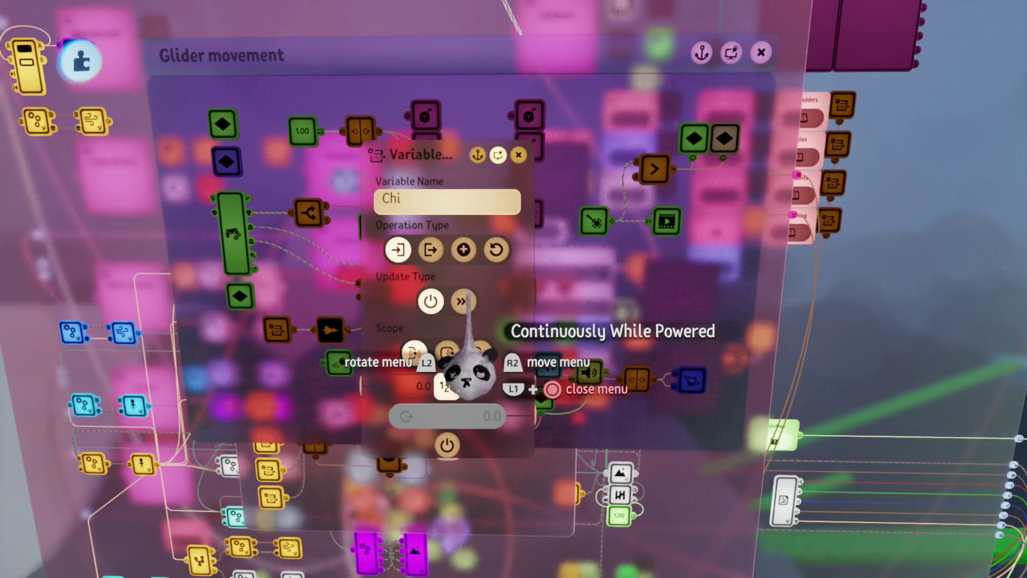
pyautogui.click(462, 250)
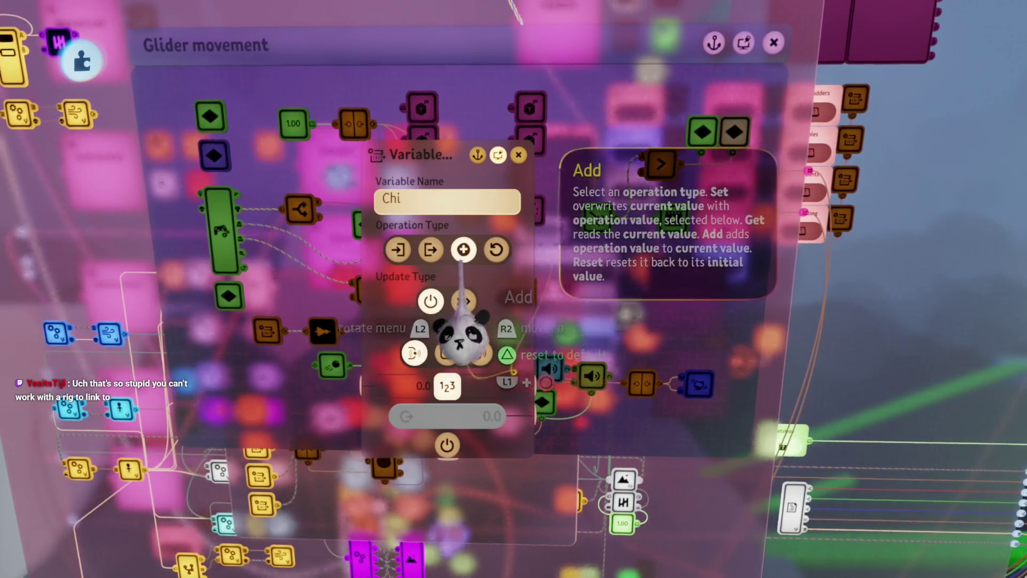
pyautogui.press('Escape')
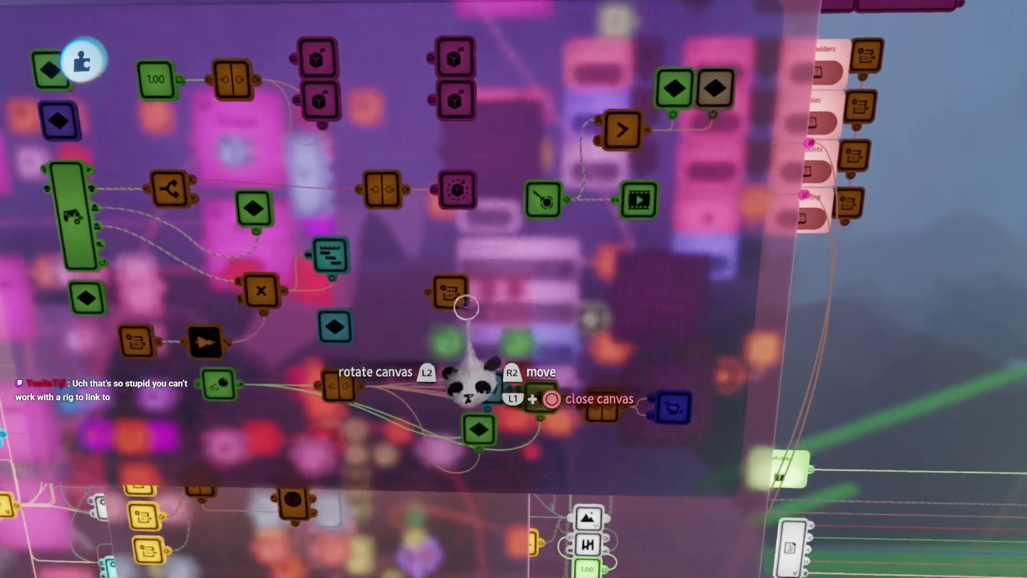
pyautogui.click(522, 292)
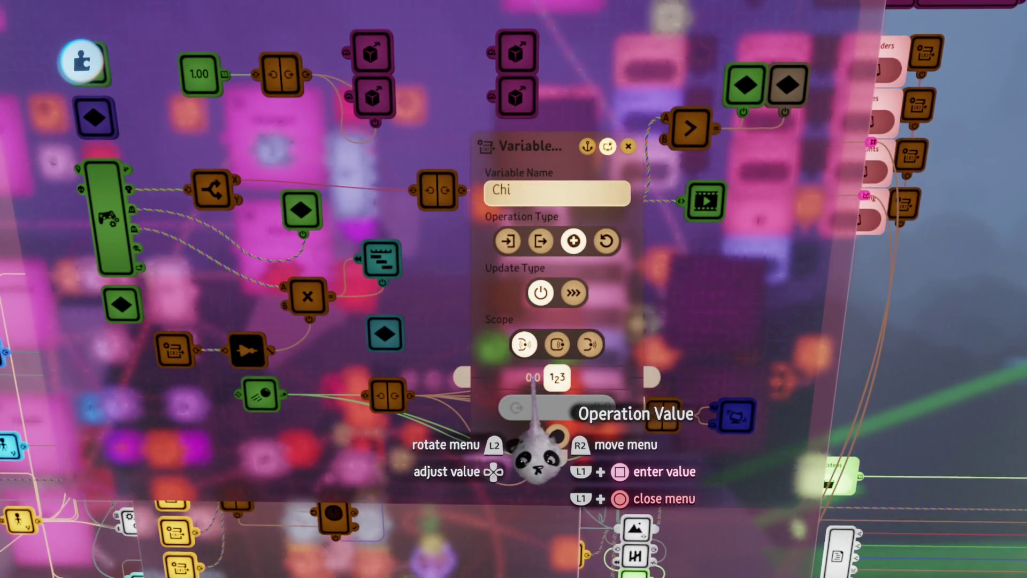
pyautogui.click(556, 377)
pyautogui.write('-')
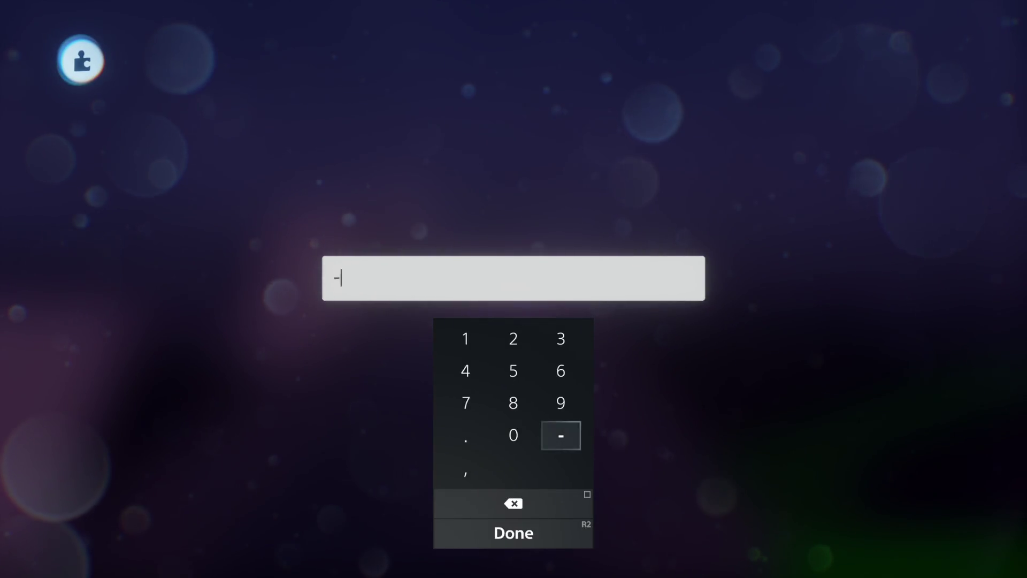
# - Set the Chi modifier's operation value to -30
pyautogui.press('Up')
pyautogui.press('Up')
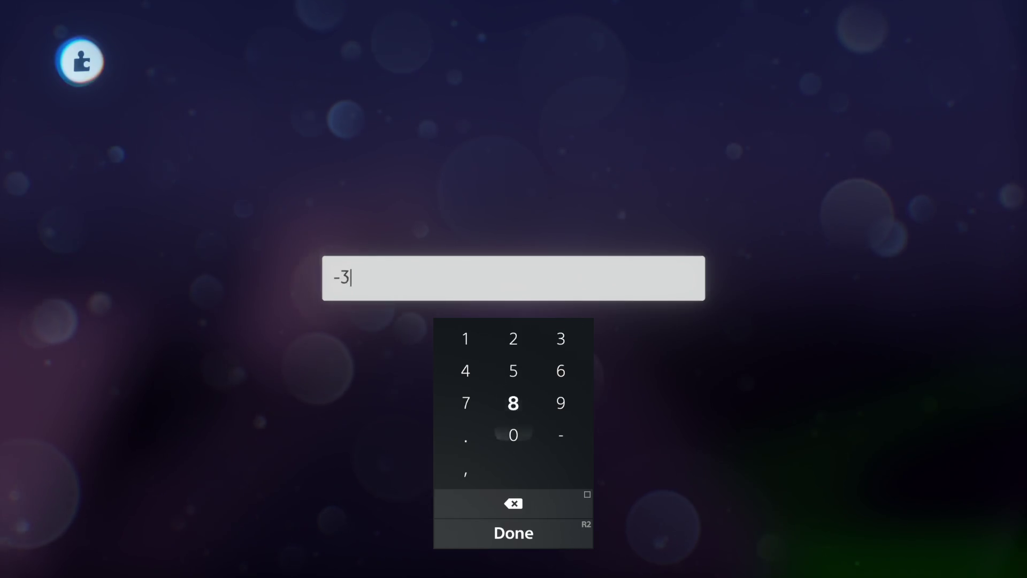
pyautogui.press('Return')
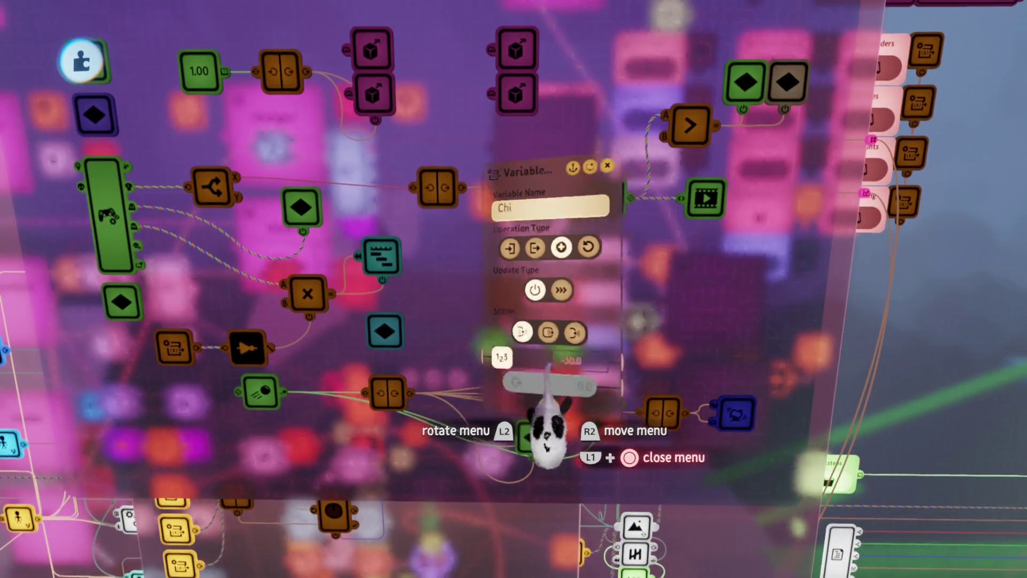
pyautogui.press('Escape')
# - Shorten the orange Chi variable modifier clip on the glider timeline and check its settings
pyautogui.moveTo(513, 337)
pyautogui.mouseDown()
pyautogui.moveTo(509, 321)
pyautogui.moveTo(531, 298)
pyautogui.moveTo(449, 275)
pyautogui.moveTo(541, 308)
pyautogui.moveTo(513, 286)
pyautogui.moveTo(545, 287)
pyautogui.moveTo(378, 413)
pyautogui.moveTo(353, 399)
pyautogui.mouseUp()
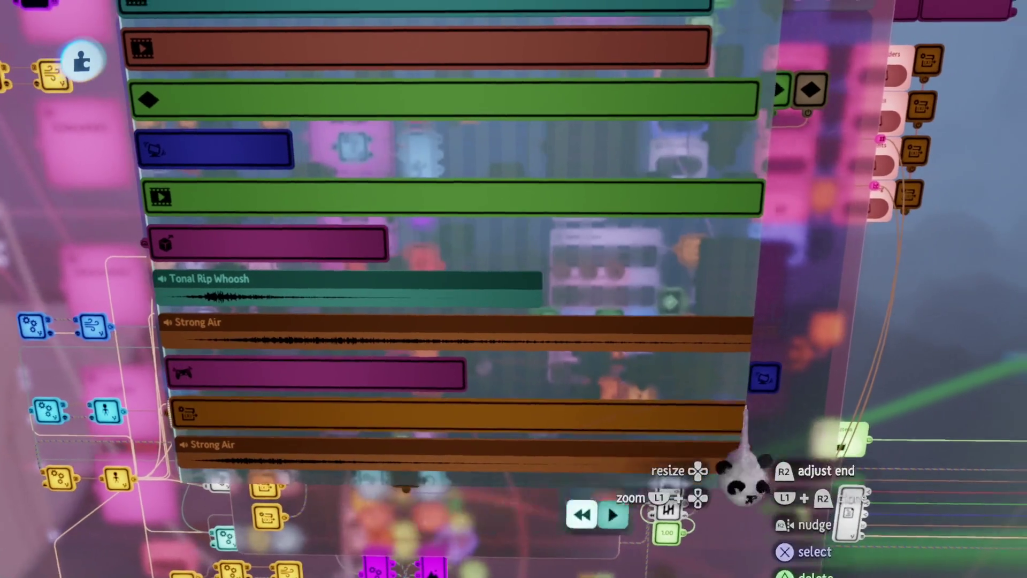
pyautogui.moveTo(742, 415); pyautogui.dragTo(348, 412)
pyautogui.click(348, 412)
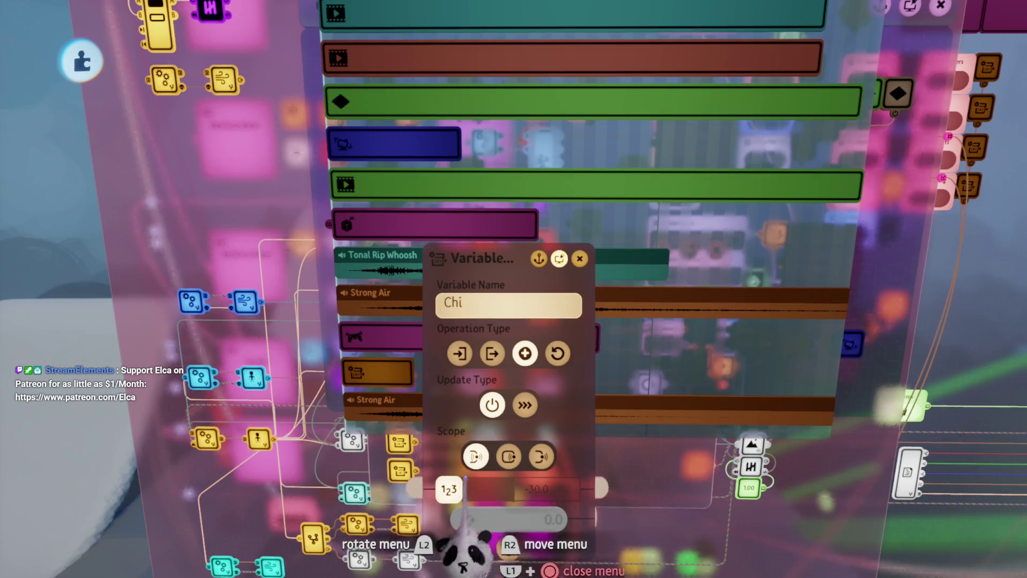
pyautogui.press('Escape')
pyautogui.press('Escape')
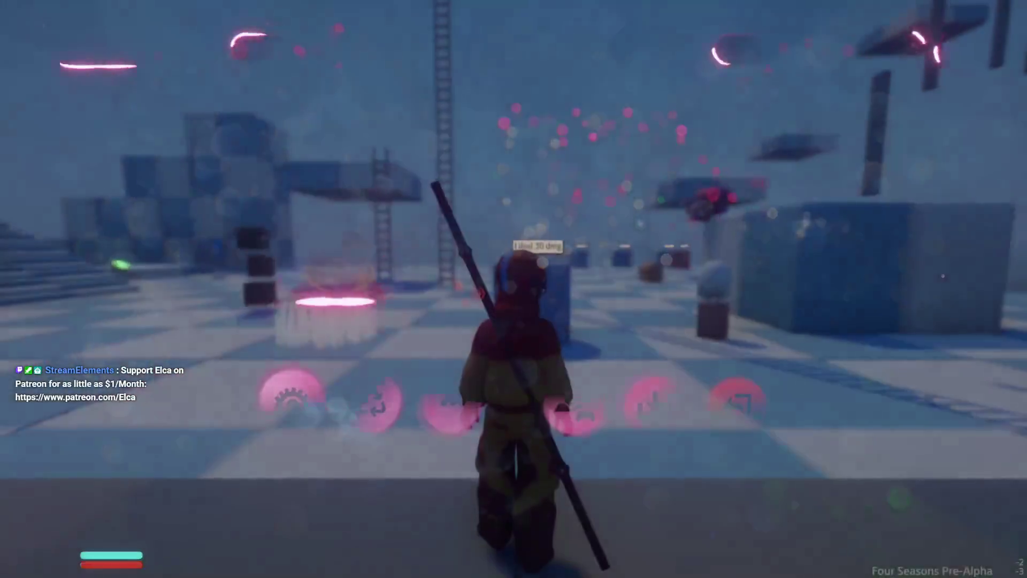
# - Glide in play mode while Chi drains, then reopen the glider movement logic in edit mode
pyautogui.press('space')
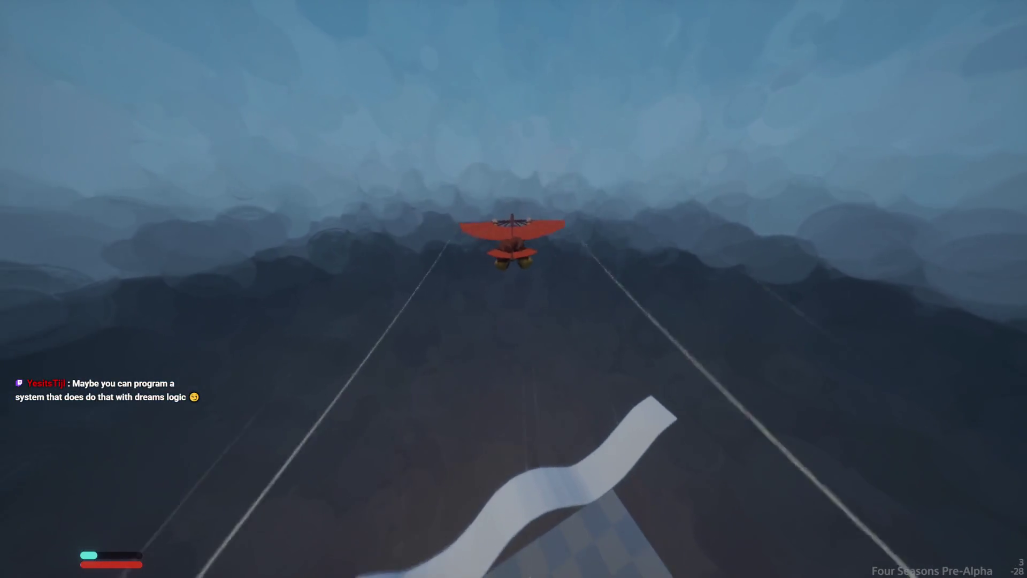
pyautogui.press('Escape')
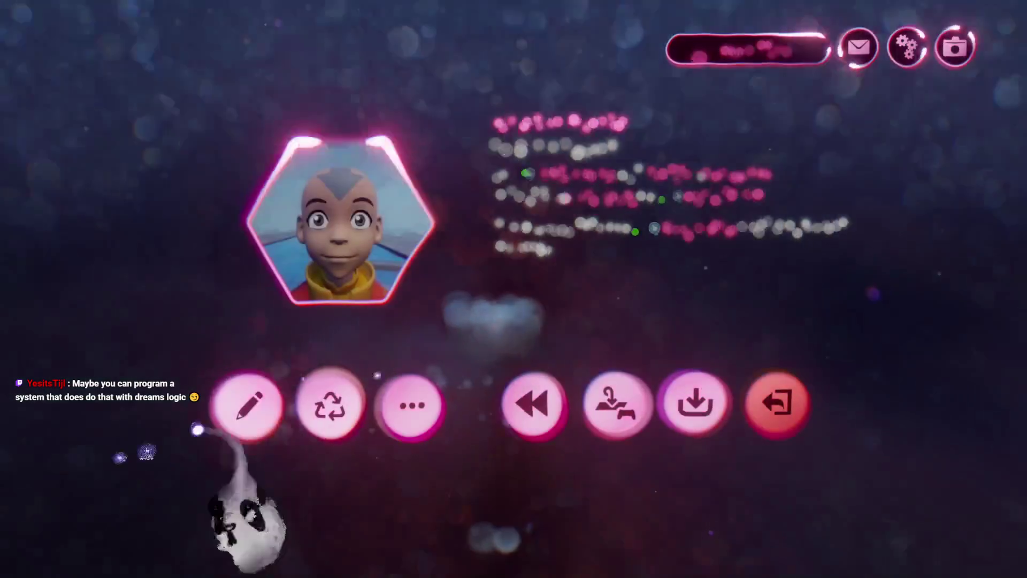
pyautogui.click(252, 405)
pyautogui.click(505, 338)
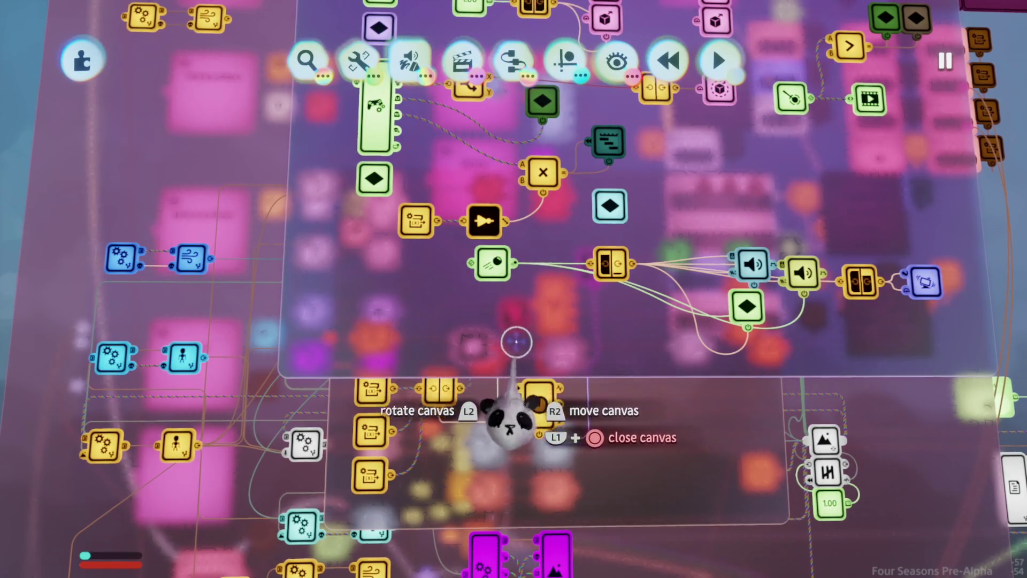
pyautogui.scroll(3, 516, 341)
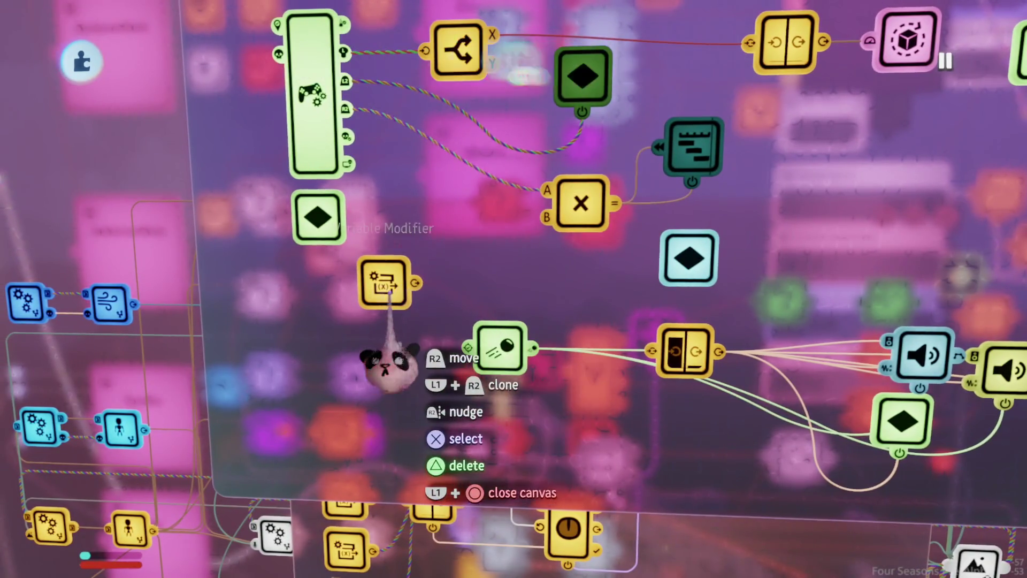
pyautogui.scroll(-3, 405, 364)
pyautogui.scroll(5, 427, 407)
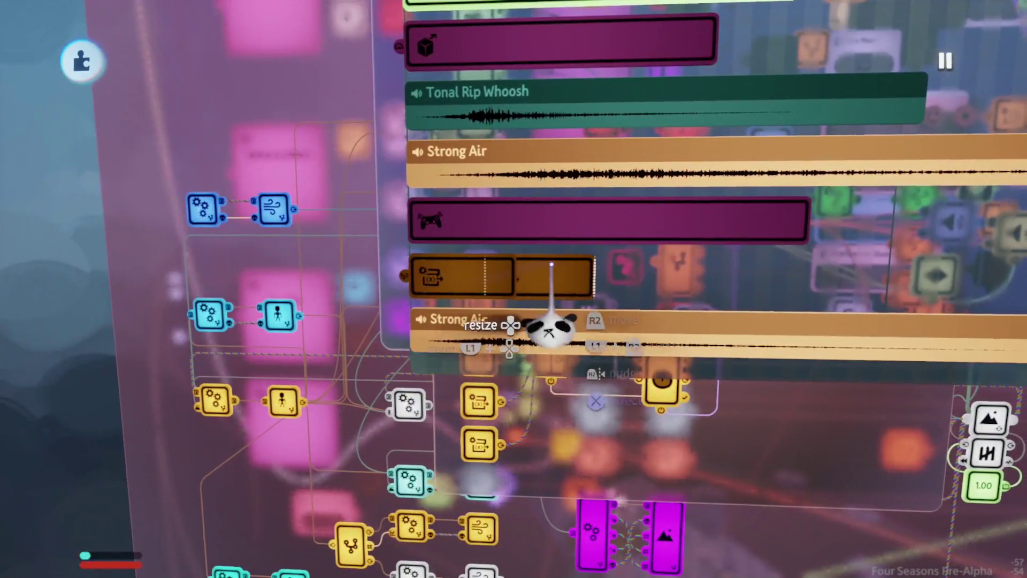
pyautogui.click(493, 288)
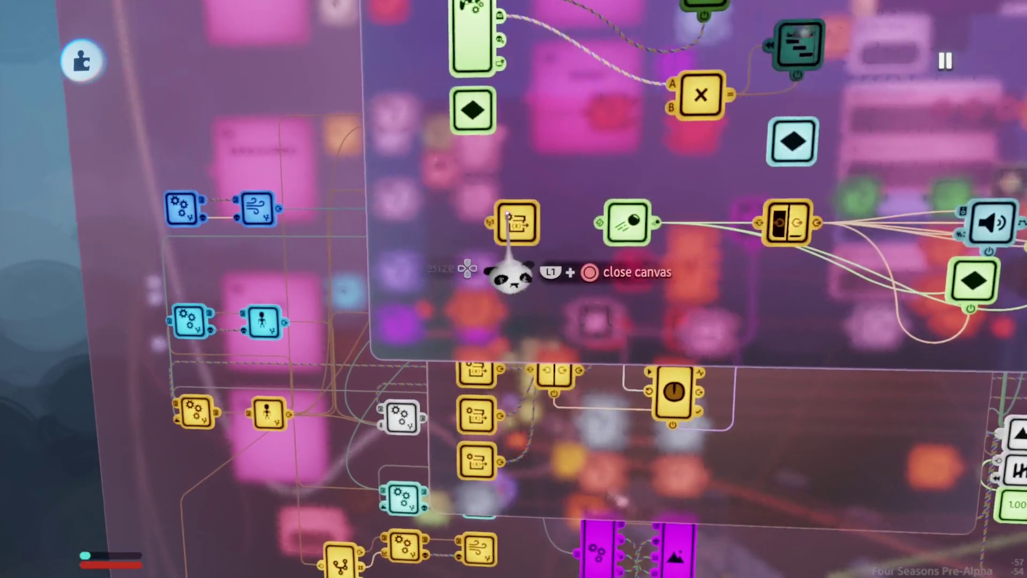
pyautogui.scroll(-2, 487, 212)
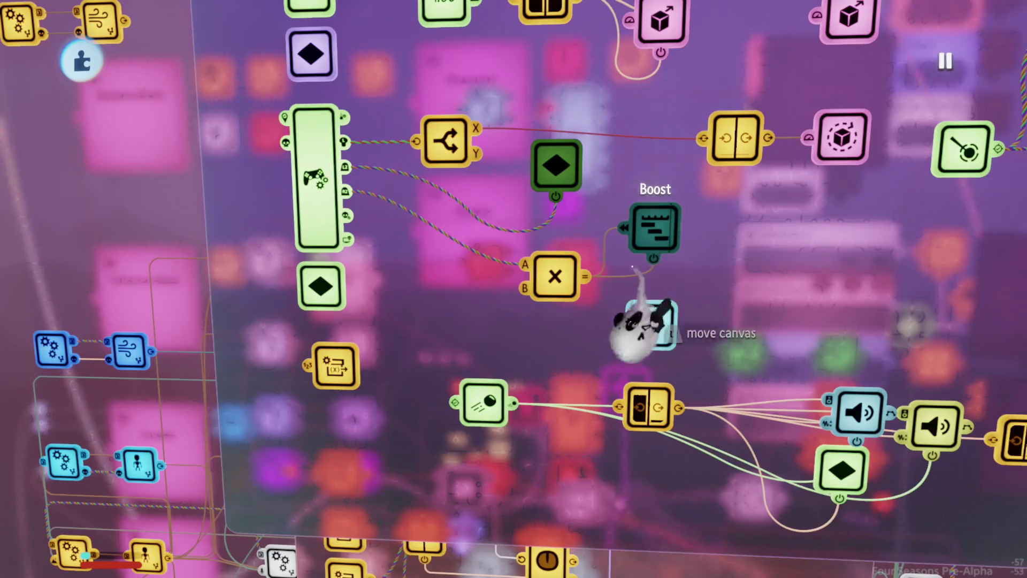
pyautogui.scroll(2, 654, 230)
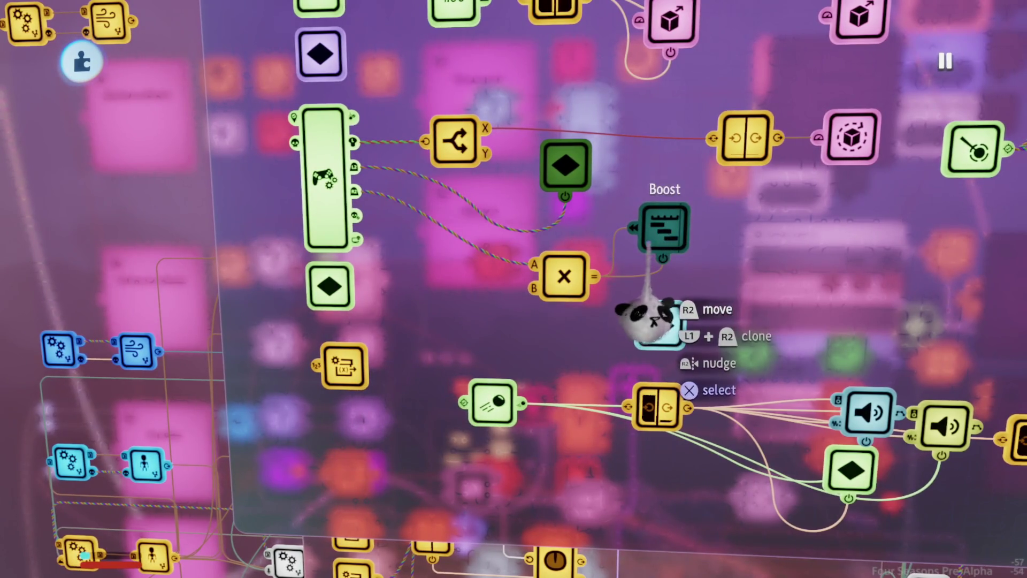
pyautogui.click(344, 366)
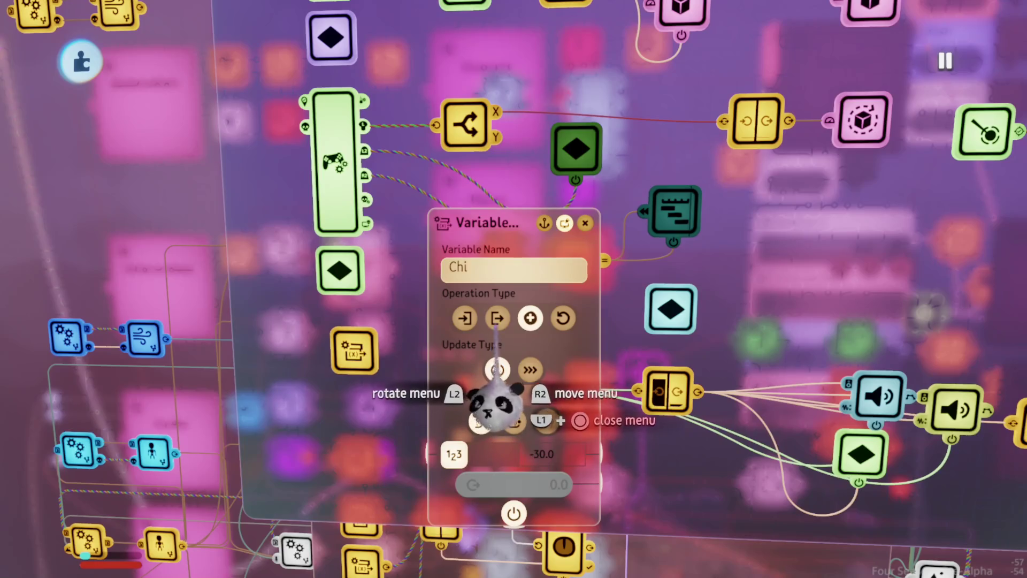
pyautogui.press('Escape')
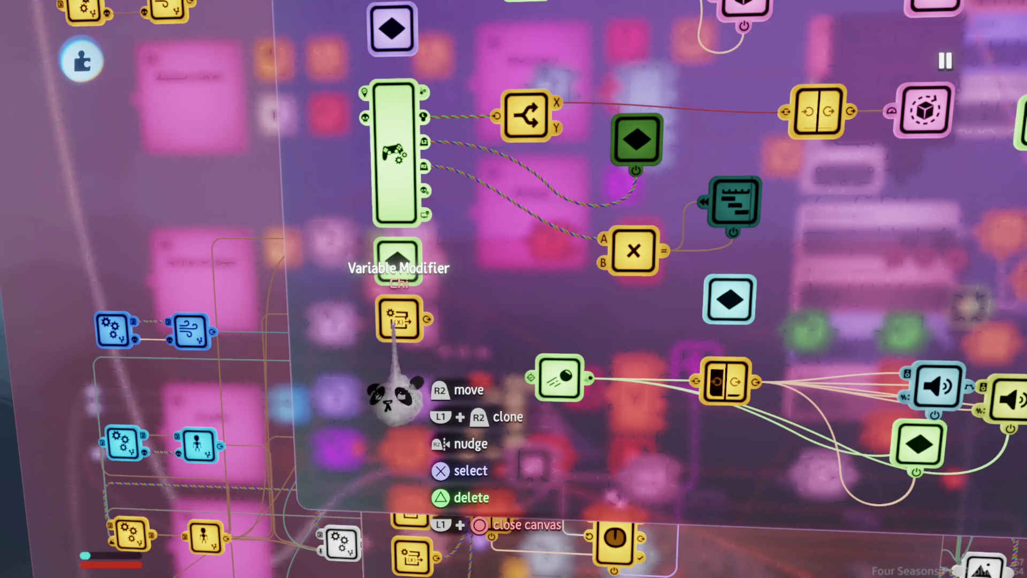
pyautogui.scroll(-5, 396, 399)
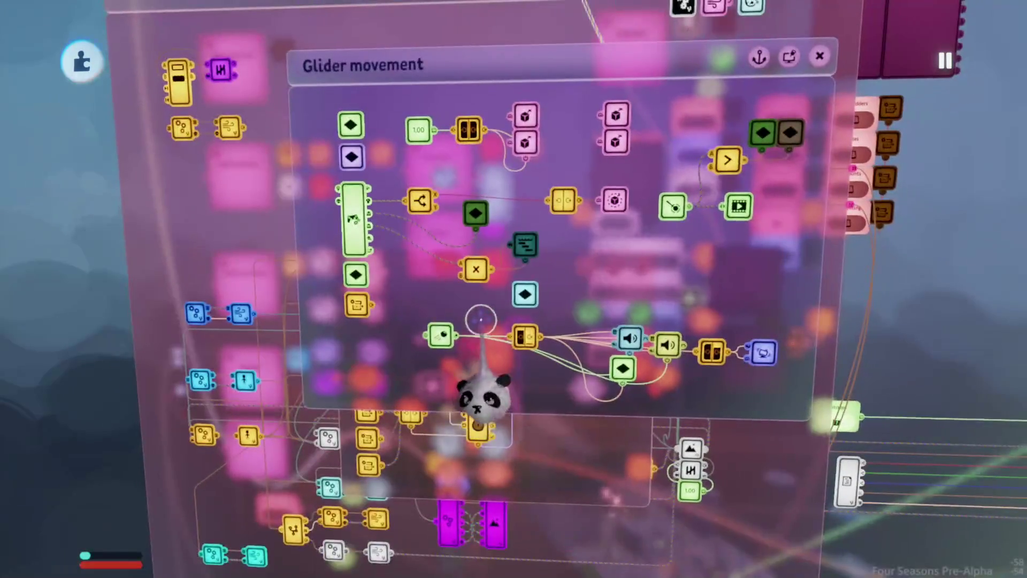
pyautogui.scroll(-3, 483, 333)
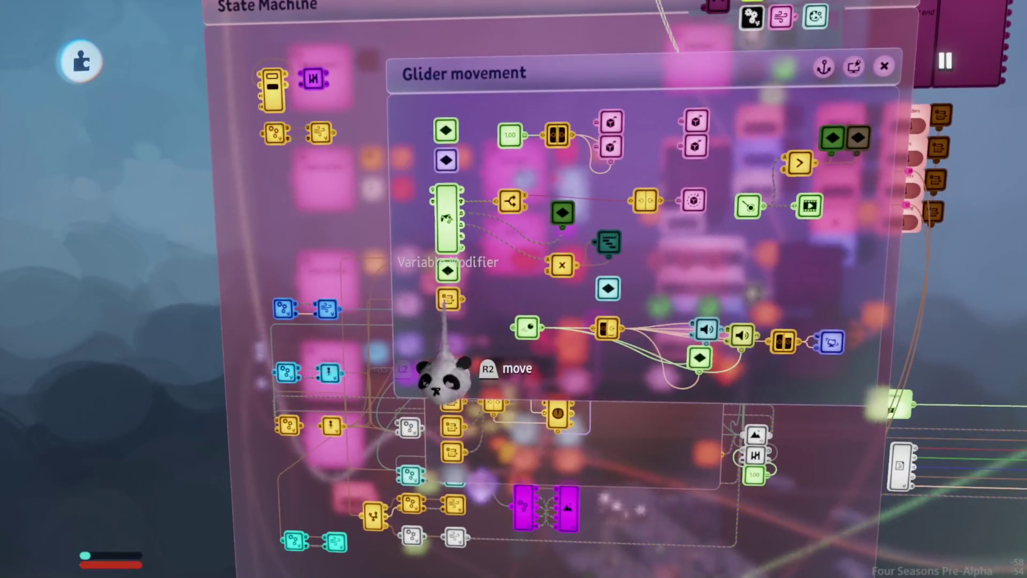
# - Scroll to the Chi logic canvas and inspect the -19.00 Chi value
pyautogui.scroll(3, 483, 332)
pyautogui.scroll(5, 512, 303)
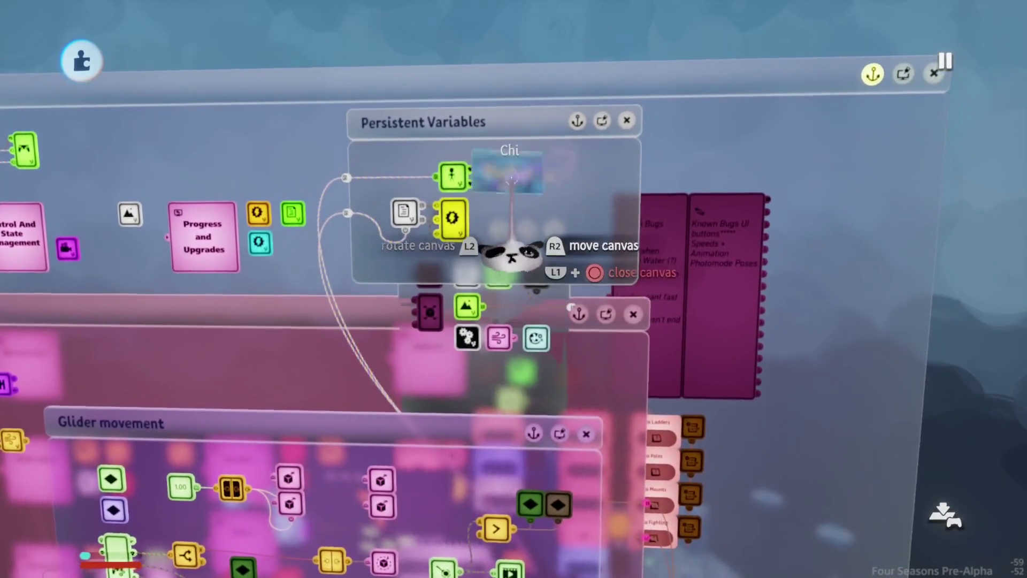
pyautogui.scroll(3, 525, 321)
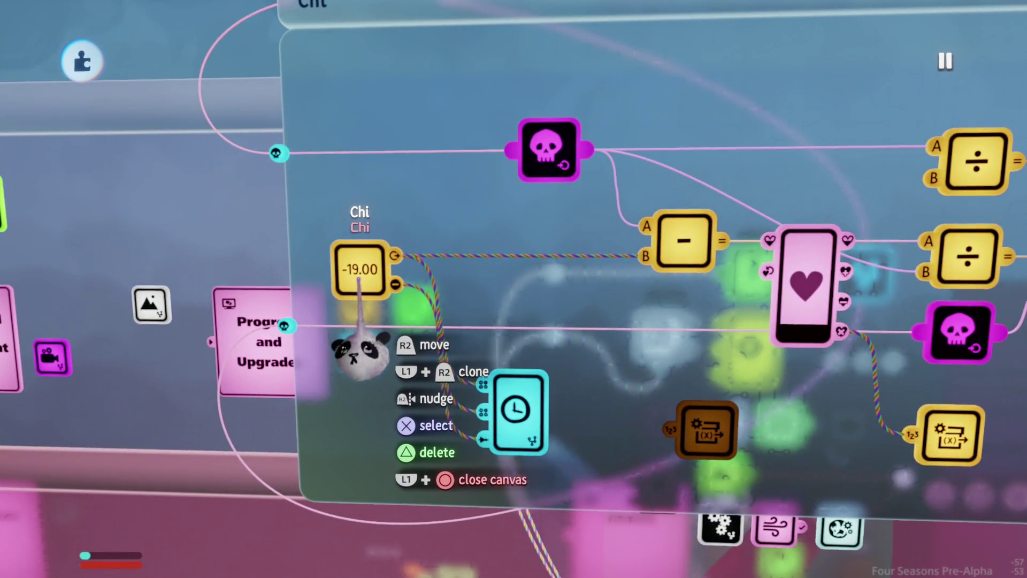
pyautogui.click(358, 270)
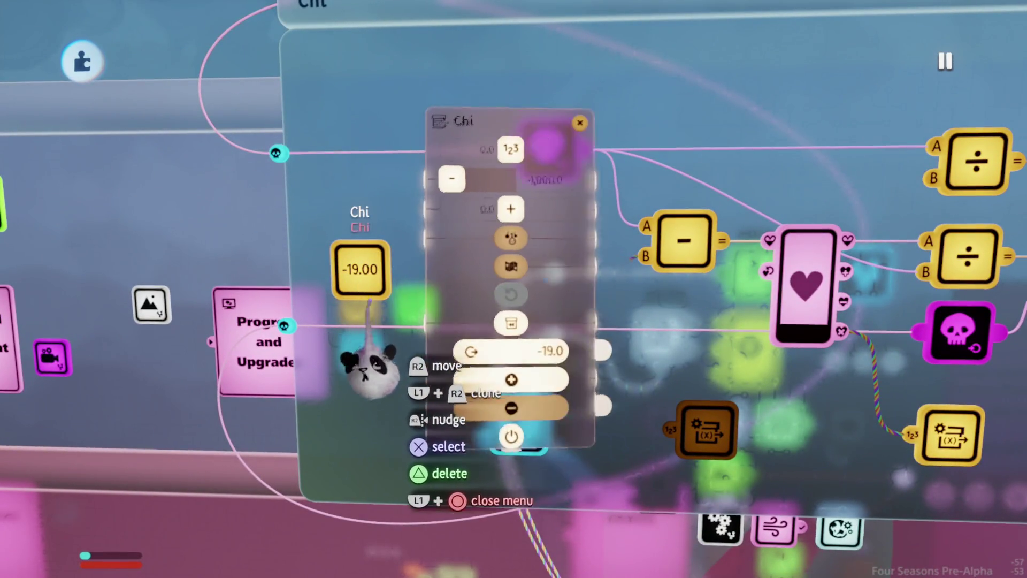
pyautogui.press('Escape')
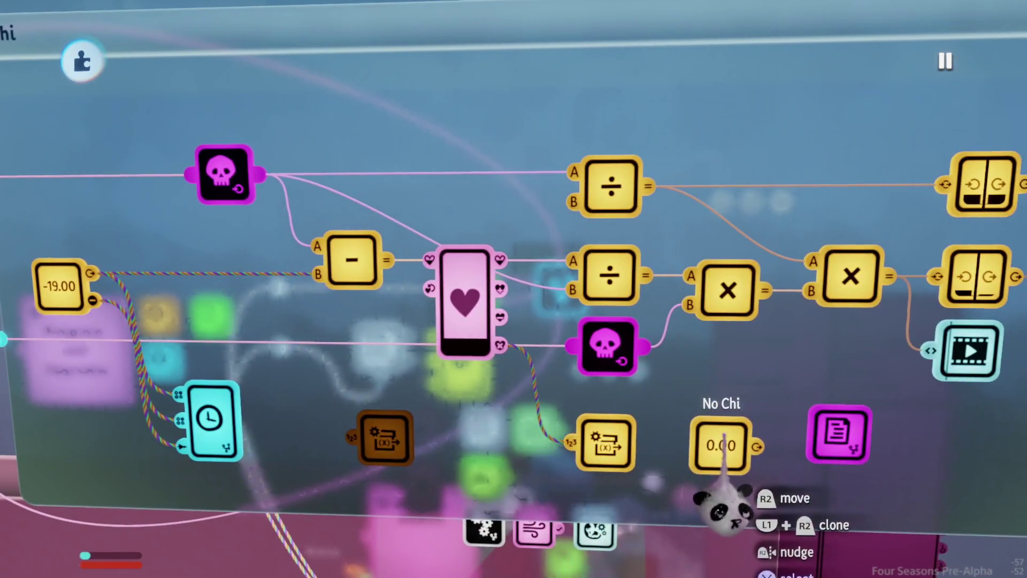
# - Clone the 0.00 No Chi value above the graph and bring up the logic gadgets list
pyautogui.moveTo(722, 444); pyautogui.dragTo(688, 160)
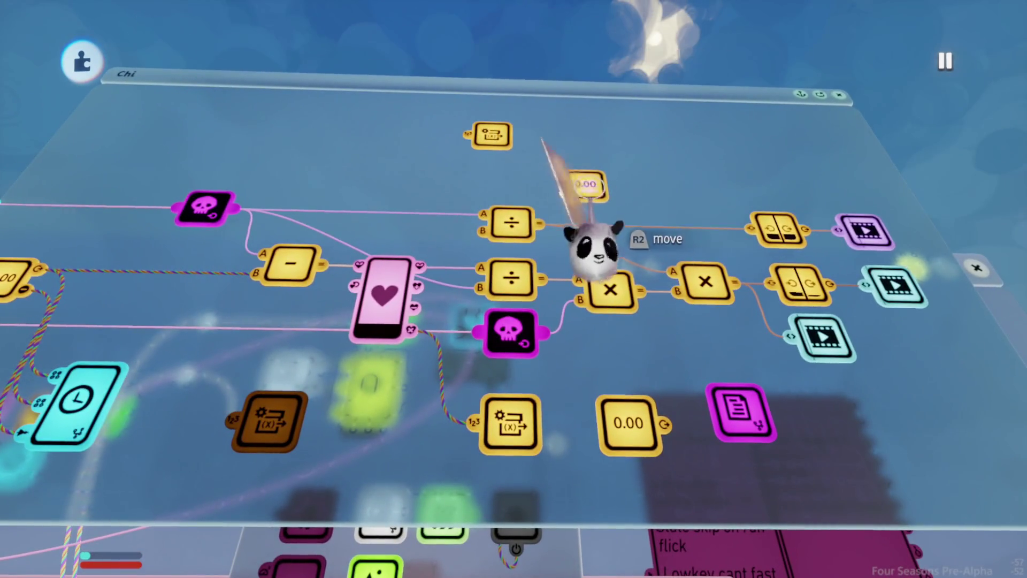
pyautogui.click(594, 243)
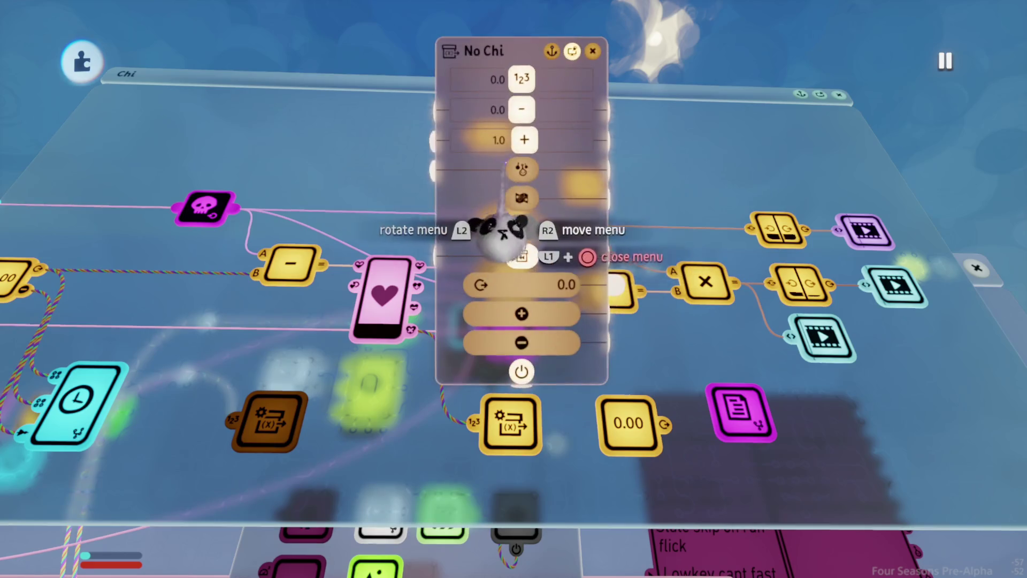
pyautogui.press('Escape')
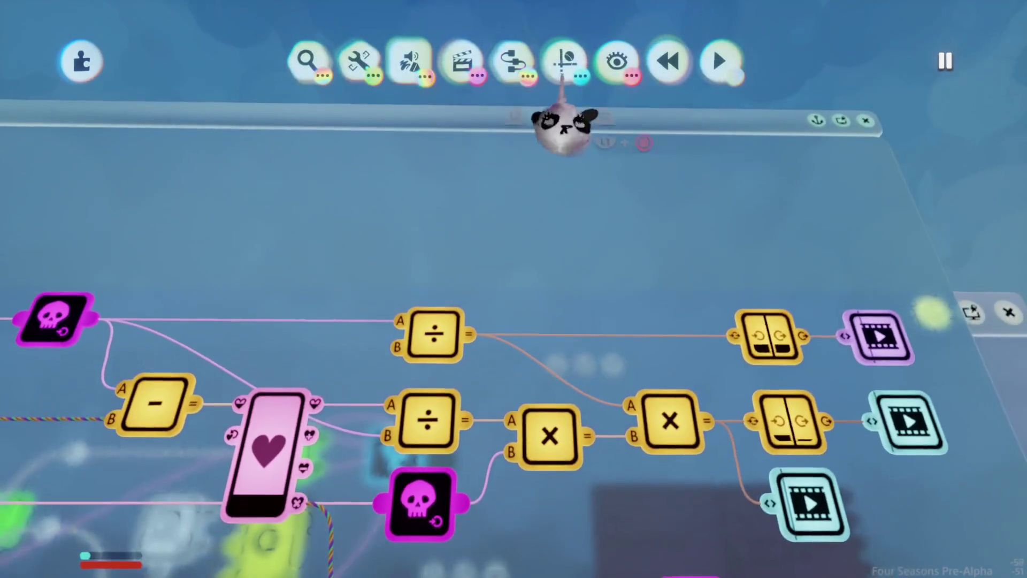
pyautogui.click(513, 60)
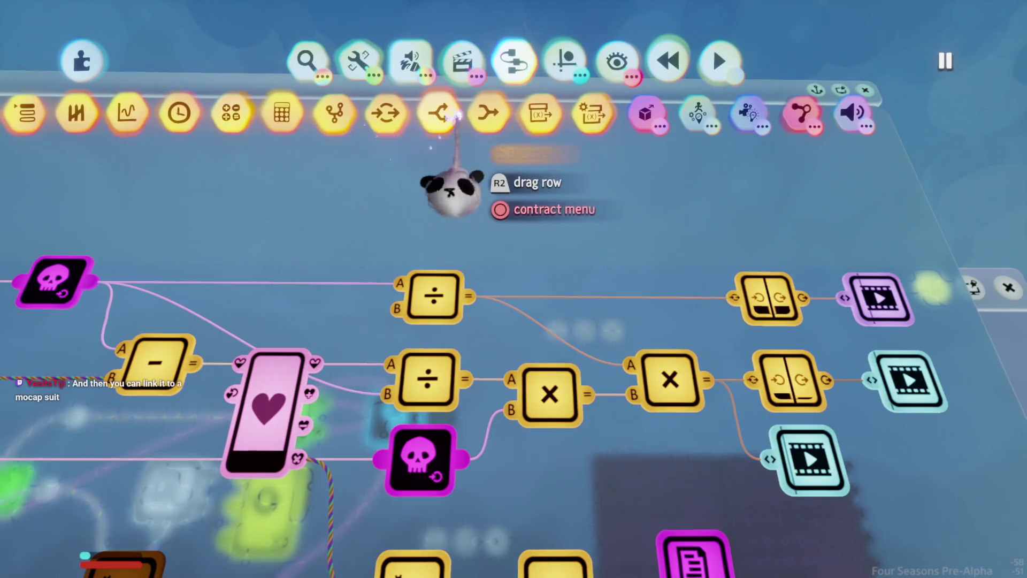
# - Place a new Variable gadget and set its maximum value to 9999999
pyautogui.click(532, 203)
pyautogui.click(536, 273)
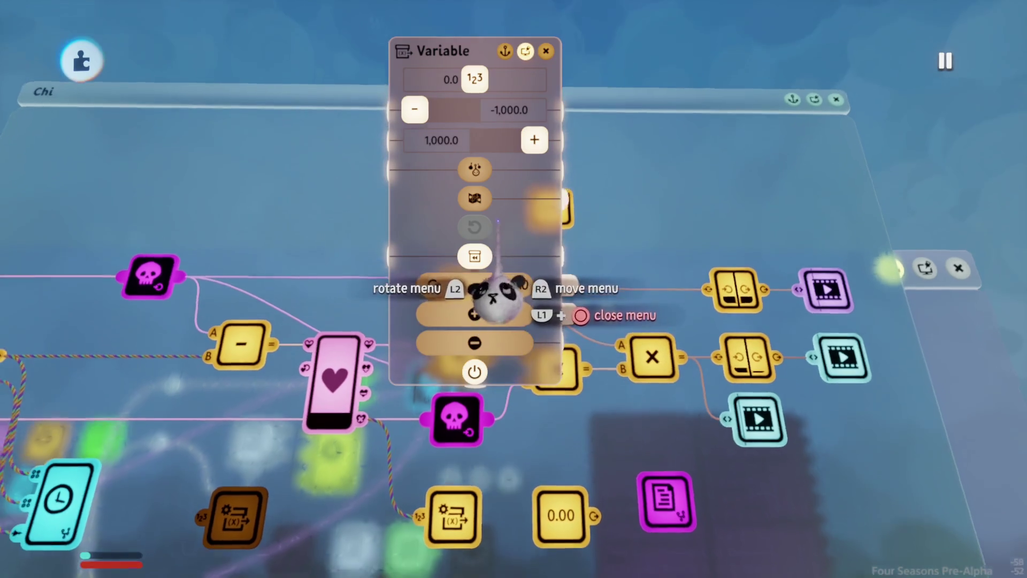
pyautogui.moveTo(493, 299); pyautogui.dragTo(549, 348)
pyautogui.click(522, 224)
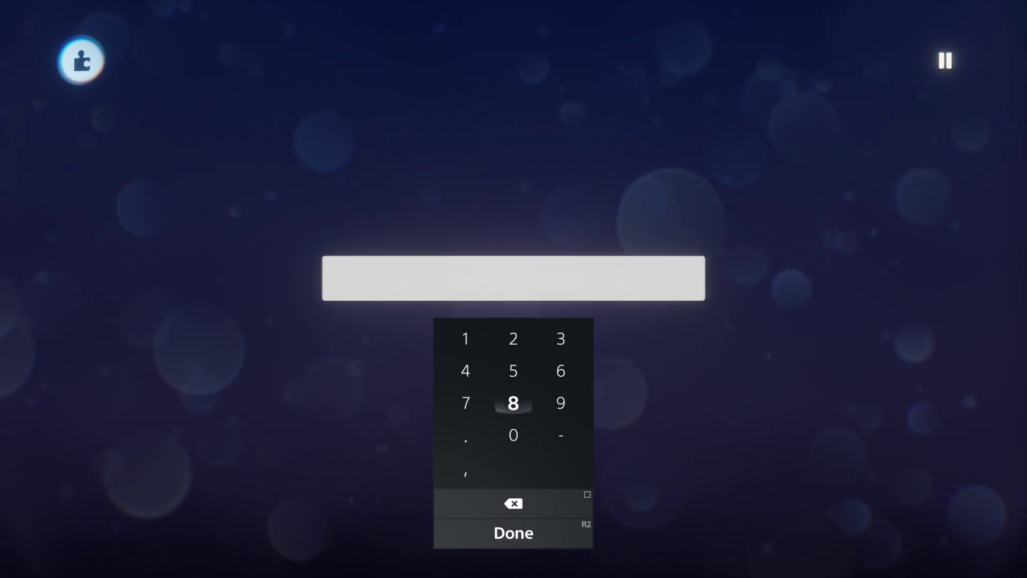
pyautogui.write('0')
pyautogui.press('Return')
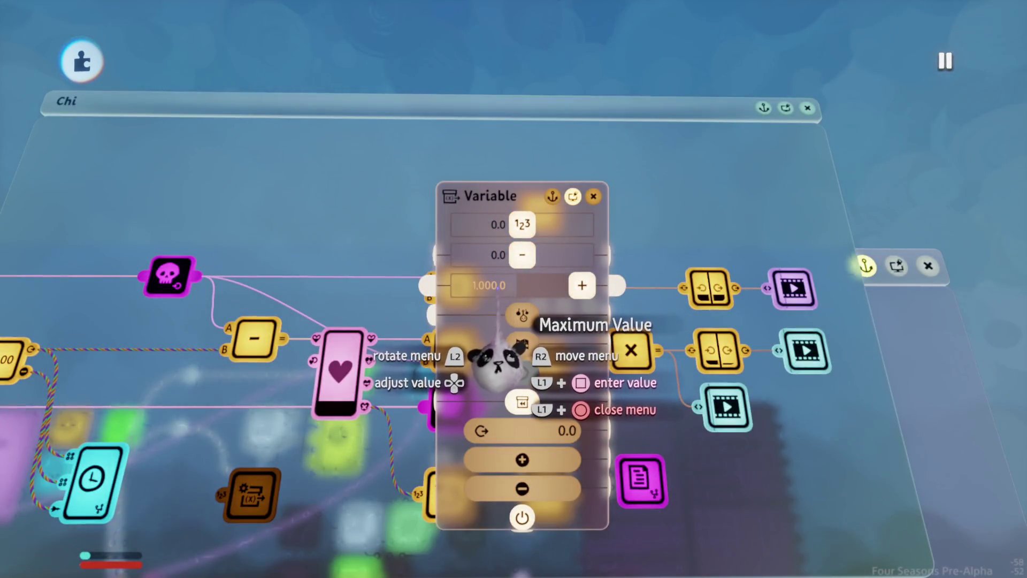
pyautogui.click(497, 286)
pyautogui.write('9999999')
pyautogui.press('Return')
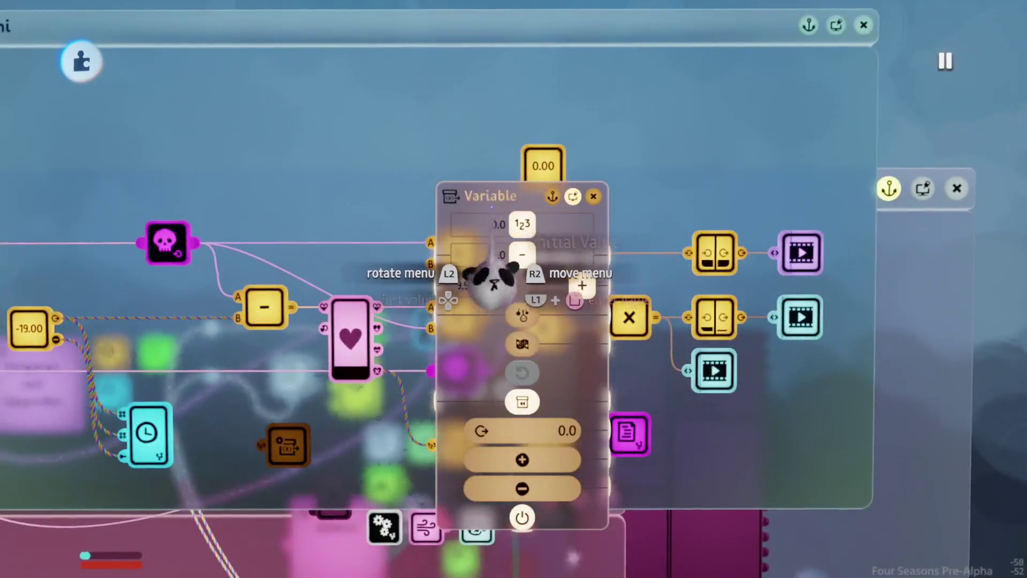
# - Name the new variable 'Available Chi' and close its settings
pyautogui.click(491, 195)
pyautogui.write('C')
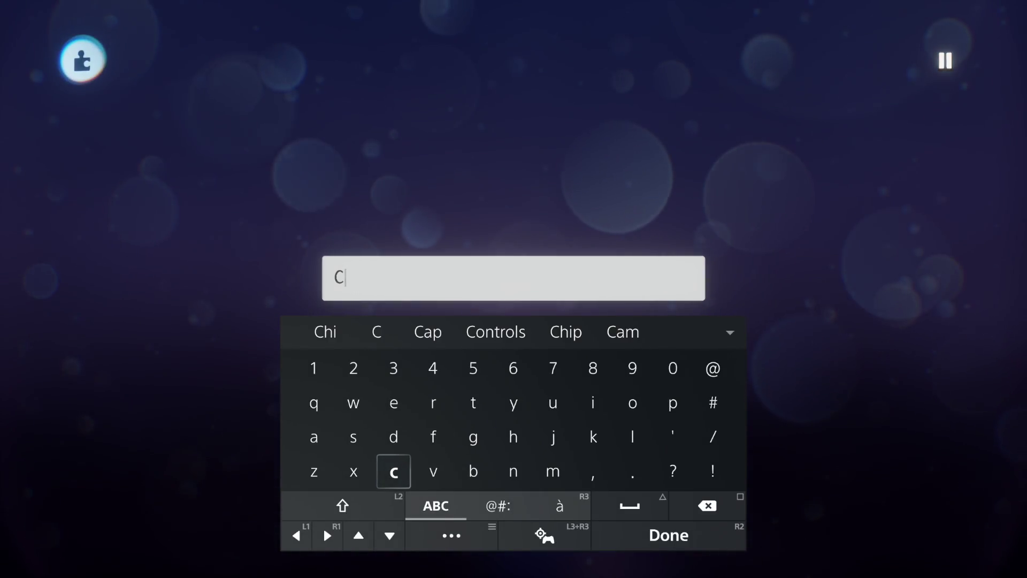
pyautogui.press('BackSpace')
pyautogui.write('A')
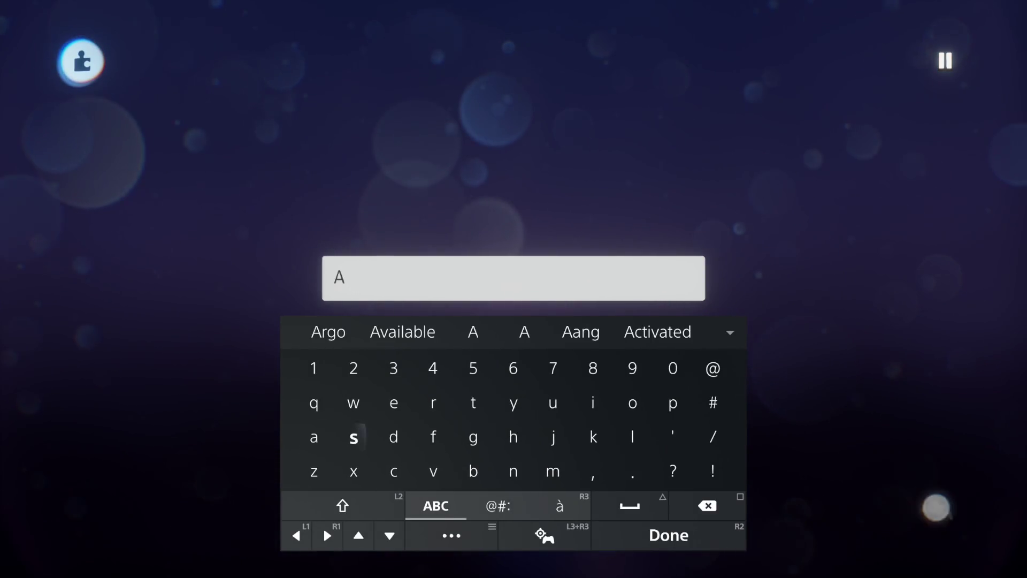
pyautogui.write('vailable ')
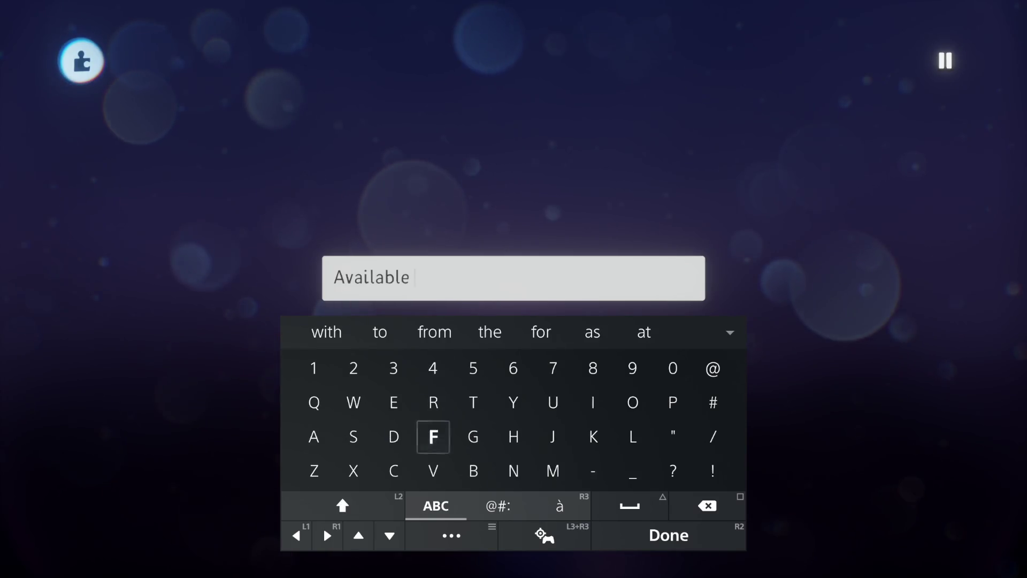
pyautogui.write('C')
pyautogui.press('Up')
pyautogui.press('Right')
pyautogui.press('Right')
pyautogui.press('Right')
pyautogui.write('i')
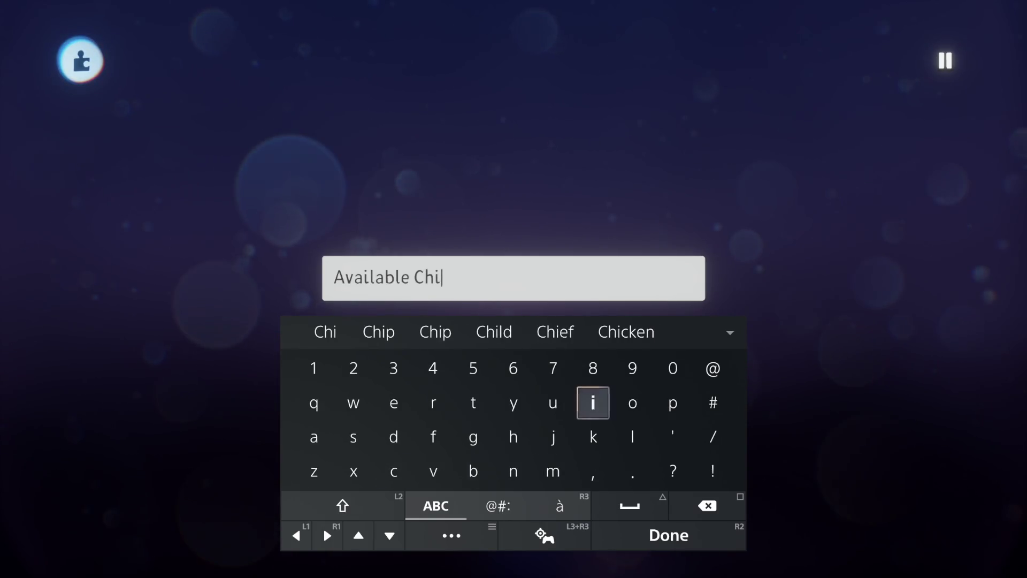
pyautogui.press('Return')
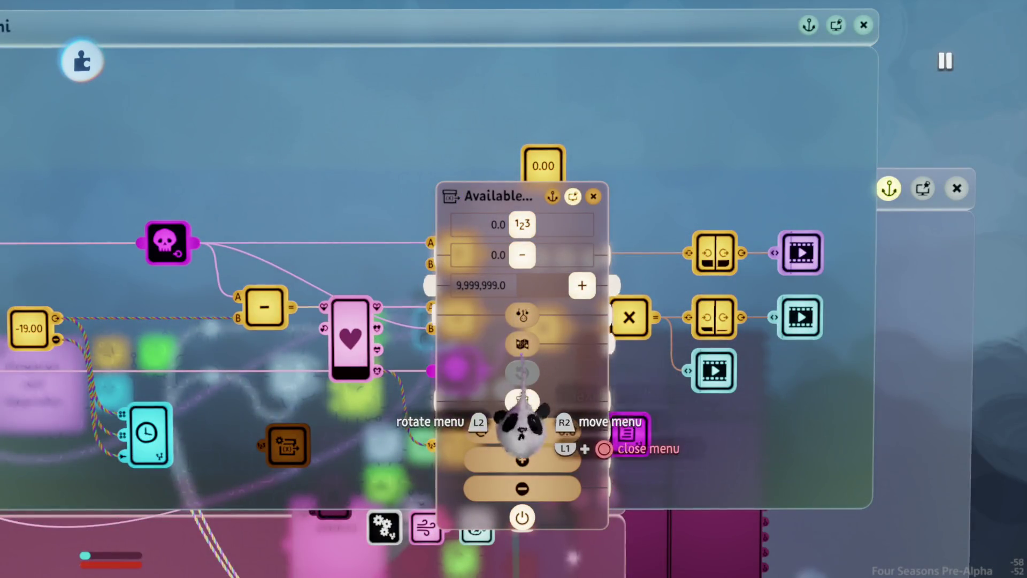
pyautogui.press('Escape')
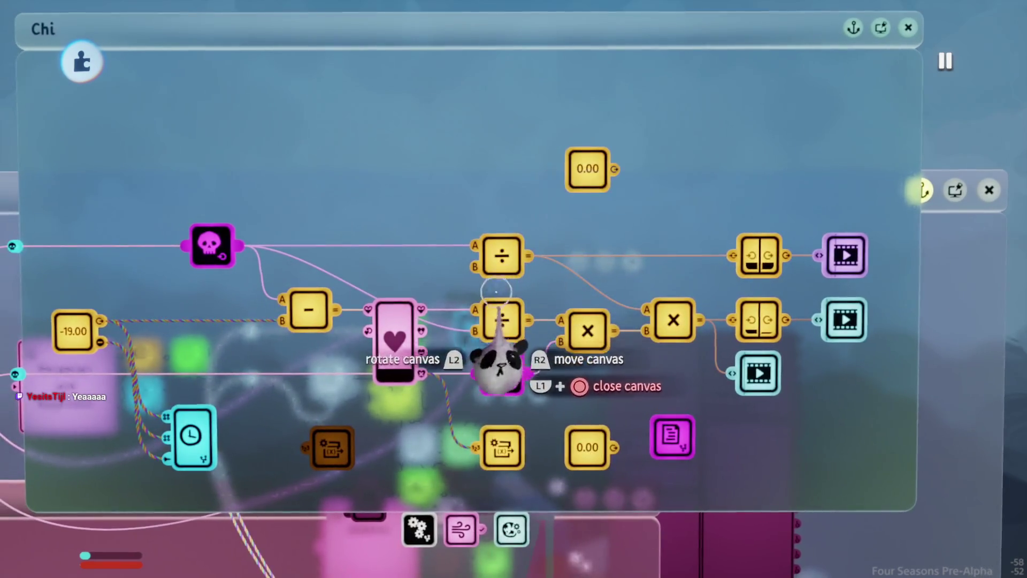
pyautogui.click(506, 171)
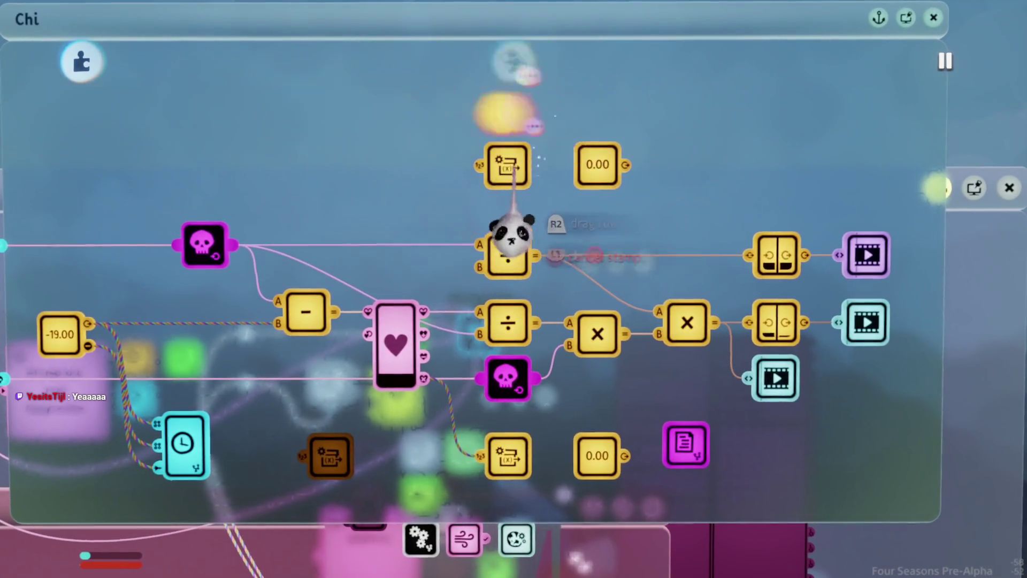
# - Wire the Chi meter's Current Health output into the new Variable Modifier
pyautogui.click(394, 348)
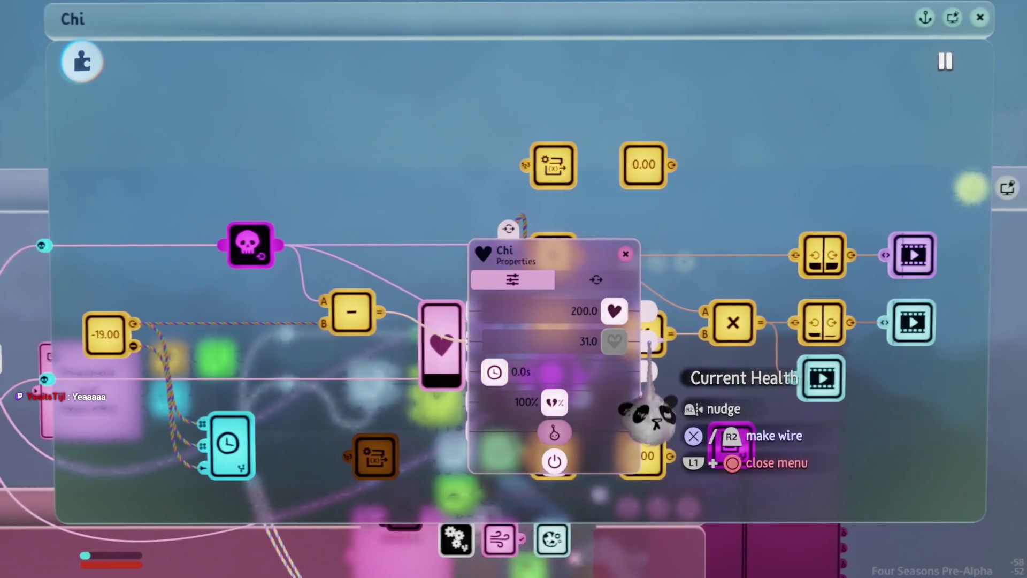
pyautogui.moveTo(649, 342)
pyautogui.mouseDown()
pyautogui.moveTo(602, 409)
pyautogui.moveTo(607, 417)
pyautogui.moveTo(502, 175)
pyautogui.mouseUp()
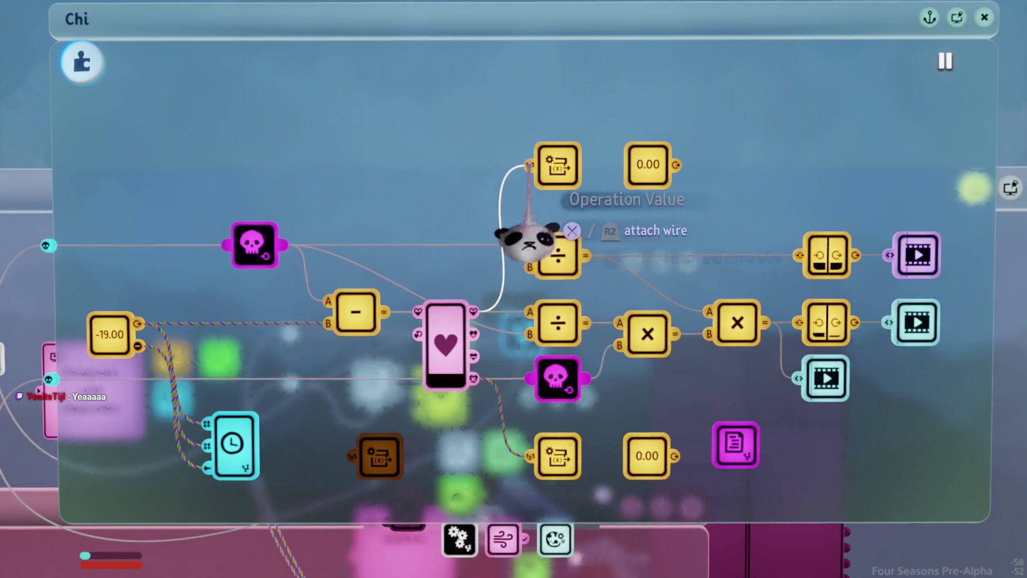
pyautogui.click(529, 166)
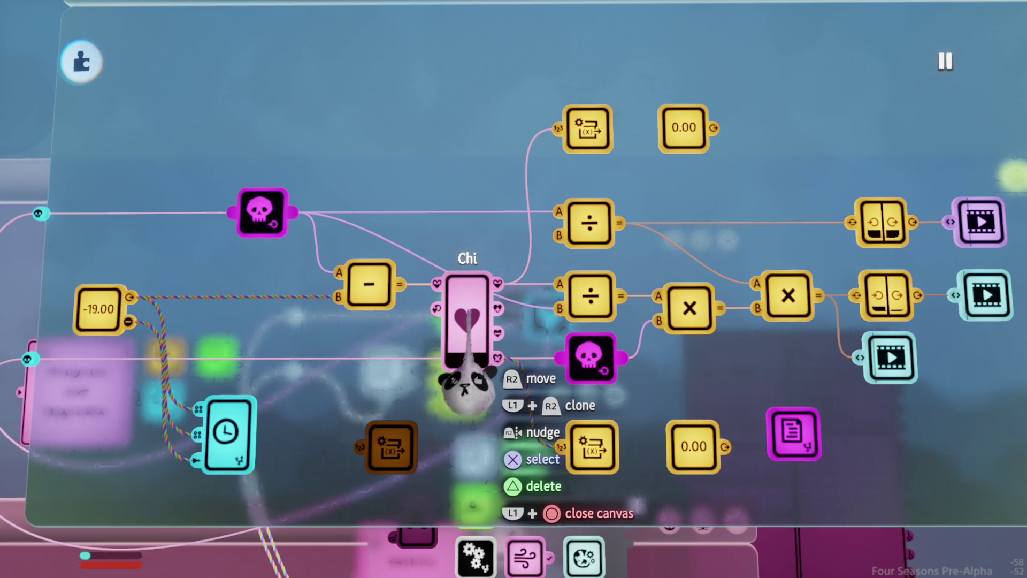
pyautogui.click(465, 321)
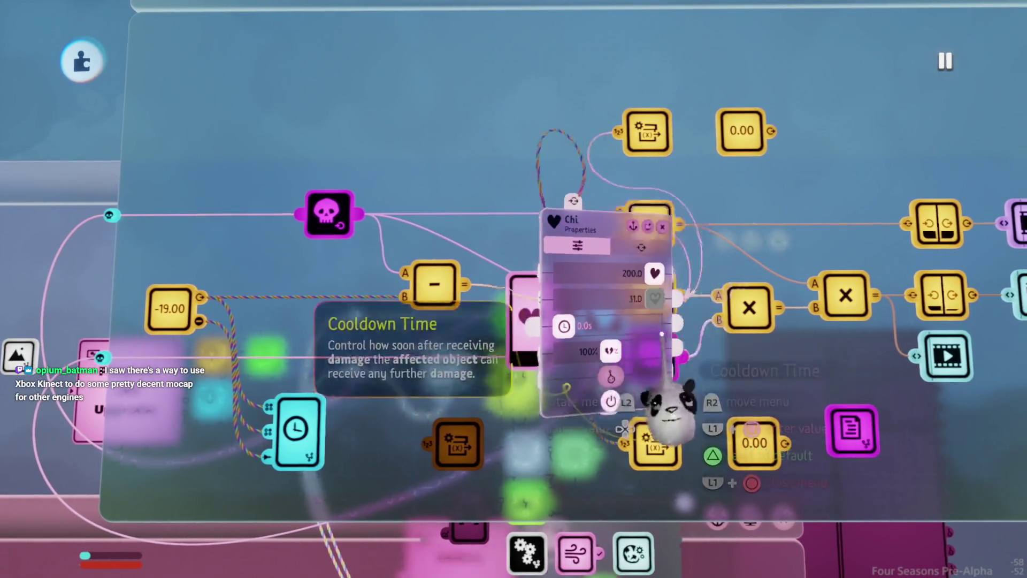
pyautogui.press('Escape')
# - Inspect the Recharge Chi chip, connect Chi's output to the lower variable modifier, and open its settings
pyautogui.click(297, 431)
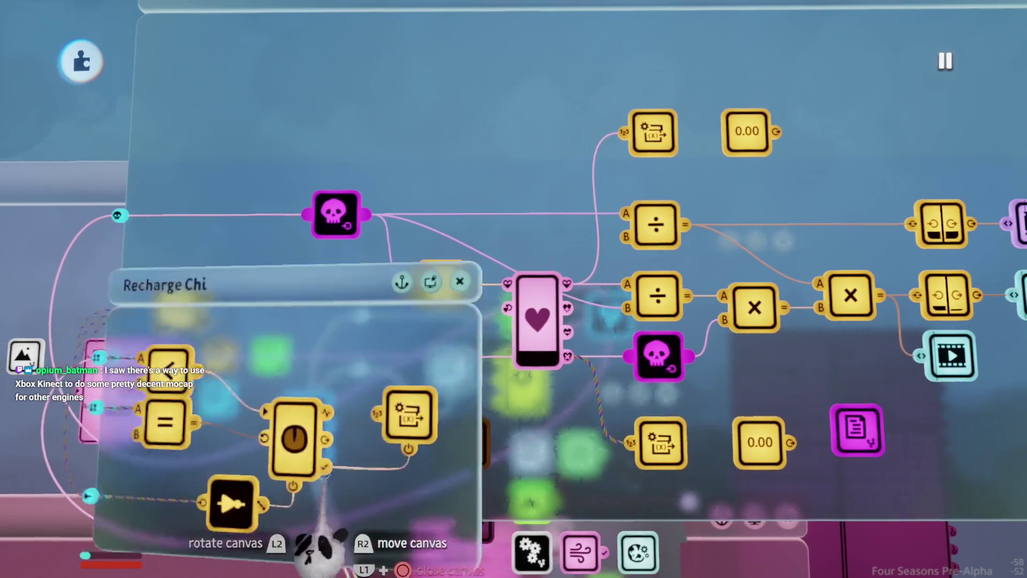
pyautogui.press('Escape')
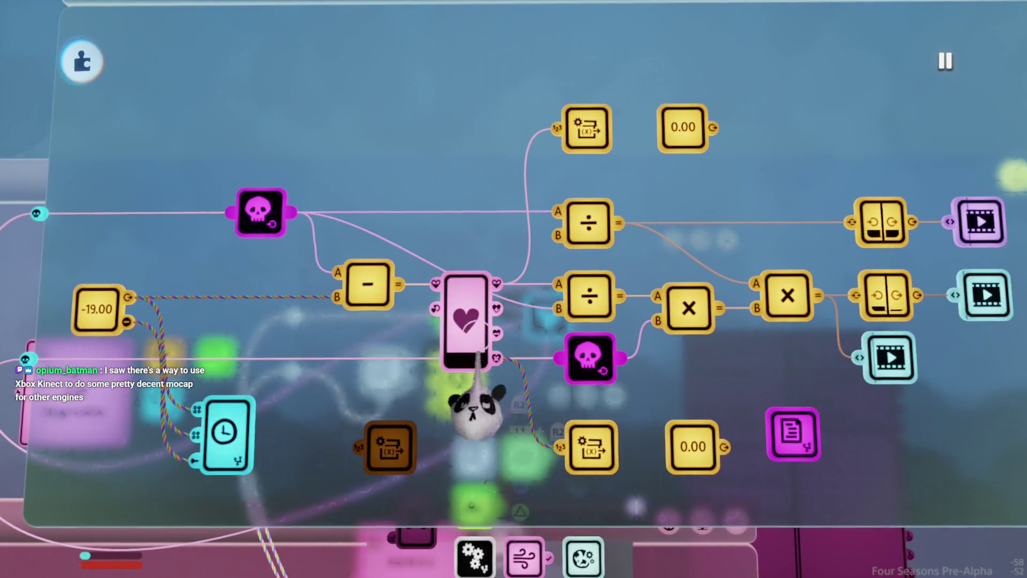
pyautogui.moveTo(496, 358); pyautogui.dragTo(542, 426)
pyautogui.scroll(3, 541, 427)
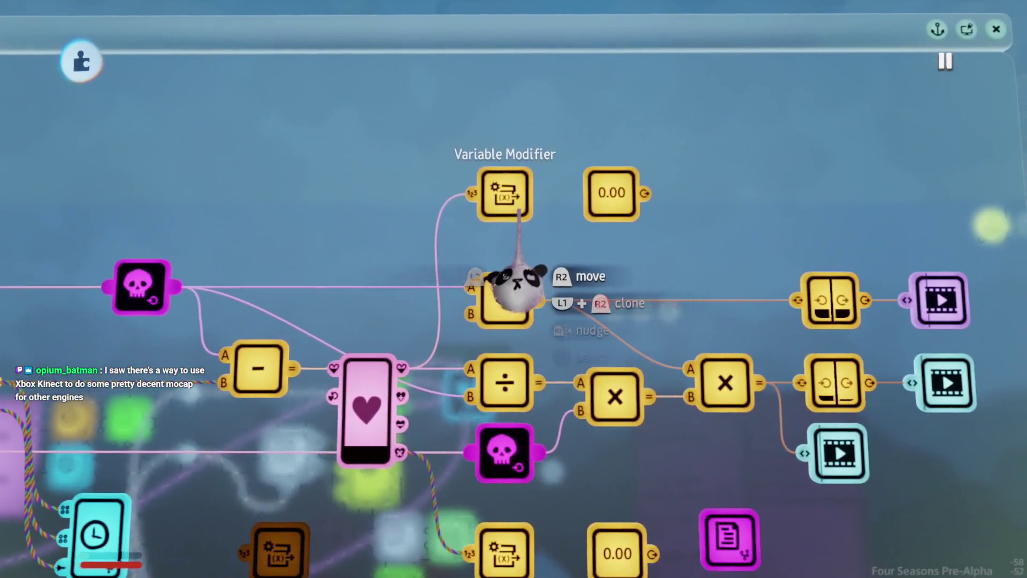
pyautogui.click(523, 190)
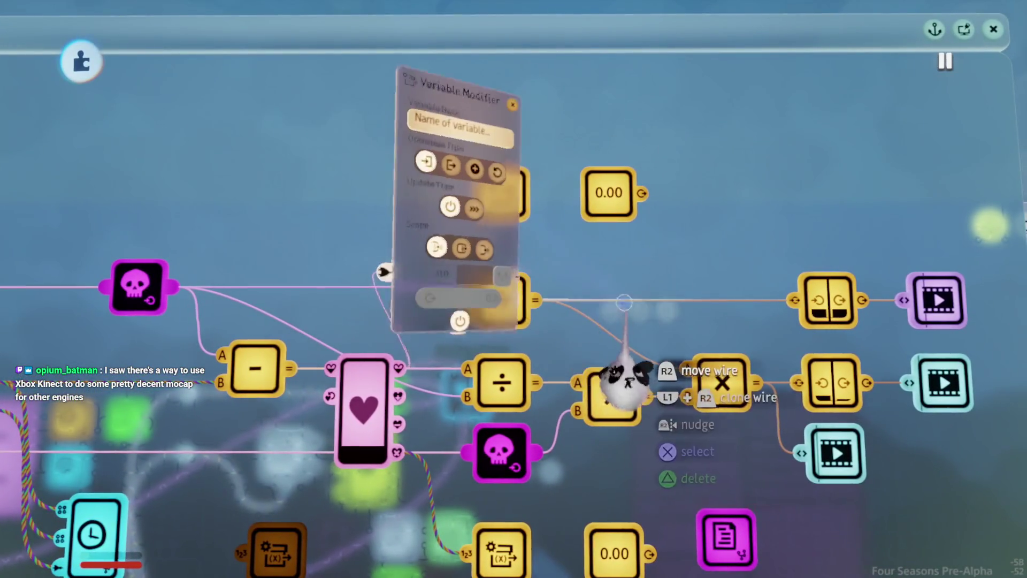
# - Set the new Variable Modifier's Variable Name to 'Available Chi' and close its settings
pyautogui.write('%lvl_Main_Max')
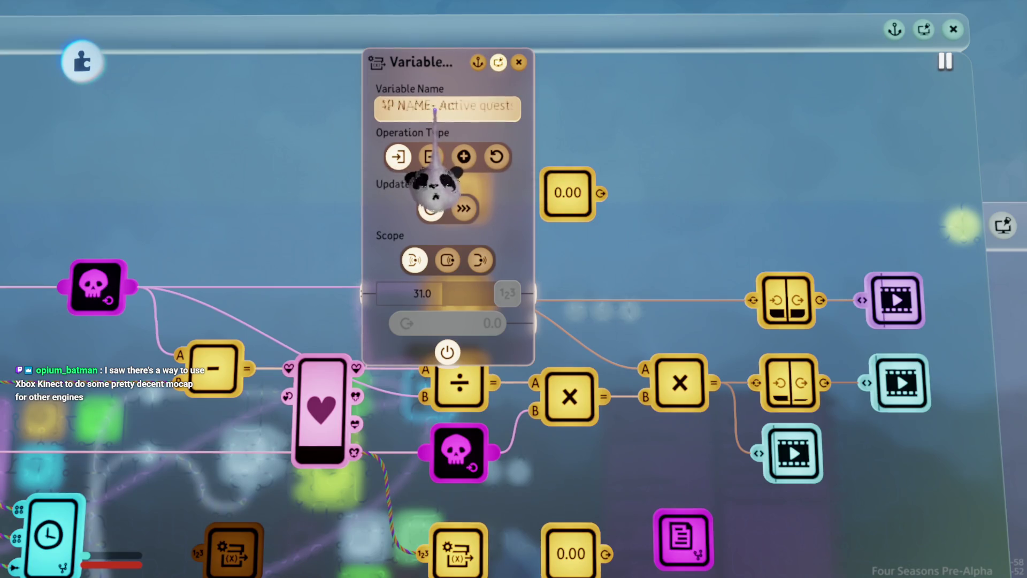
pyautogui.press('Down')
pyautogui.press('Down')
pyautogui.press('Down')
pyautogui.press('Down')
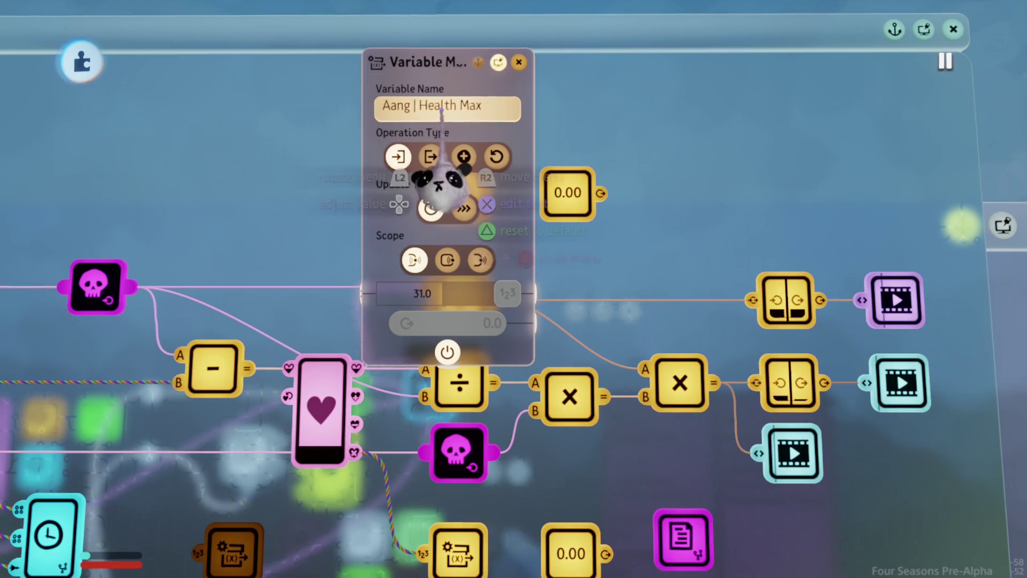
pyautogui.press('Down')
pyautogui.press('Down')
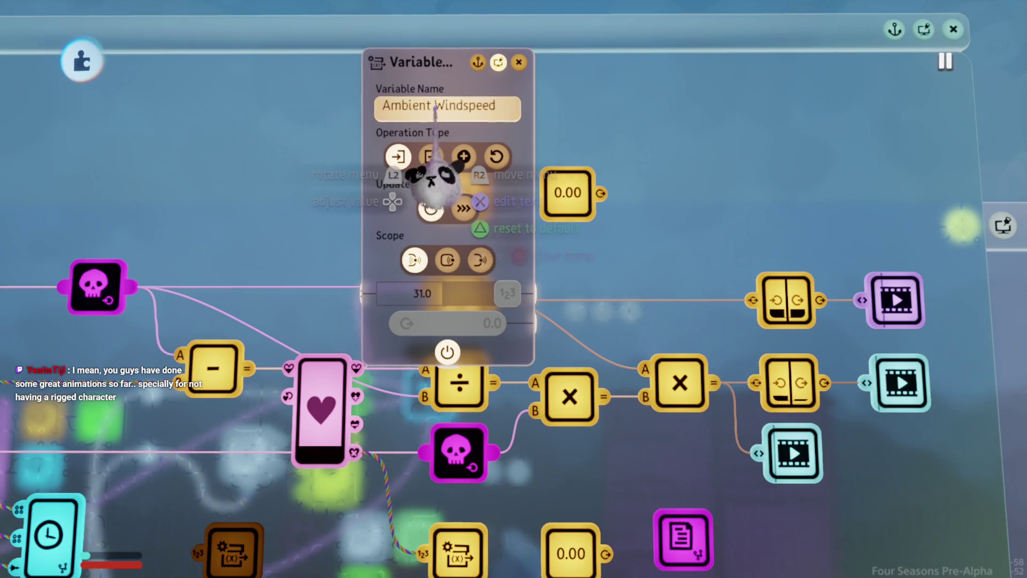
pyautogui.press('Down')
pyautogui.press('Down')
pyautogui.press('Down')
pyautogui.press('Down')
pyautogui.press('Down')
pyautogui.press('Down')
pyautogui.press('Up')
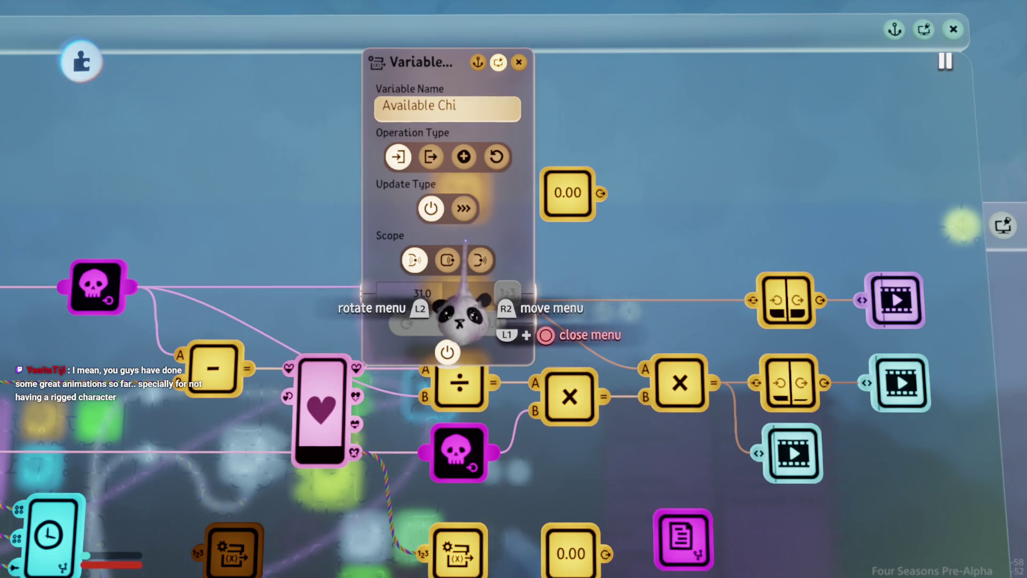
pyautogui.press('Escape')
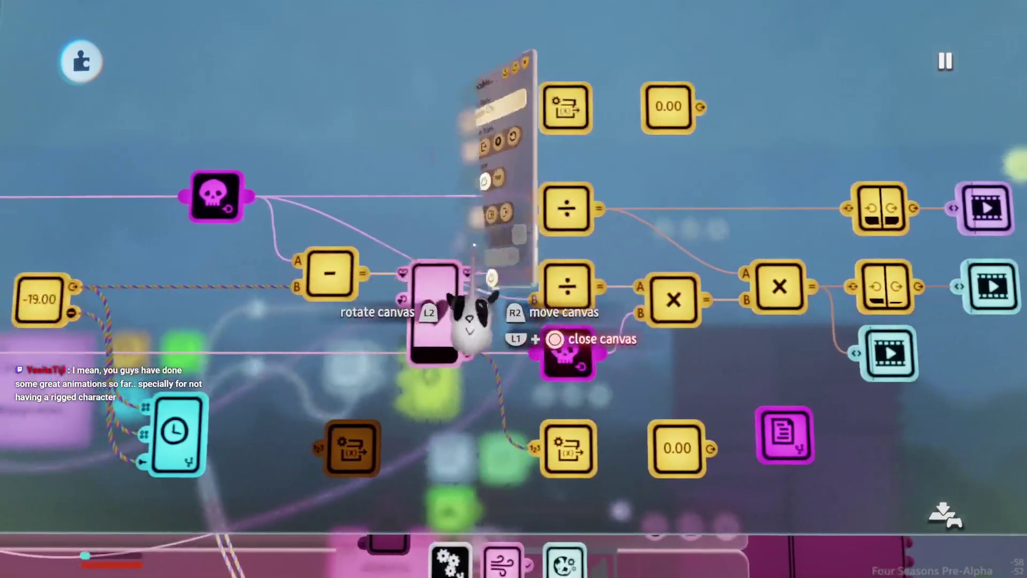
pyautogui.click(433, 310)
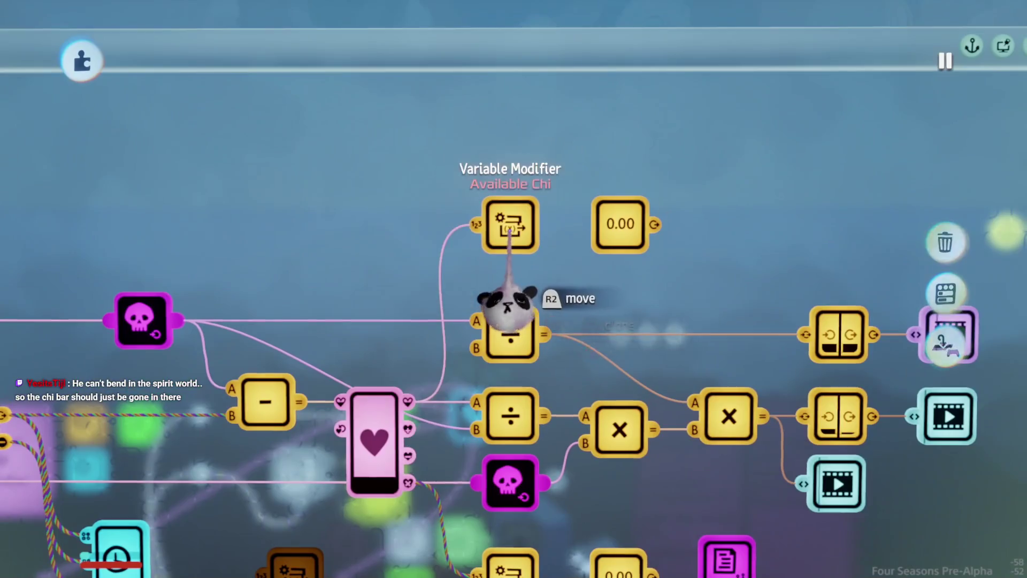
pyautogui.click(509, 231)
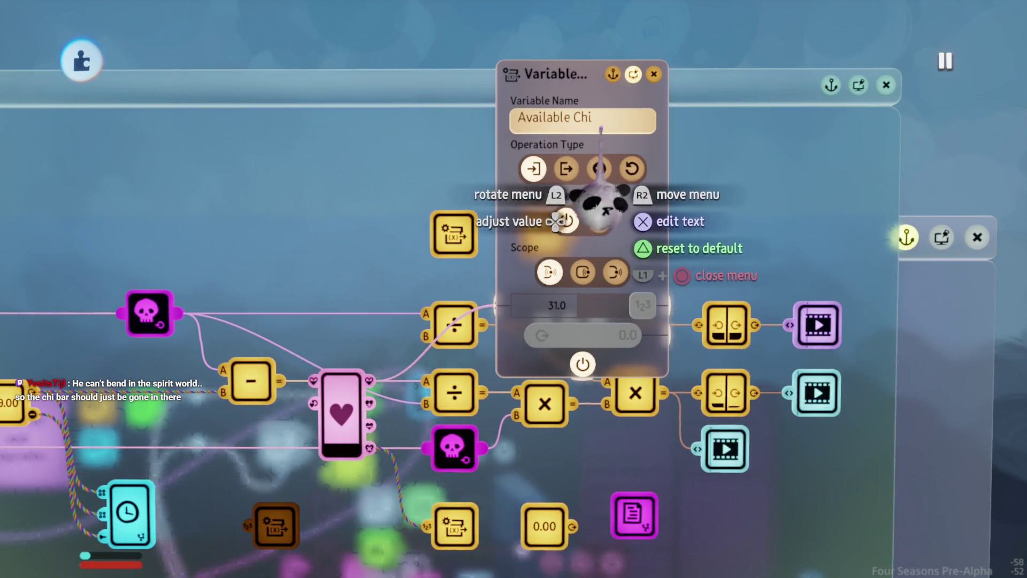
# - Verify the Variable Modifier and Available Chi settings, then exit the Chi logic back to the level
pyautogui.press('Escape')
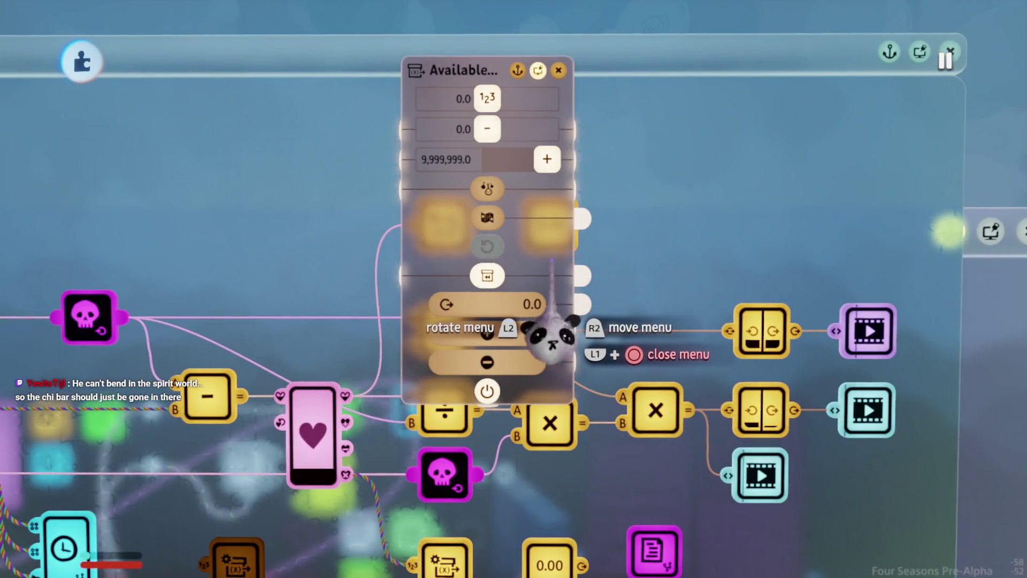
pyautogui.press('Escape')
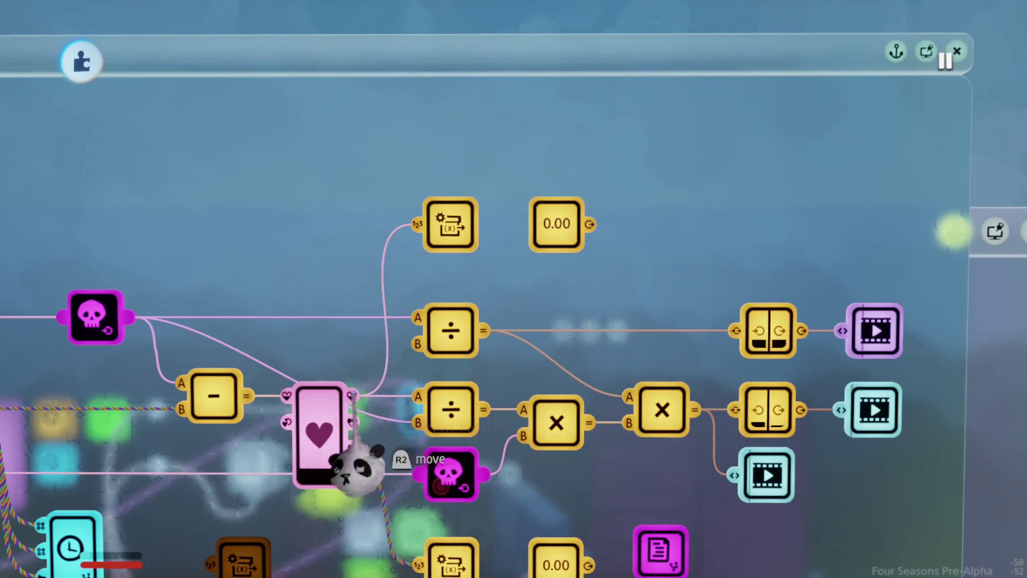
pyautogui.moveTo(353, 470)
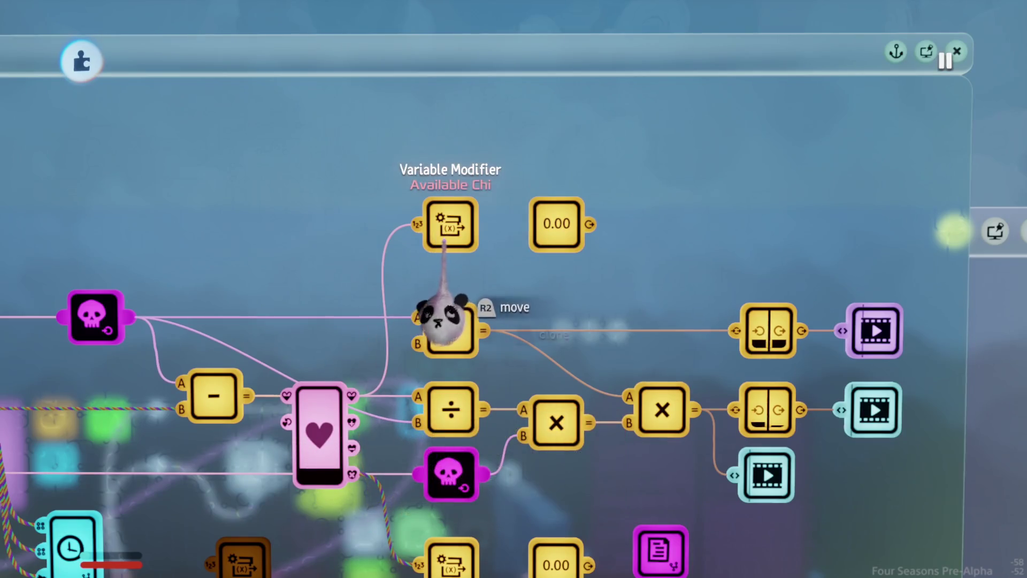
pyautogui.click(441, 321)
pyautogui.press('Escape')
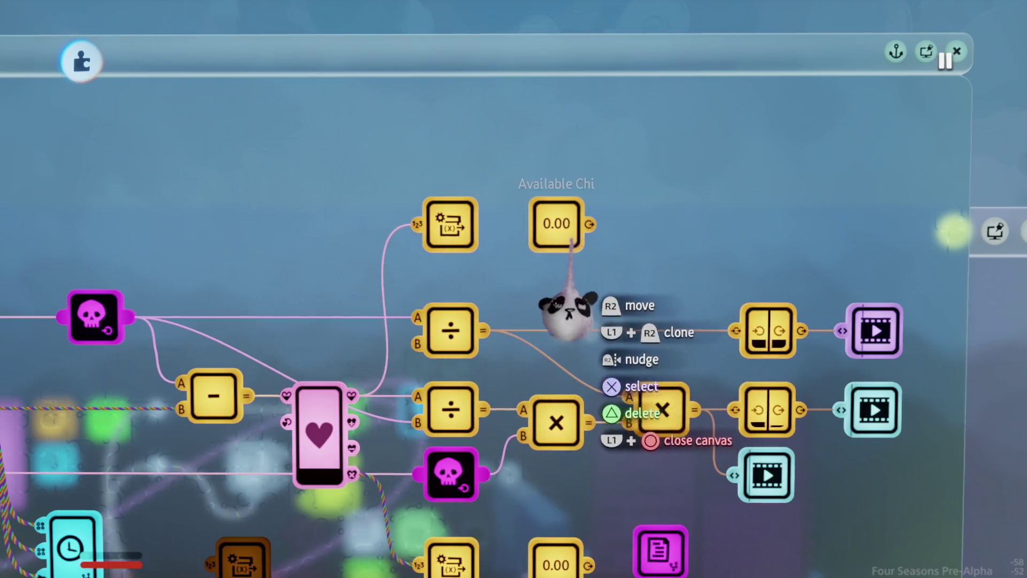
pyautogui.press('Escape')
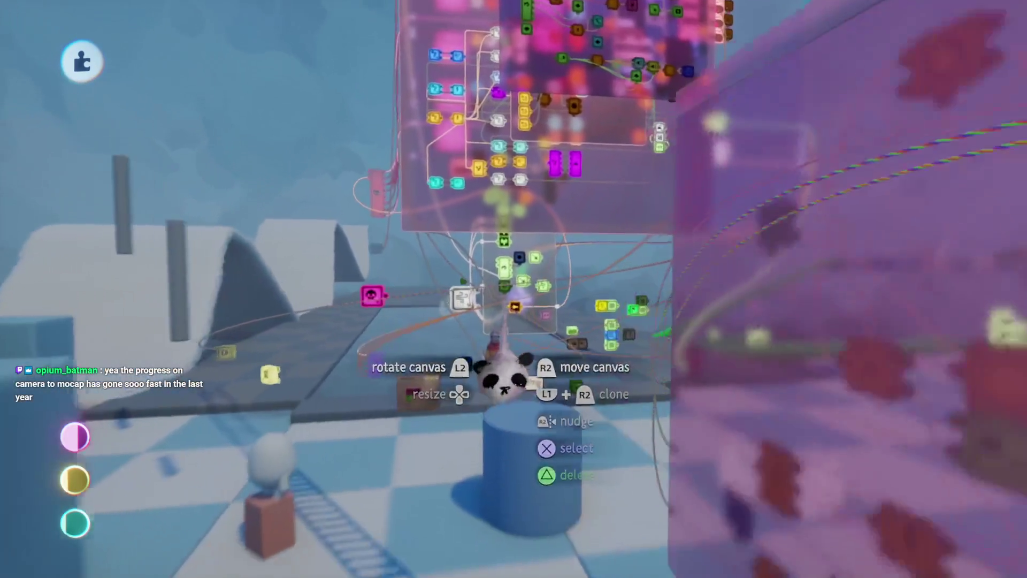
# - Reopen the glider movement logic canvas and pick up an Add calculator gadget
pyautogui.click(498, 343)
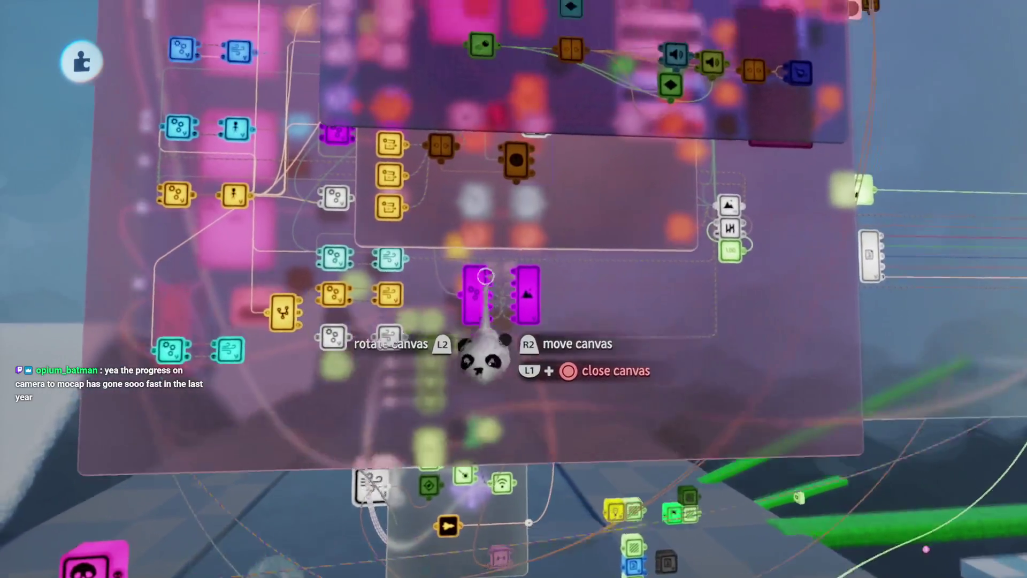
pyautogui.moveTo(485, 276)
pyautogui.mouseDown()
pyautogui.moveTo(499, 293)
pyautogui.moveTo(486, 258)
pyautogui.moveTo(396, 270)
pyautogui.moveTo(587, 237)
pyautogui.mouseUp()
pyautogui.press('Escape')
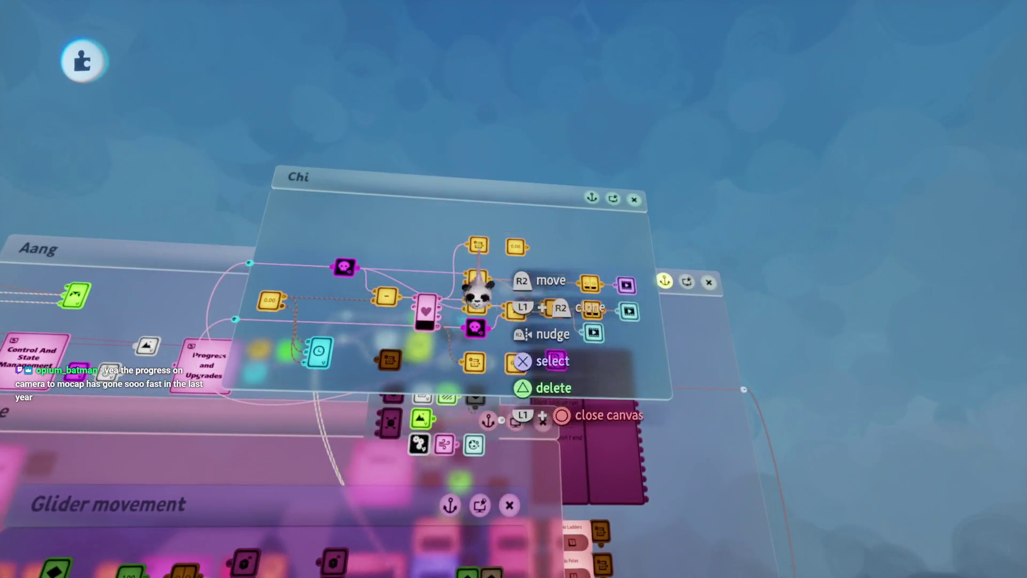
pyautogui.click(478, 293)
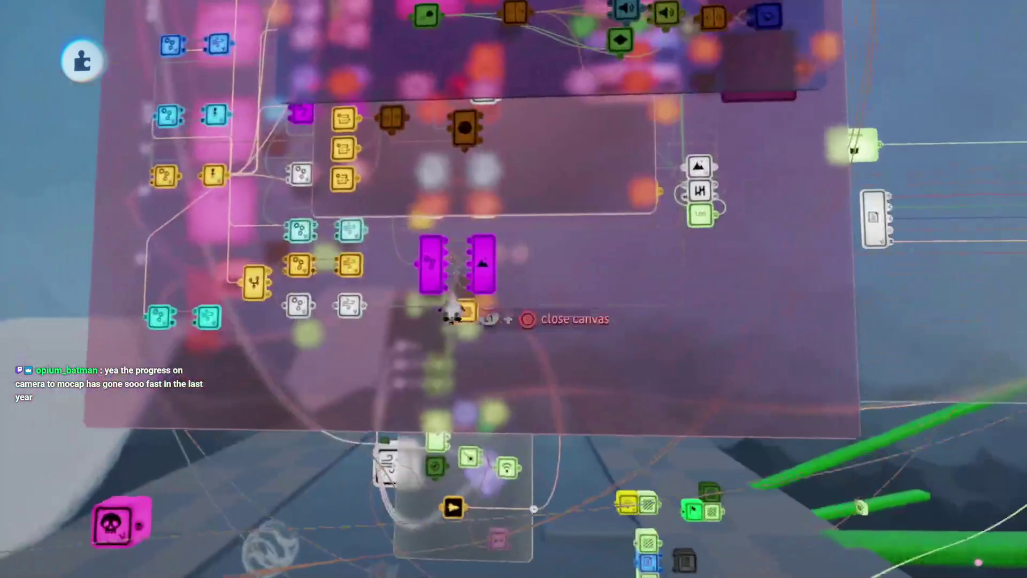
pyautogui.press('Escape')
pyautogui.press('Tab')
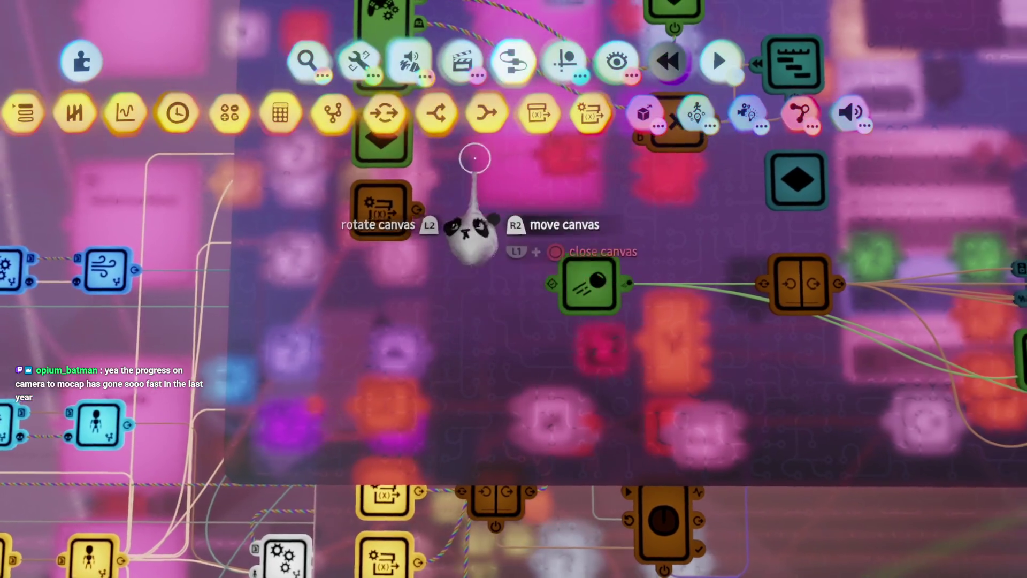
pyautogui.click(229, 184)
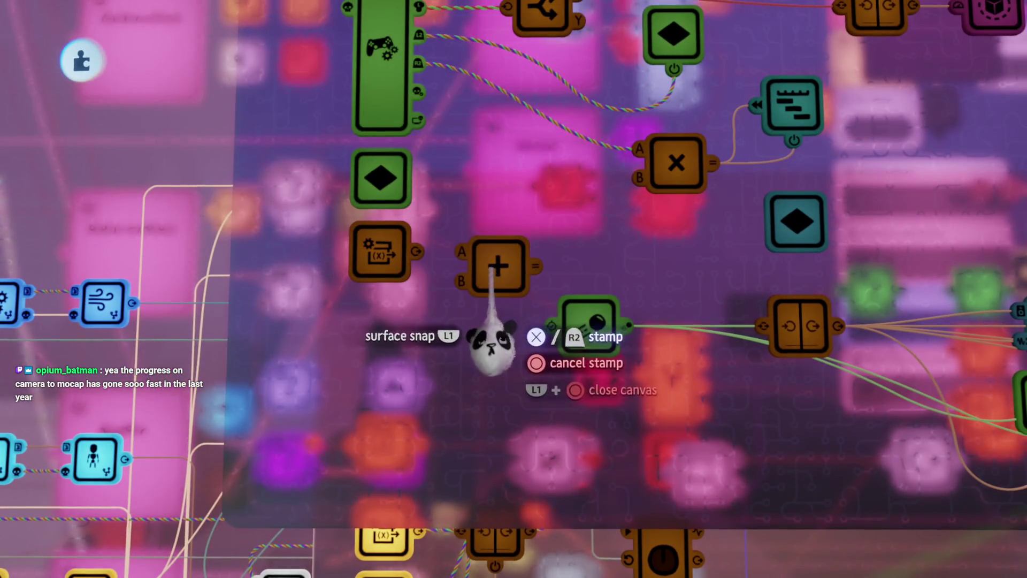
# - Place the calculator, set it to Greater Than Or Equal, and wire the variable into input A
pyautogui.click(491, 267)
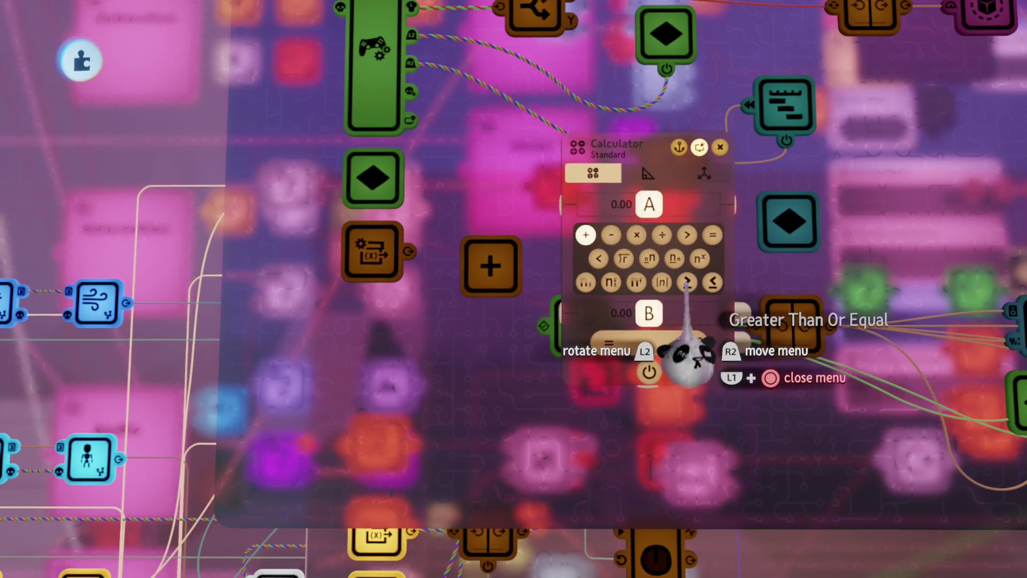
pyautogui.click(686, 282)
pyautogui.press('Escape')
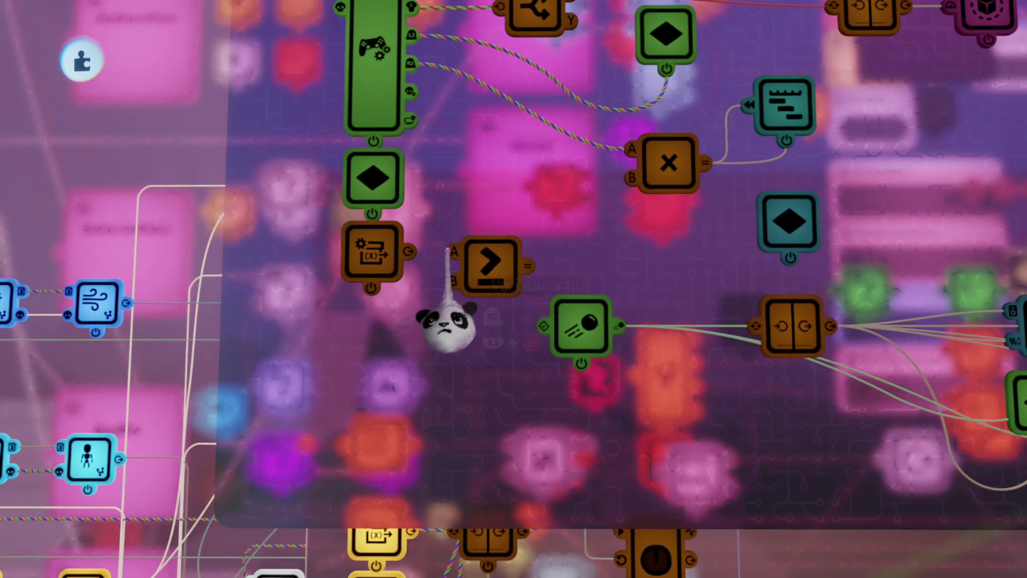
pyautogui.click(452, 336)
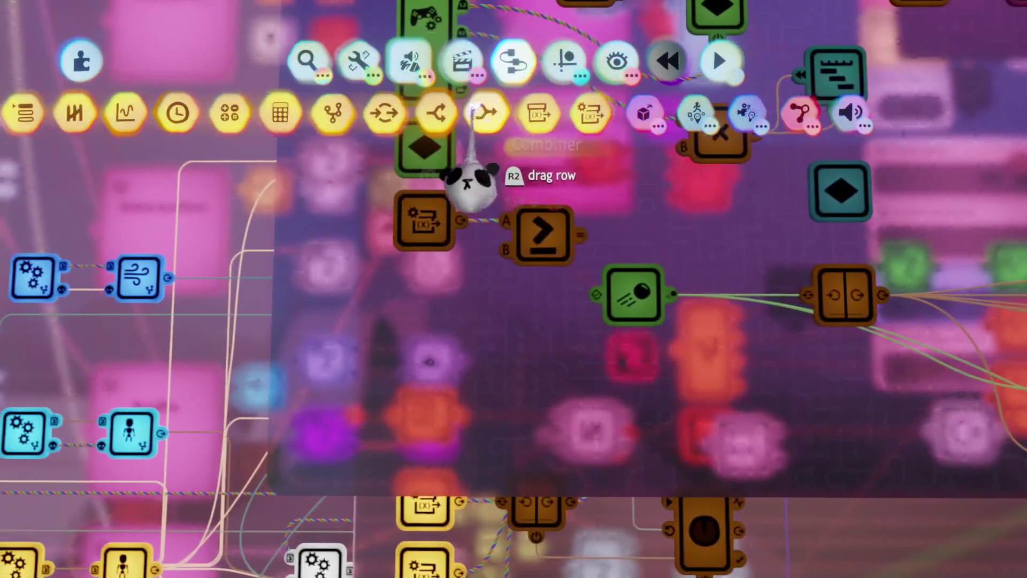
# - Pick up a Value Slider from the sensor gadgets row
pyautogui.press('Escape')
pyautogui.click(400, 104)
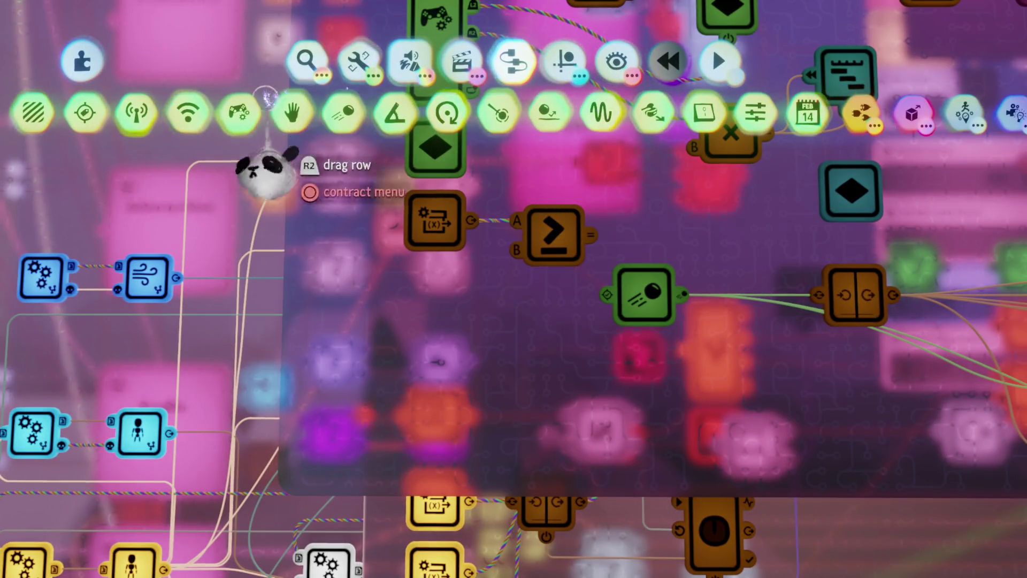
pyautogui.click(756, 113)
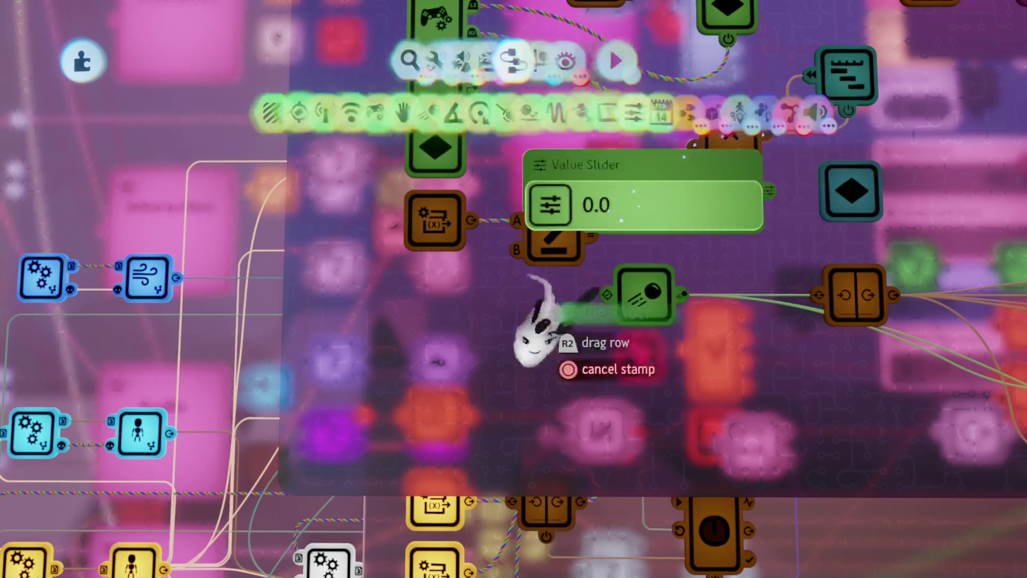
# - Place the Value Slider and inspect its settings and the Boost multiply gadget's settings
pyautogui.click(416, 420)
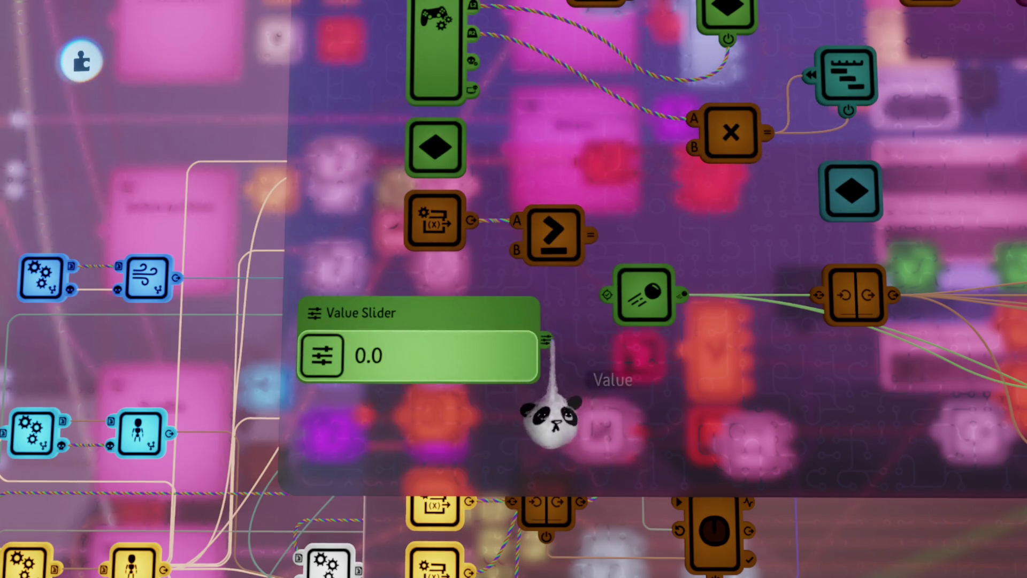
pyautogui.click(471, 369)
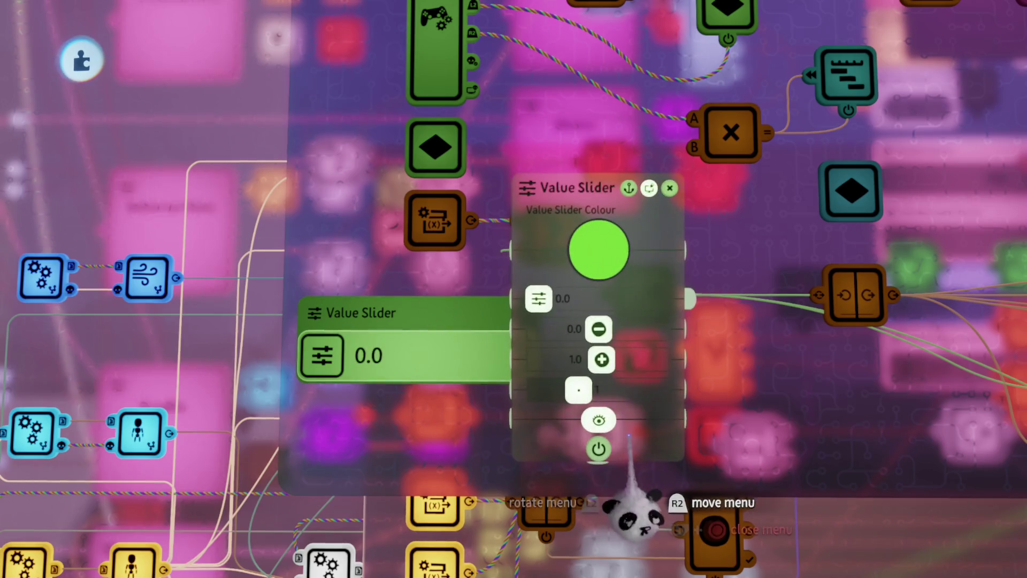
pyautogui.press('Escape')
pyautogui.moveTo(452, 378)
pyautogui.mouseDown()
pyautogui.moveTo(671, 229)
pyautogui.moveTo(623, 230)
pyautogui.mouseUp()
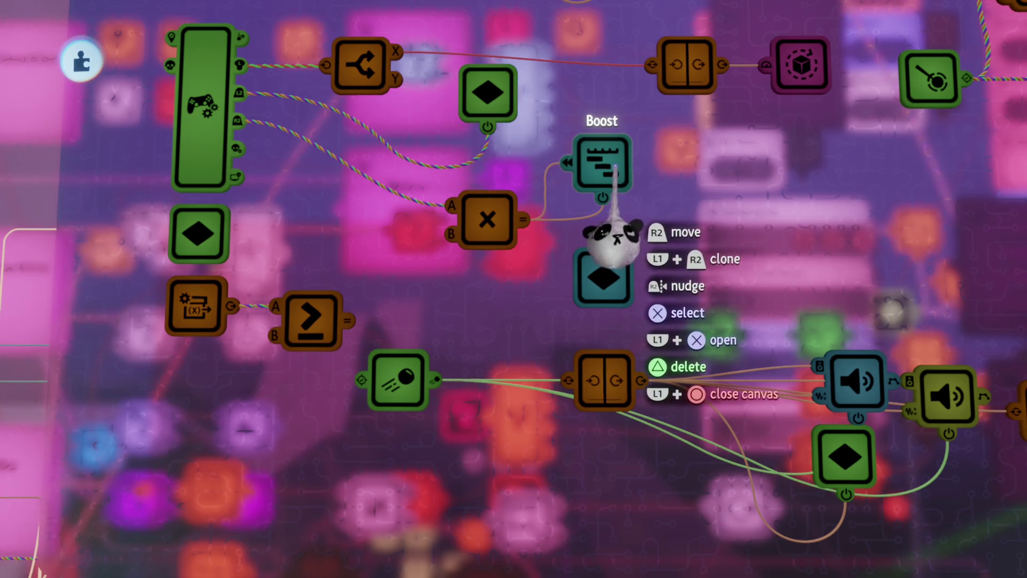
pyautogui.click(492, 231)
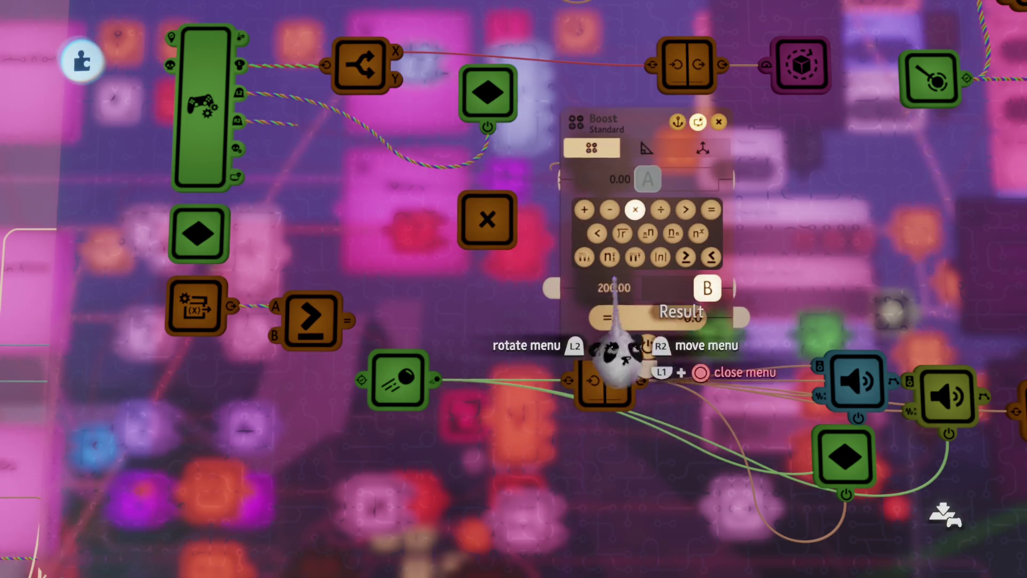
pyautogui.press('Escape')
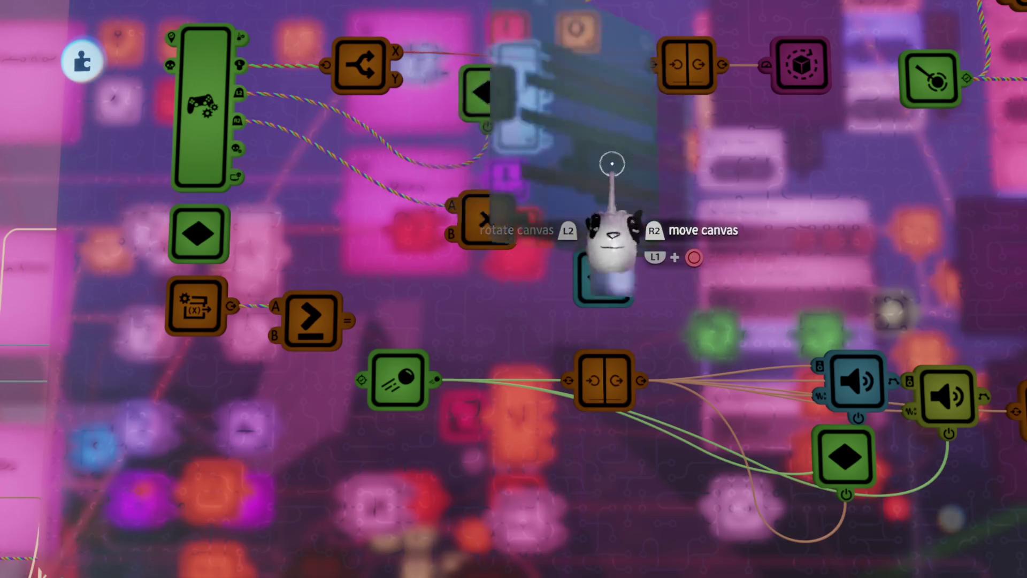
# - Reopen the orange clip's logic and move the variable and ≥ gadgets down-left
pyautogui.press('Escape')
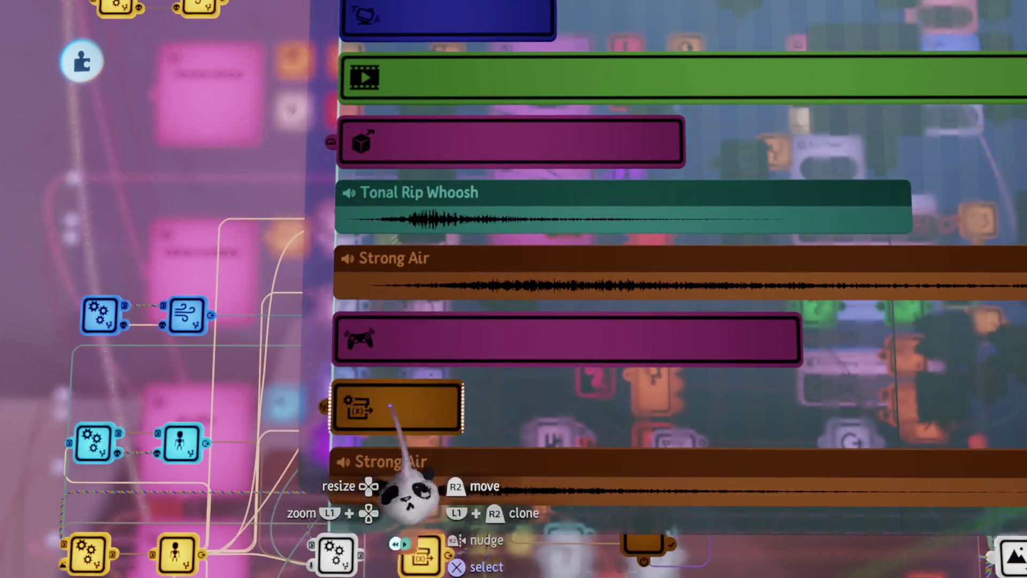
pyautogui.click(398, 406)
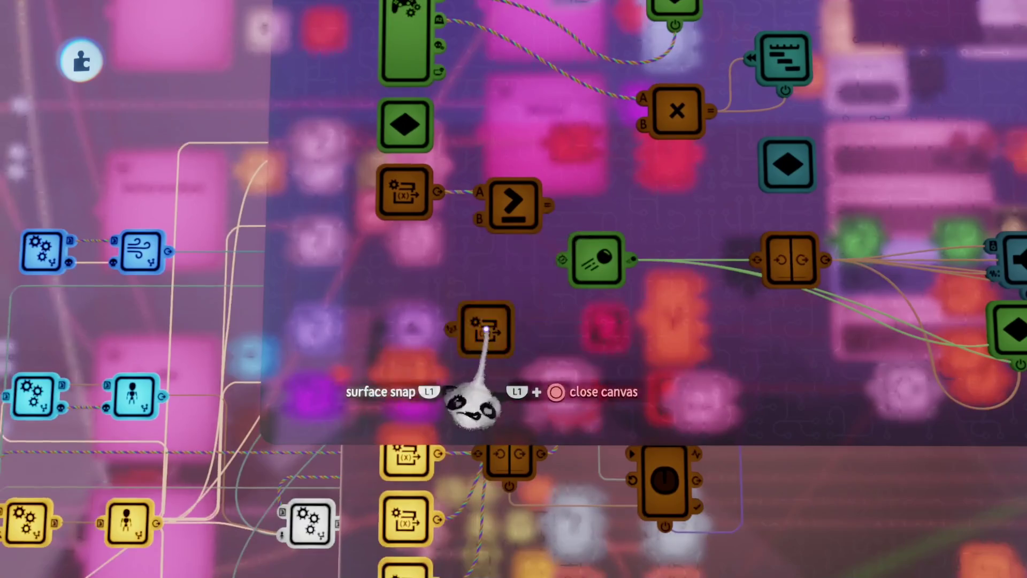
pyautogui.moveTo(486, 321)
pyautogui.mouseDown()
pyautogui.moveTo(328, 259)
pyautogui.moveTo(328, 222)
pyautogui.moveTo(510, 207)
pyautogui.mouseUp()
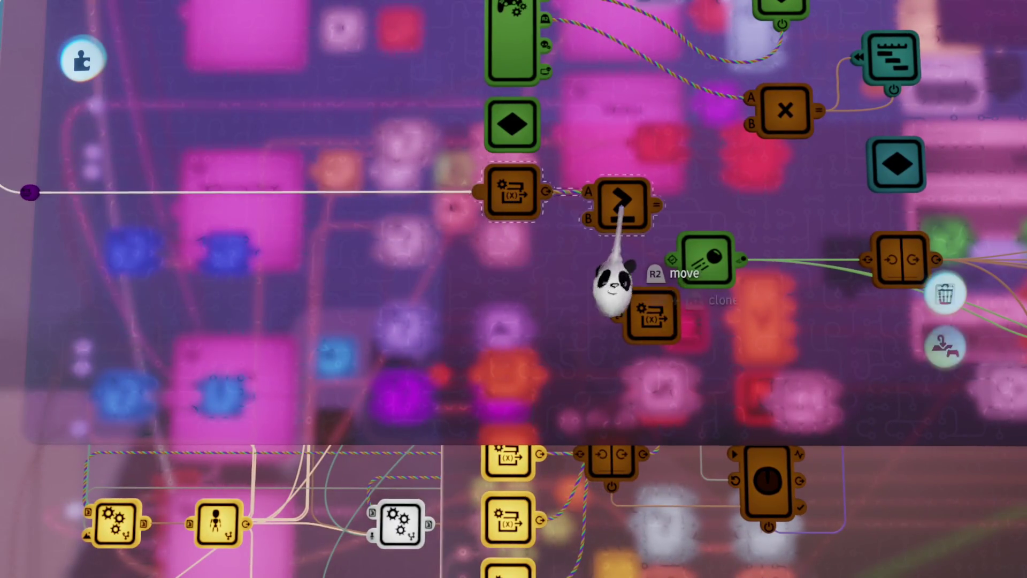
pyautogui.moveTo(620, 206); pyautogui.dragTo(441, 347)
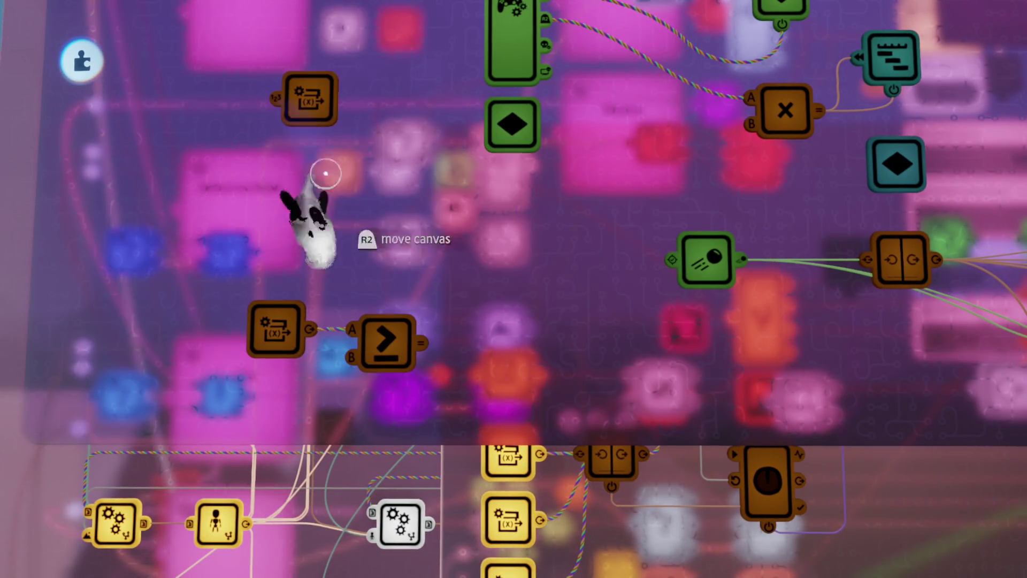
pyautogui.press('Tab')
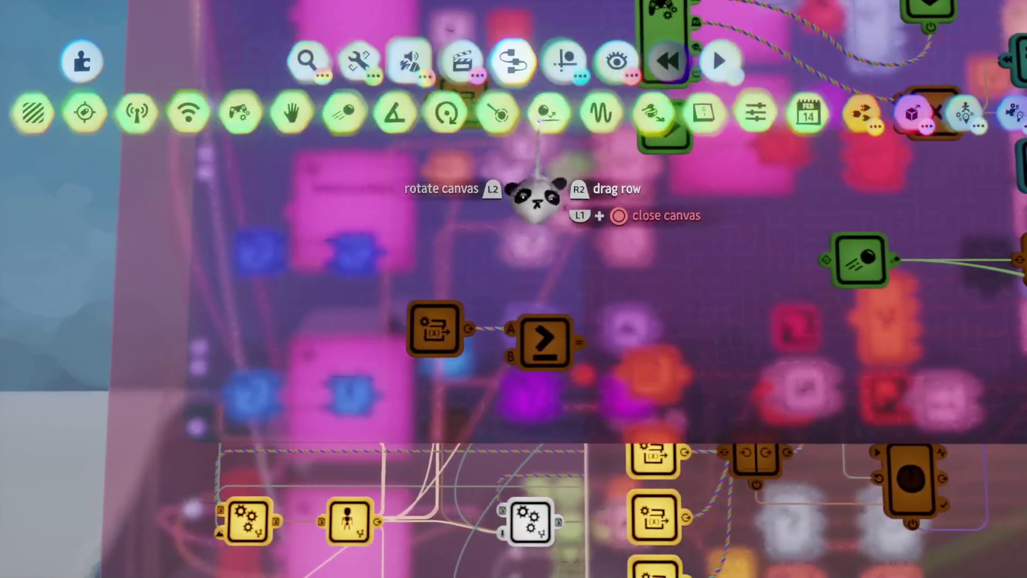
# - Stamp a Value Slider with range 0 to 30 and its value set to 30
pyautogui.click(755, 114)
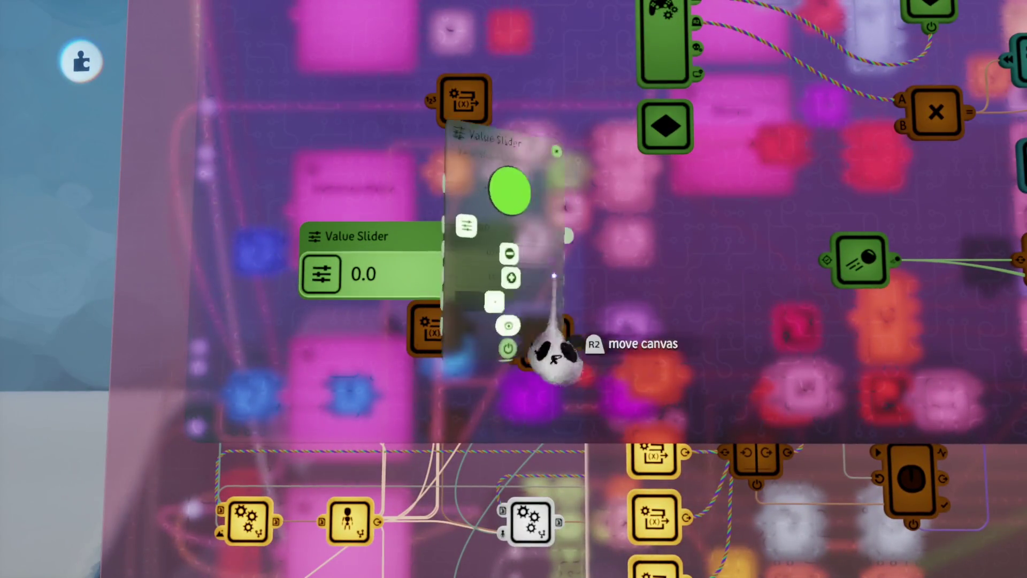
pyautogui.click(522, 288)
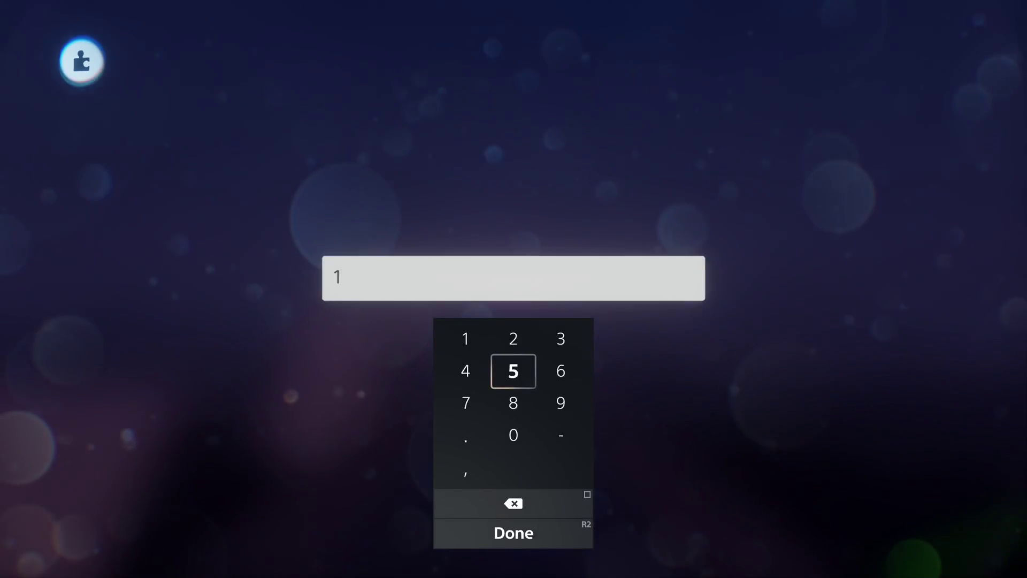
pyautogui.press('Return')
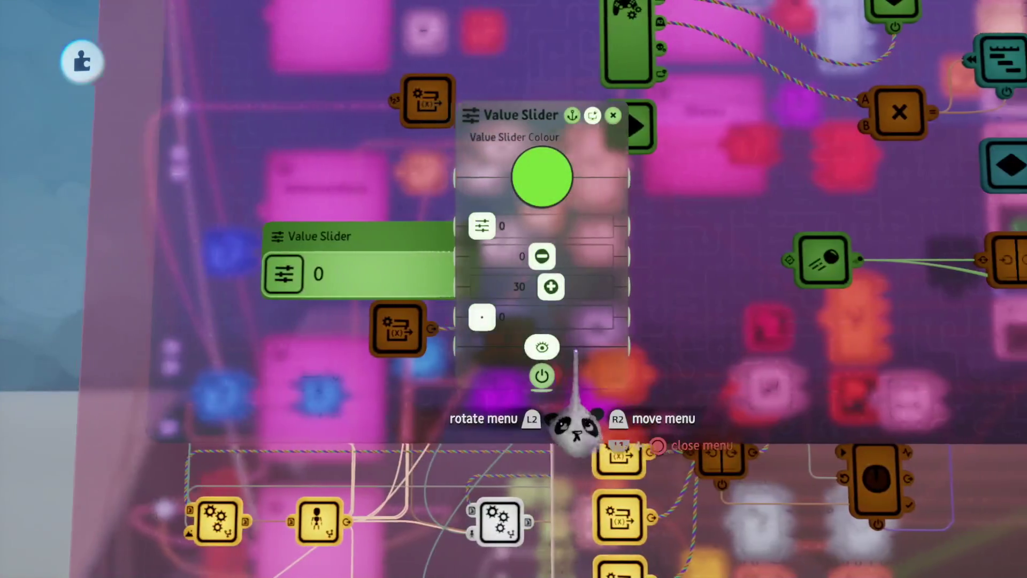
pyautogui.press('Return')
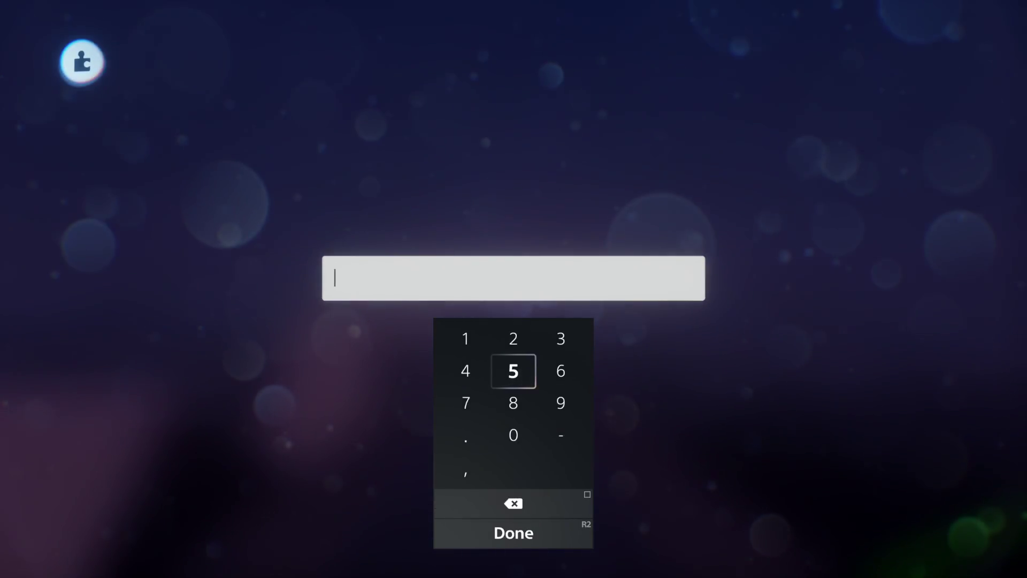
pyautogui.write('5')
pyautogui.press('Return')
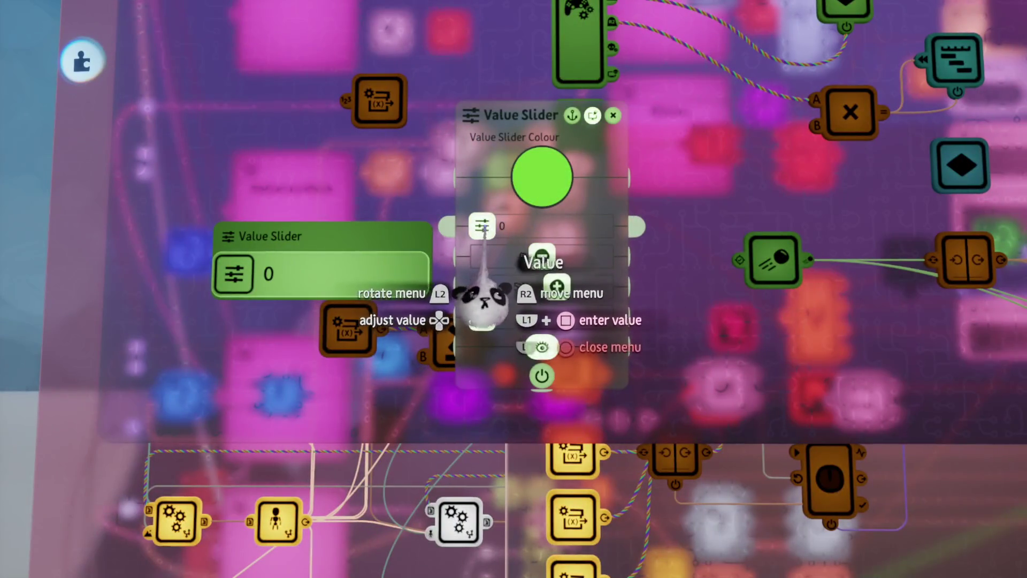
pyautogui.press('Return')
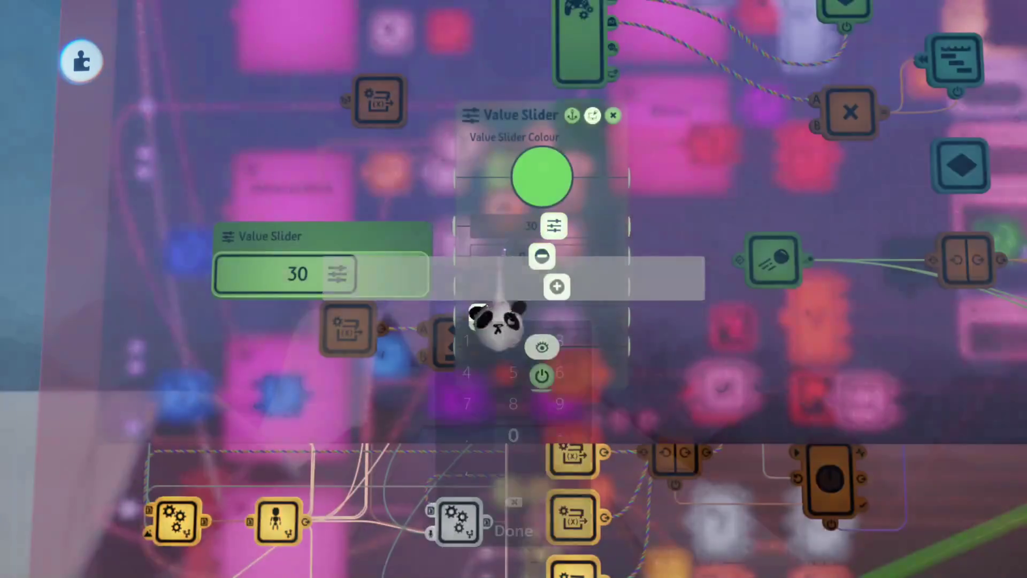
# - Rename the Value Slider to 'Boost Chi Cost'
pyautogui.press('Return')
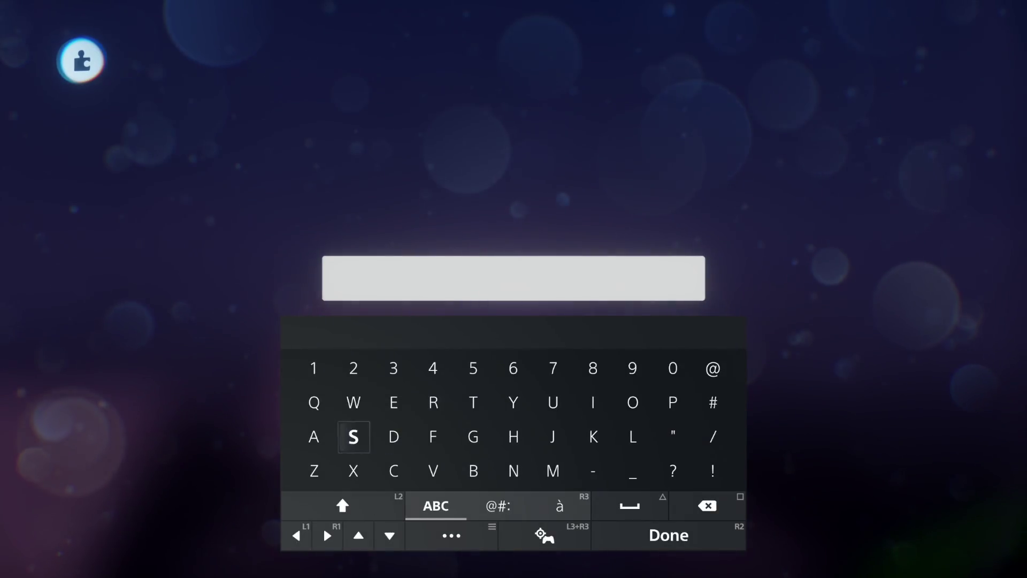
pyautogui.write('Boo')
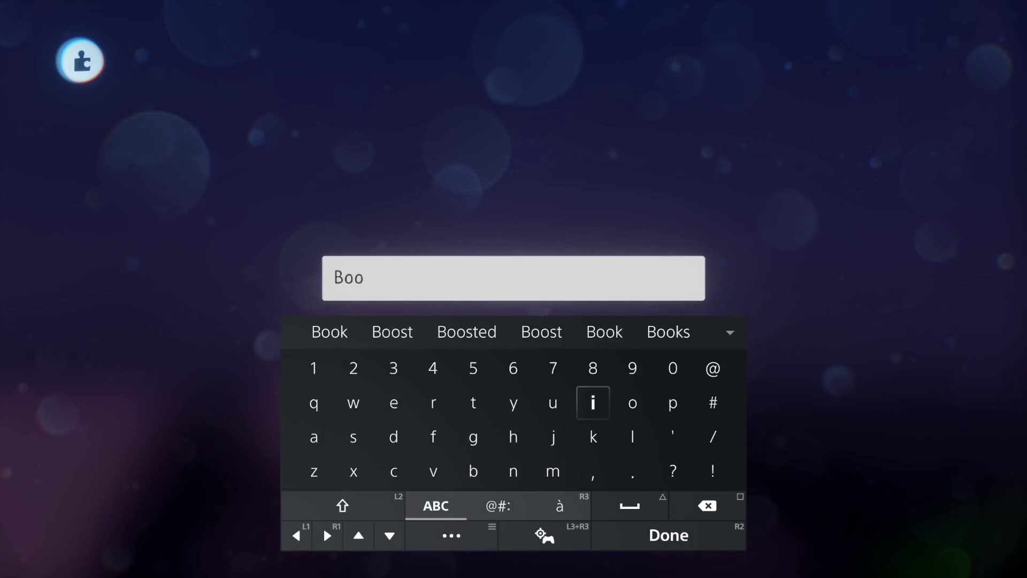
pyautogui.write('st ')
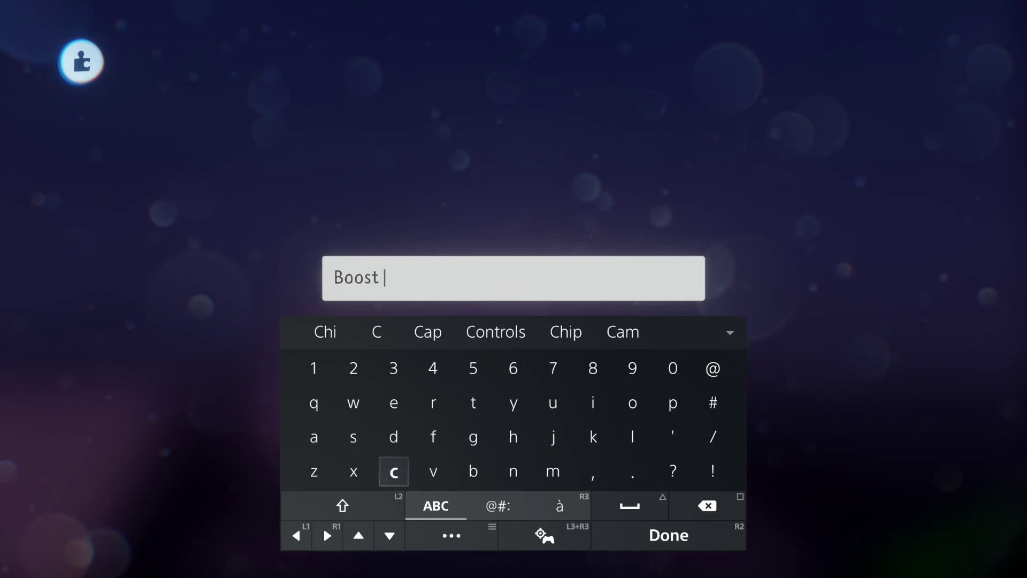
pyautogui.write('Chi ')
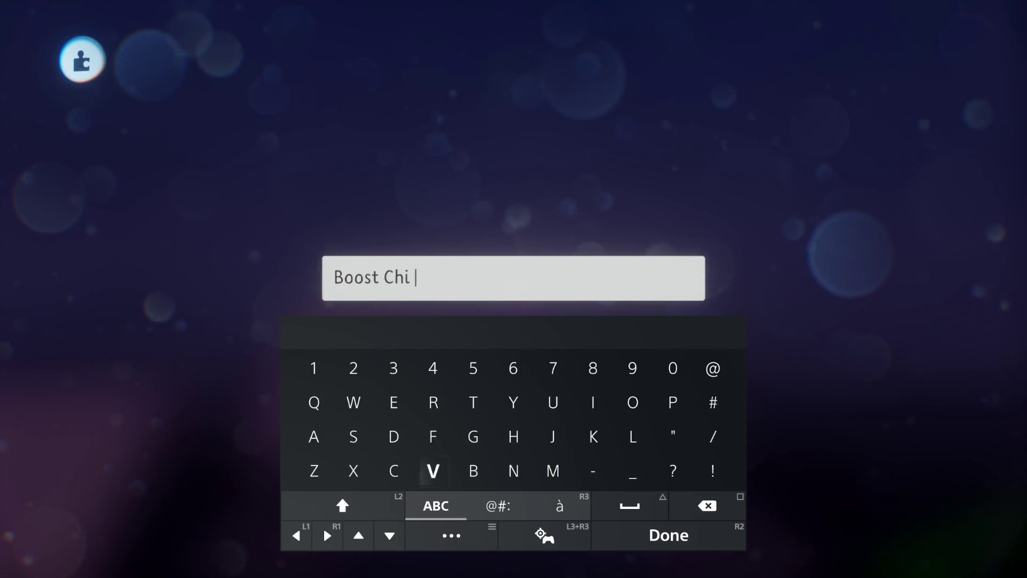
pyautogui.write('Cost')
pyautogui.press('Return')
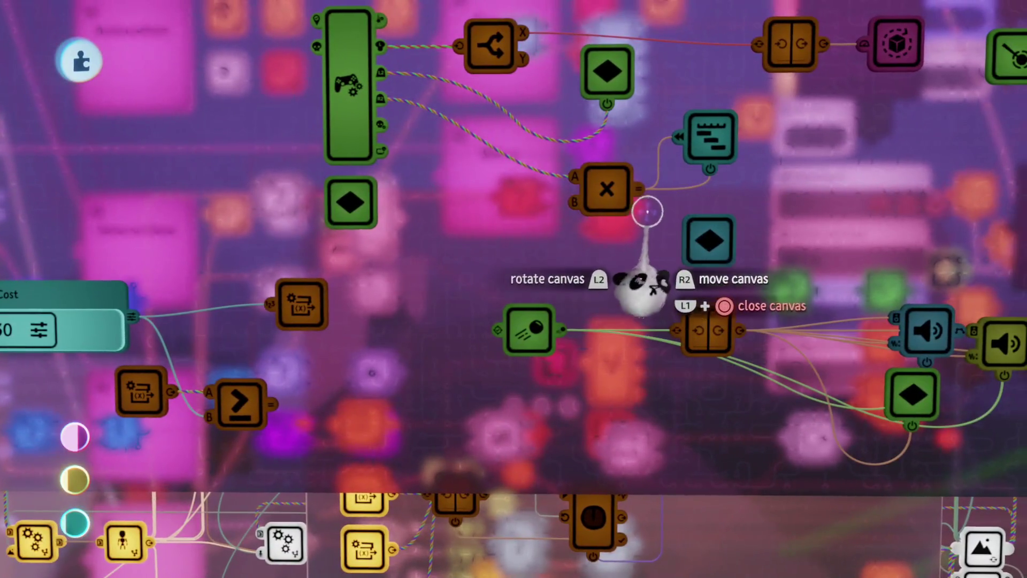
# - Wire the ≥ comparison's output into the green gadget
pyautogui.moveTo(647, 212)
pyautogui.mouseDown()
pyautogui.moveTo(499, 408)
pyautogui.moveTo(375, 353)
pyautogui.moveTo(368, 341)
pyautogui.mouseUp()
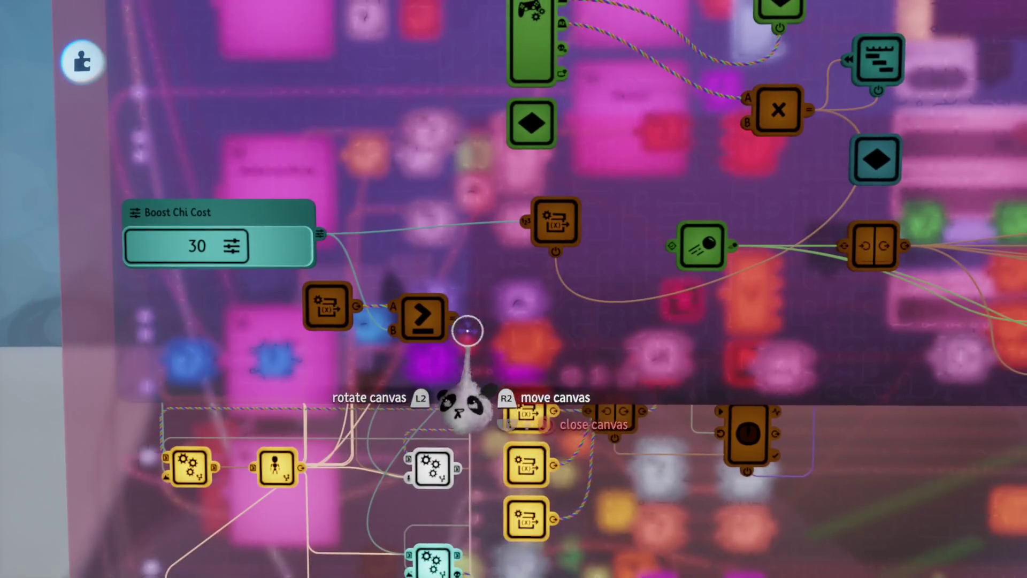
pyautogui.moveTo(451, 320); pyautogui.dragTo(666, 209)
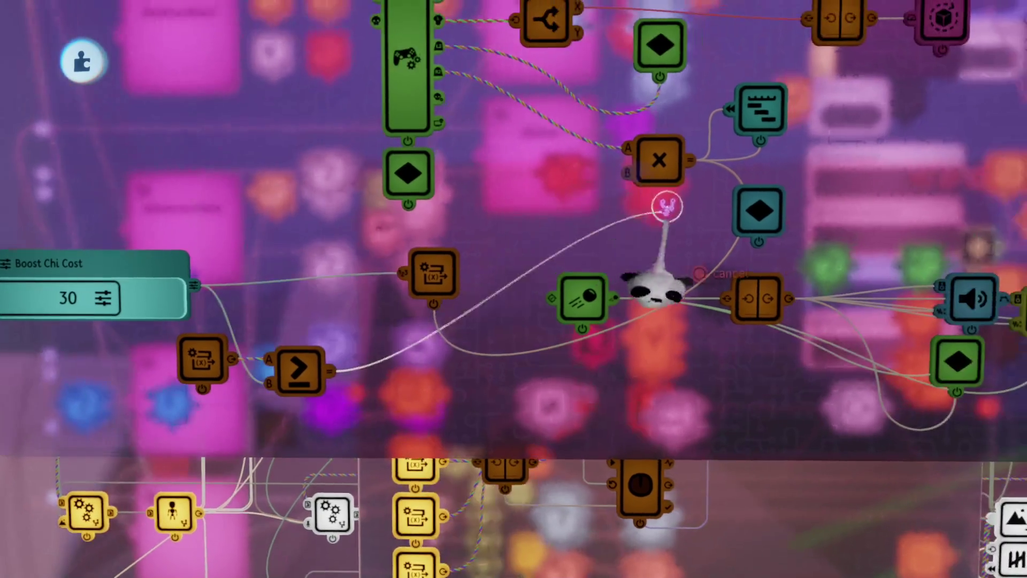
pyautogui.moveTo(662, 272); pyautogui.dragTo(576, 317)
pyautogui.click(589, 300)
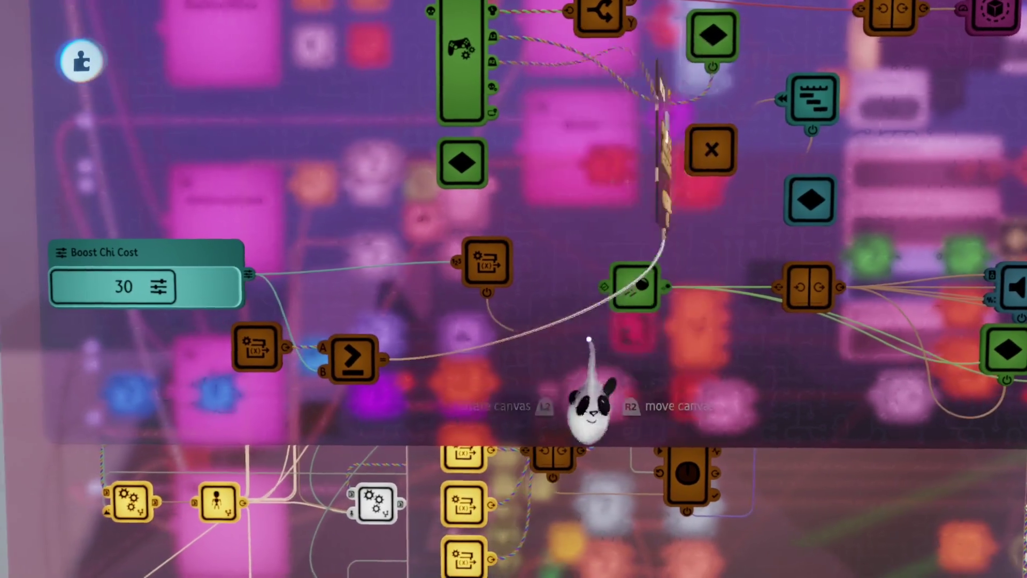
# - Add a splitter gadget to the glider logic canvas
pyautogui.press('Tab')
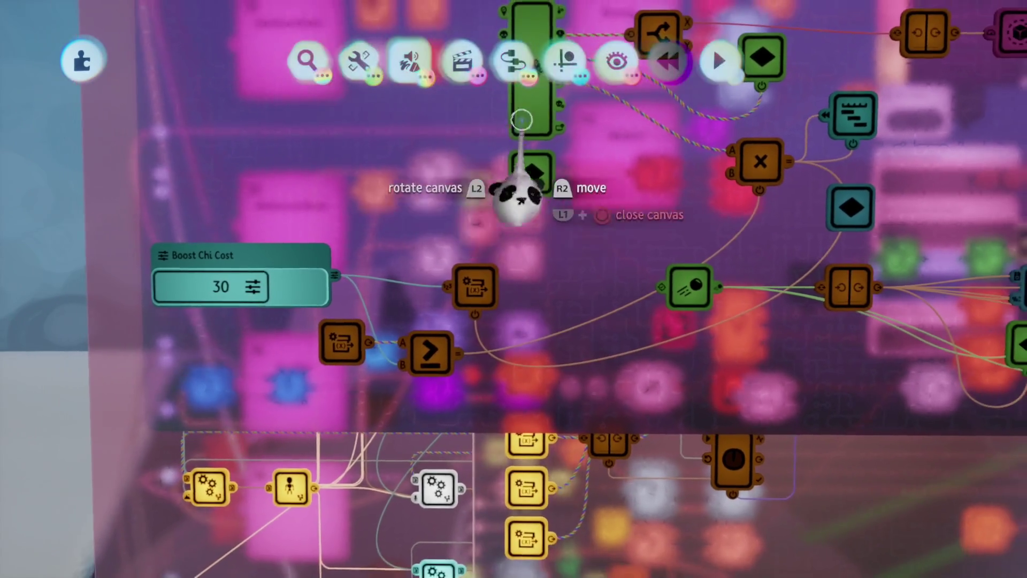
pyautogui.press('Tab')
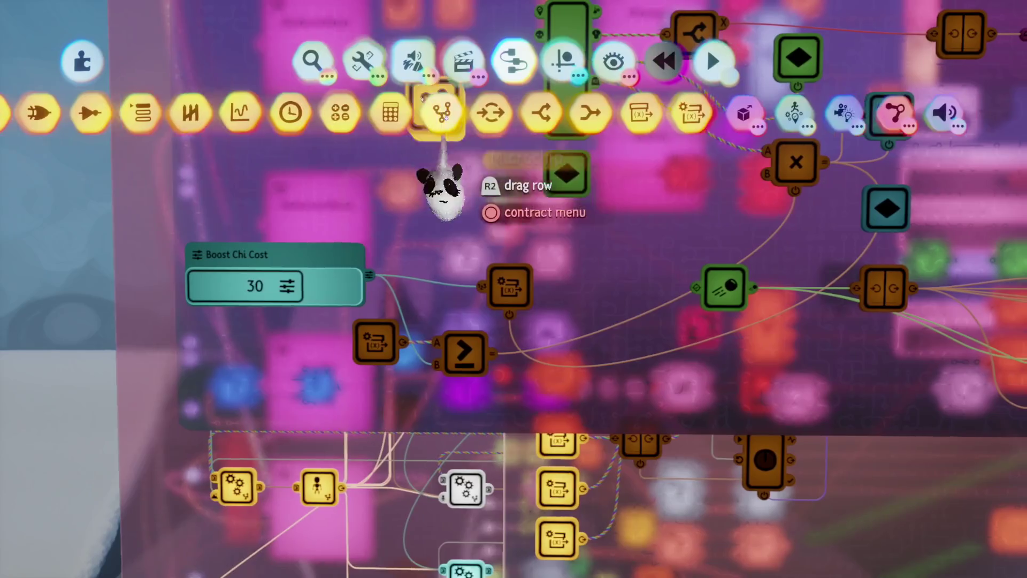
pyautogui.click(439, 115)
pyautogui.click(548, 278)
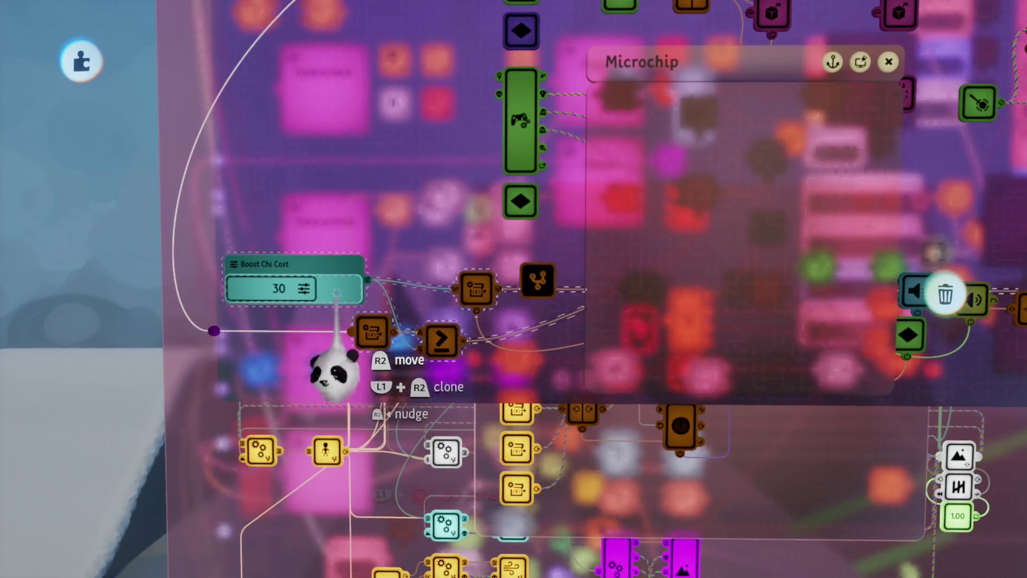
# - Move the Boost Chi Cost logic group aside and place a Node gadget beside the comparison
pyautogui.moveTo(306, 270)
pyautogui.mouseDown()
pyautogui.moveTo(523, 257)
pyautogui.moveTo(481, 183)
pyautogui.mouseUp()
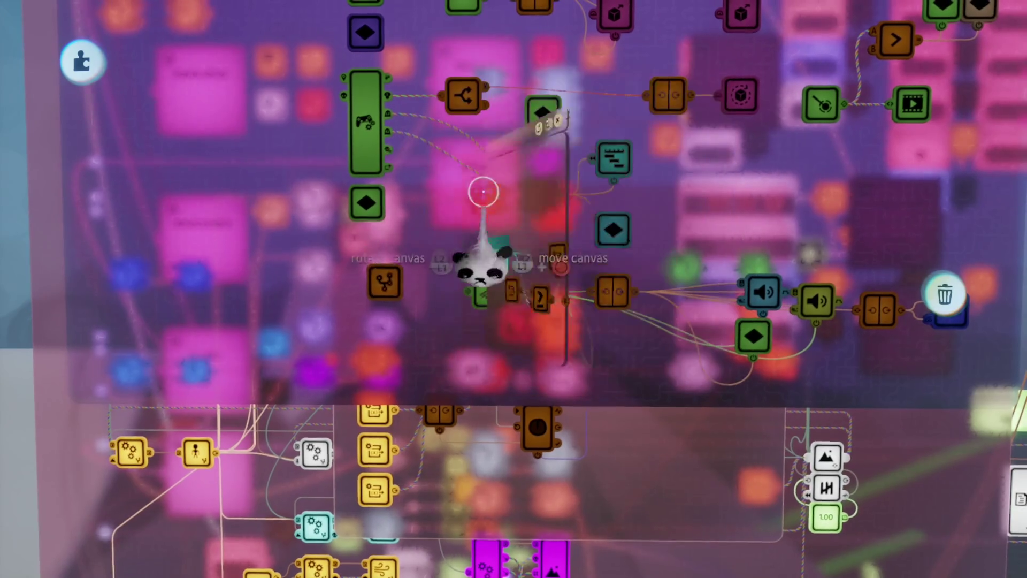
pyautogui.moveTo(430, 309)
pyautogui.mouseDown()
pyautogui.moveTo(399, 305)
pyautogui.moveTo(532, 390)
pyautogui.moveTo(428, 237)
pyautogui.moveTo(470, 230)
pyautogui.moveTo(537, 310)
pyautogui.moveTo(523, 235)
pyautogui.moveTo(608, 257)
pyautogui.mouseUp()
pyautogui.moveTo(813, 235)
pyautogui.mouseDown()
pyautogui.moveTo(532, 241)
pyautogui.moveTo(451, 257)
pyautogui.moveTo(587, 280)
pyautogui.moveTo(373, 244)
pyautogui.moveTo(393, 267)
pyautogui.moveTo(504, 310)
pyautogui.mouseUp()
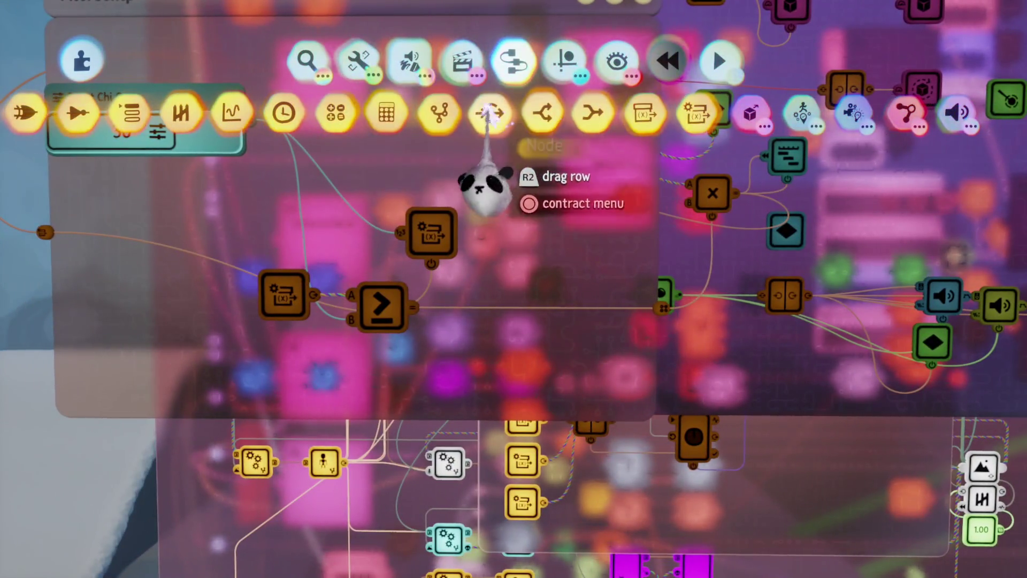
pyautogui.click(514, 124)
# - Stamp a node on the comparison wire named 'Allow Bending', coloured teal with a rock-hand icon
pyautogui.click(510, 336)
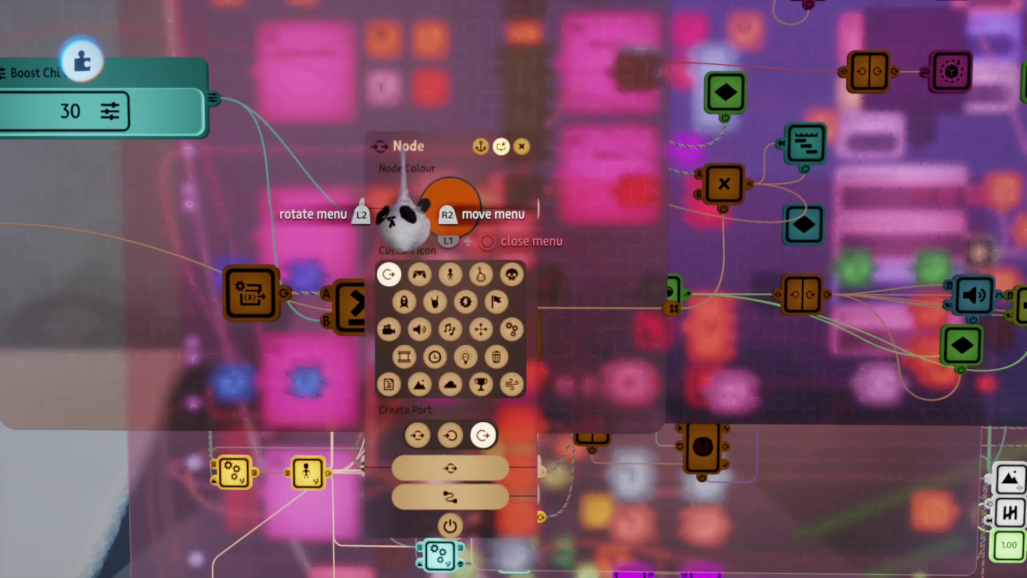
pyautogui.click(390, 220)
pyautogui.write('Allow')
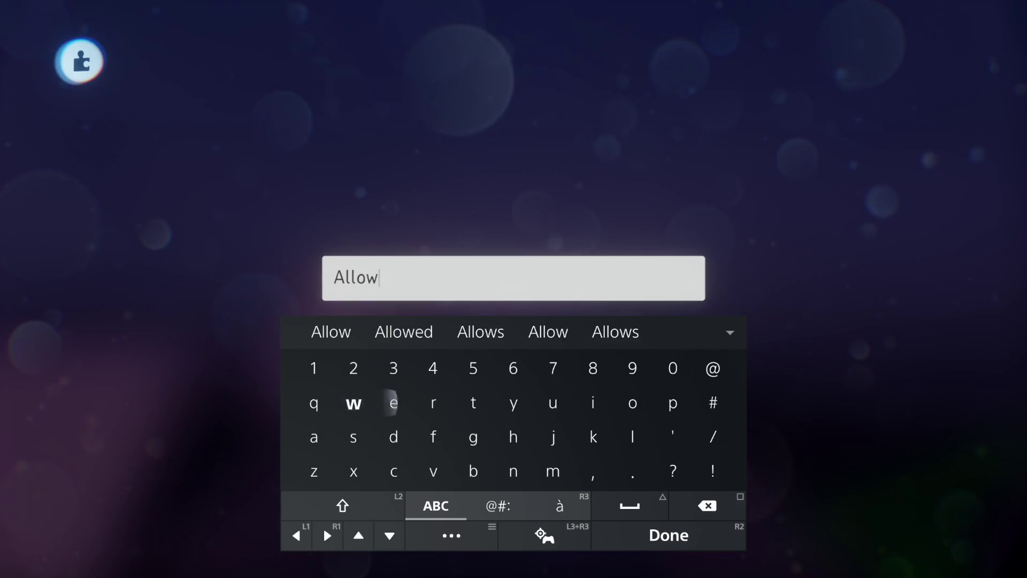
pyautogui.write(' Bend')
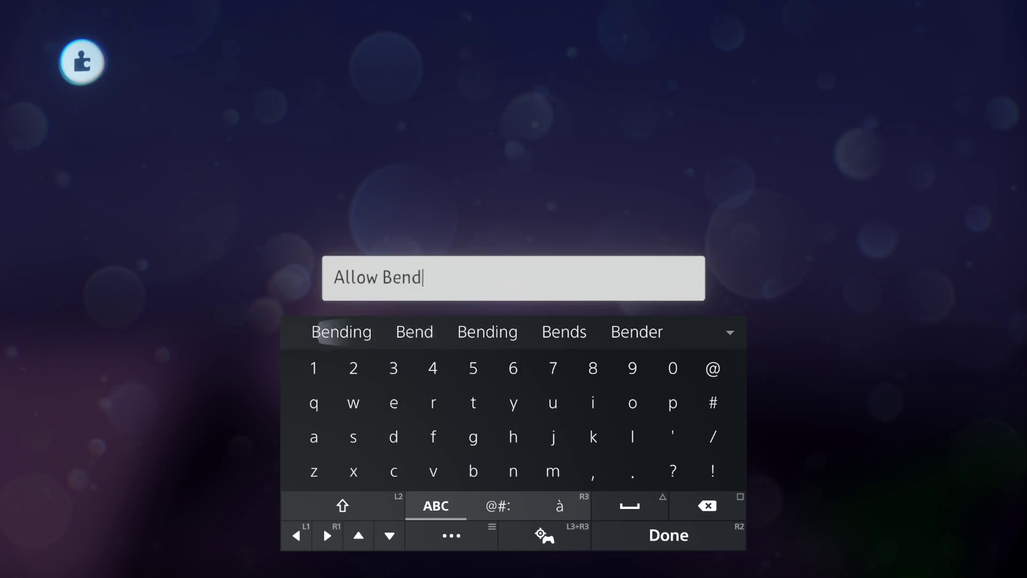
pyautogui.press('Return')
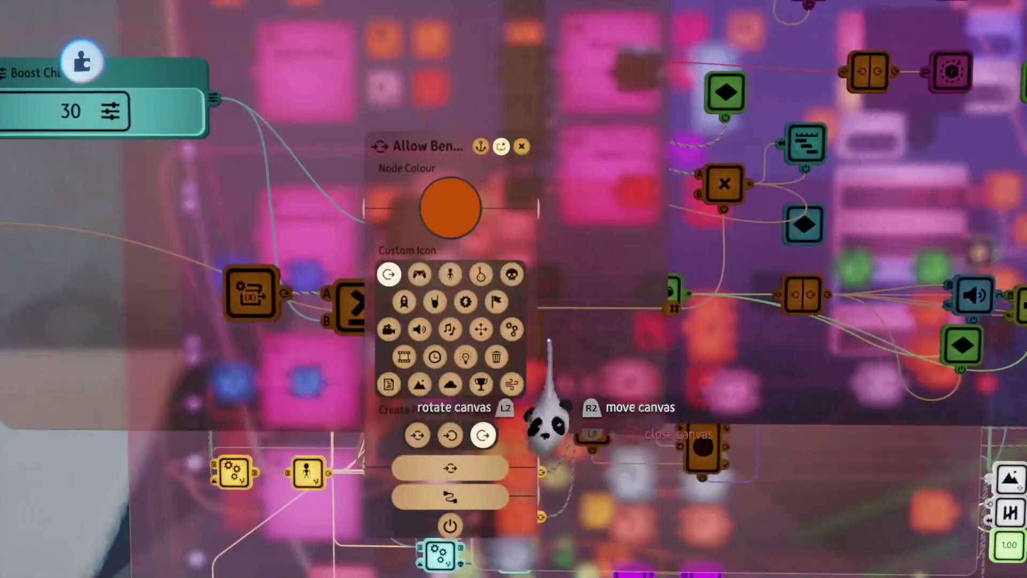
pyautogui.moveTo(430, 276); pyautogui.dragTo(425, 302)
pyautogui.click(435, 302)
pyautogui.press('Escape')
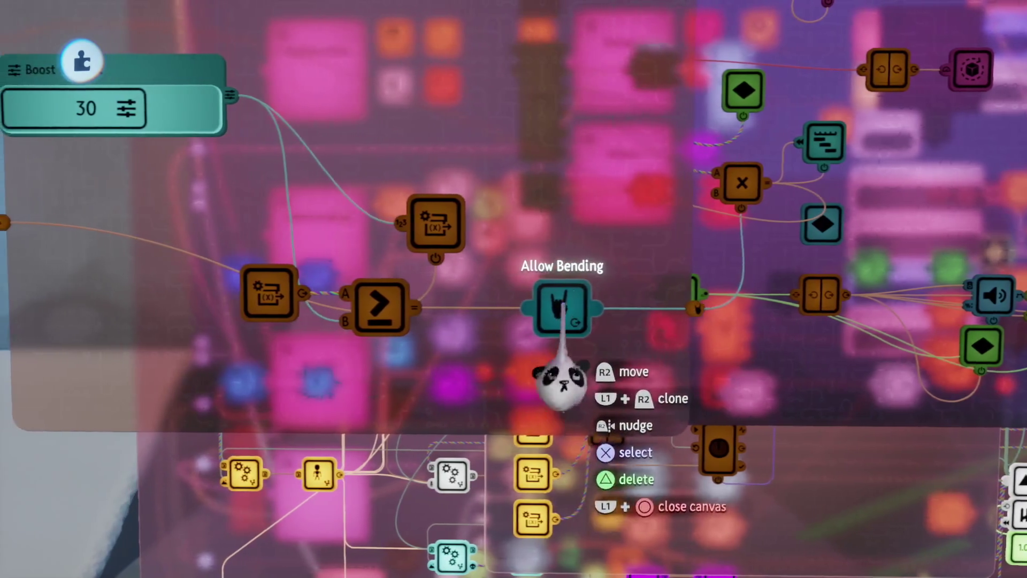
pyautogui.click(557, 307)
pyautogui.press('Escape')
pyautogui.moveTo(525, 360)
pyautogui.mouseDown()
pyautogui.moveTo(426, 305)
pyautogui.moveTo(572, 367)
pyautogui.moveTo(577, 316)
pyautogui.moveTo(562, 344)
pyautogui.moveTo(340, 227)
pyautogui.mouseUp()
# - Move the Variable Modifier higher and clone the Allow Bending node
pyautogui.hscroll(5, 404, 293)
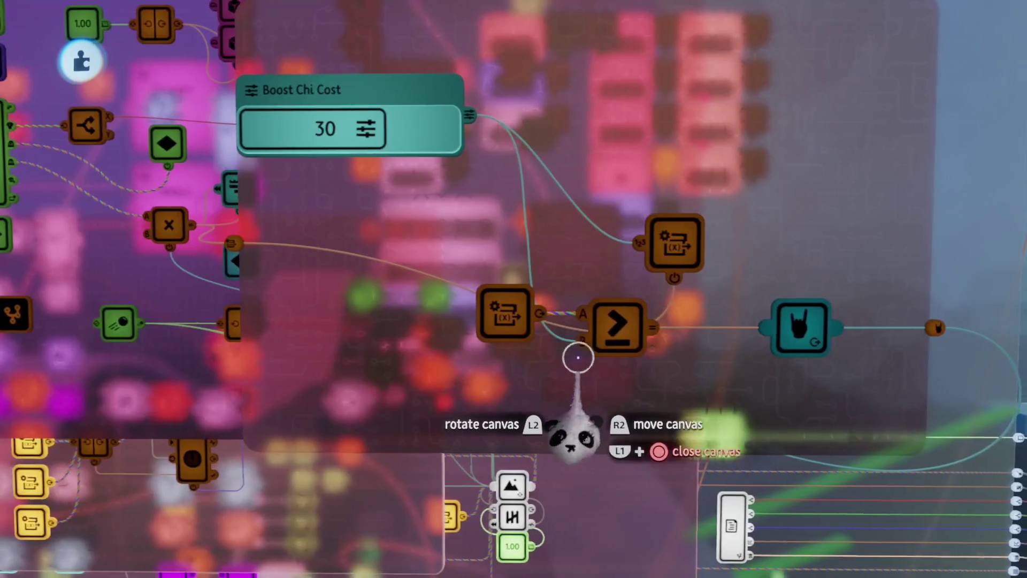
pyautogui.moveTo(675, 241)
pyautogui.mouseDown()
pyautogui.moveTo(630, 182)
pyautogui.moveTo(589, 158)
pyautogui.moveTo(658, 174)
pyautogui.mouseUp()
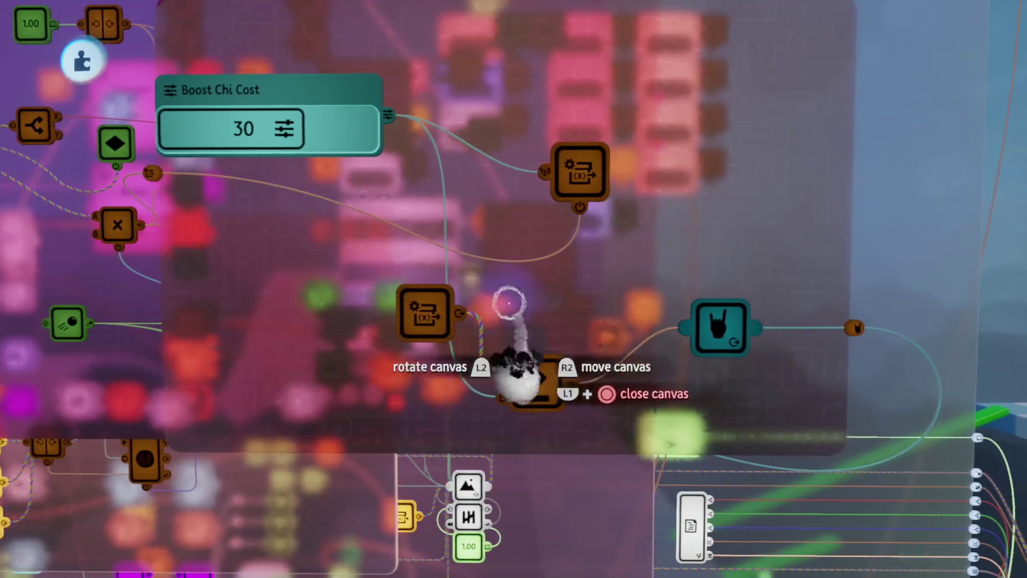
pyautogui.press('Tab')
pyautogui.moveTo(691, 337)
pyautogui.mouseDown()
pyautogui.moveTo(431, 254)
pyautogui.moveTo(456, 270)
pyautogui.mouseUp()
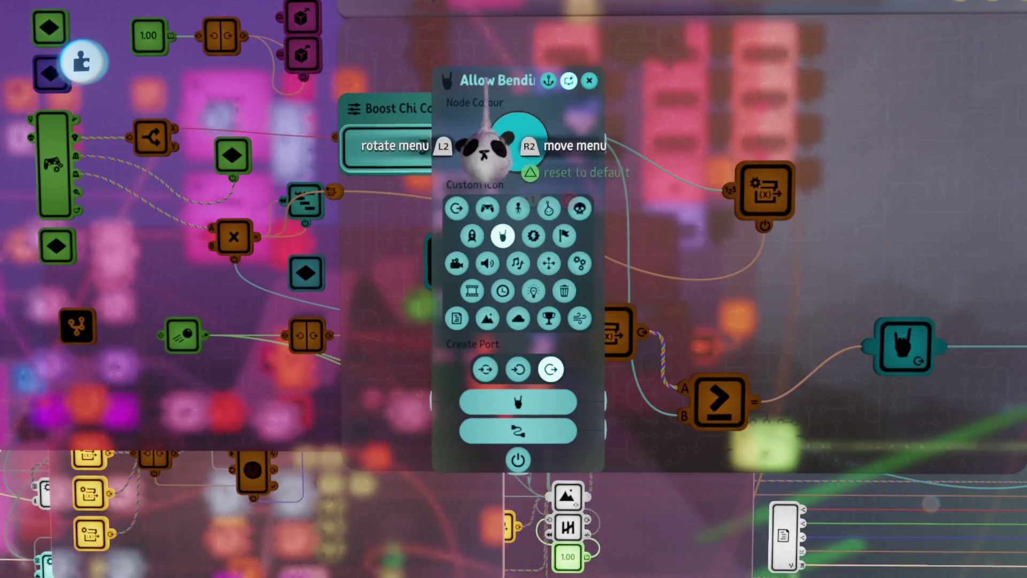
# - Rename the cloned node to 'Remove Chi'
pyautogui.click(508, 81)
pyautogui.press('BackSpace')
pyautogui.press('BackSpace')
pyautogui.press('BackSpace')
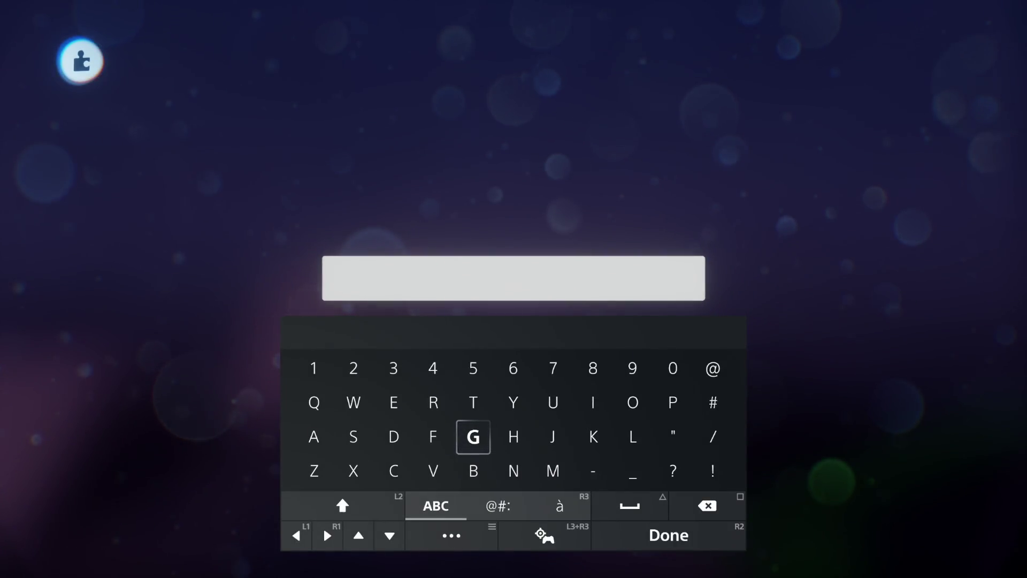
pyautogui.write('Remo')
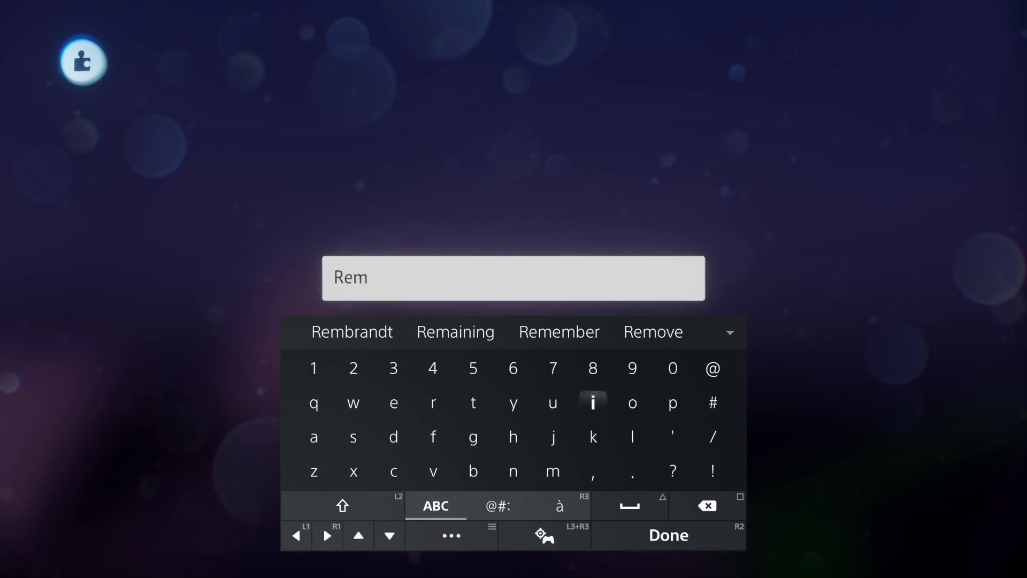
pyautogui.write('ve Cg')
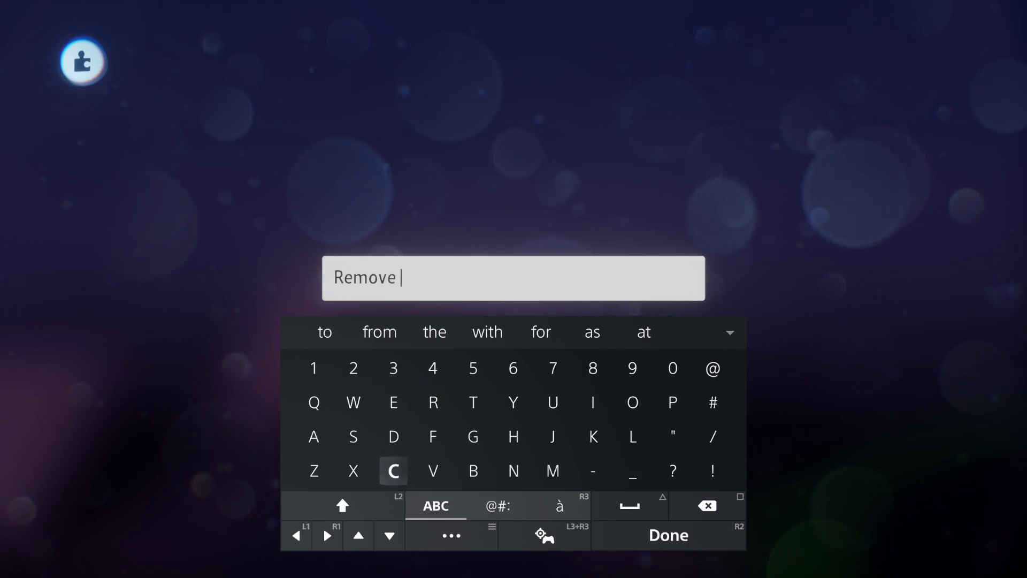
pyautogui.press('BackSpace')
pyautogui.write('hi')
pyautogui.press('Return')
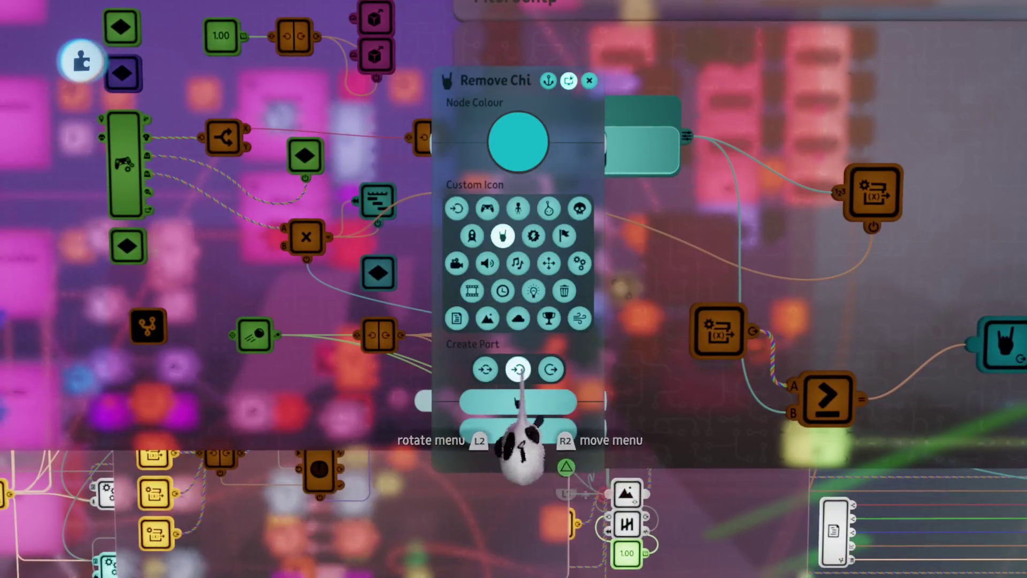
pyautogui.press('Escape')
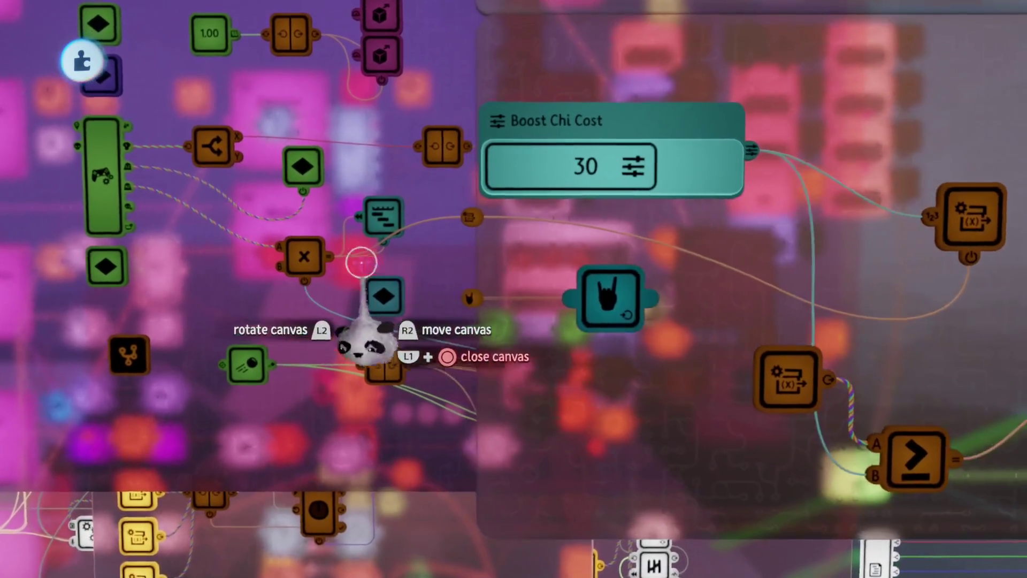
# - Reroute the wire through Remove Chi so it powers the Variable Modifier
pyautogui.hscroll(5, 580, 274)
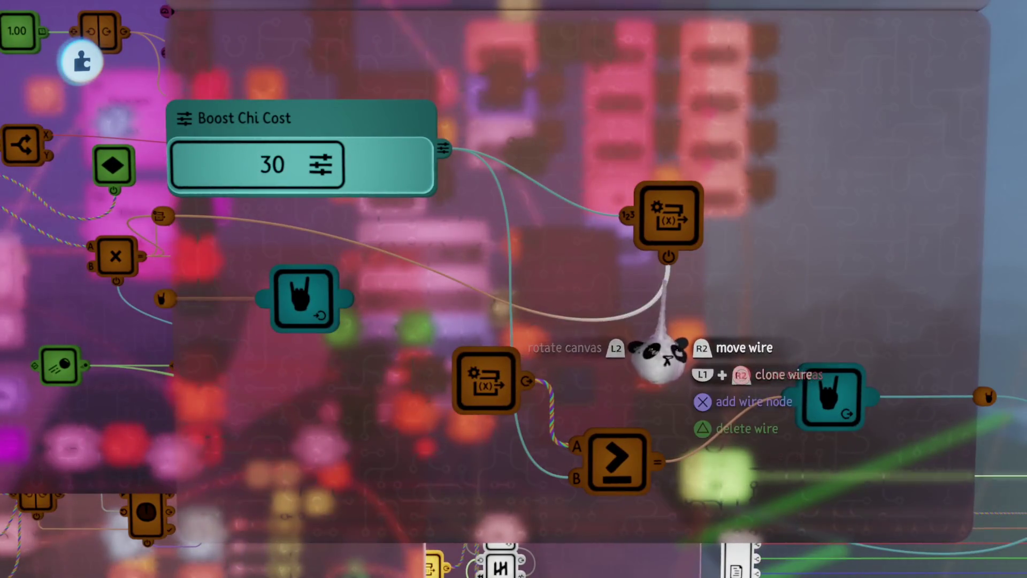
pyautogui.moveTo(659, 358); pyautogui.dragTo(326, 365)
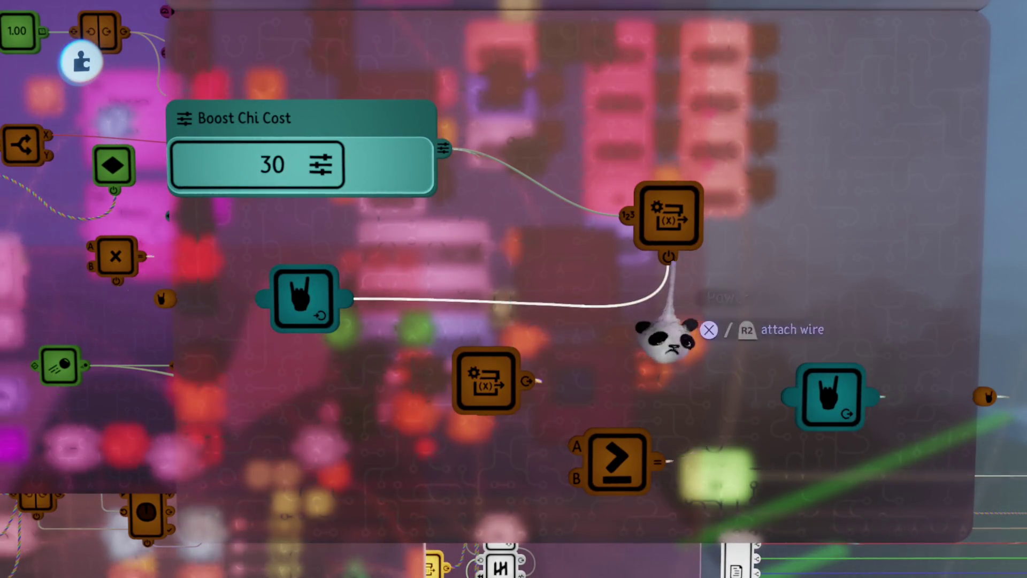
pyautogui.moveTo(656, 263); pyautogui.dragTo(637, 218)
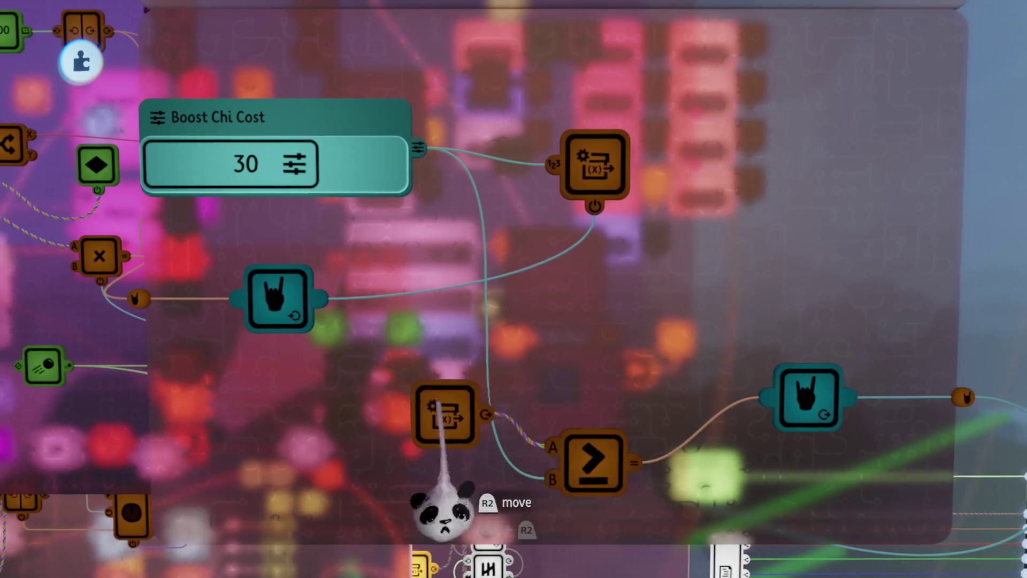
# - Arrange the modifier, comparison, Allow Bending and Remove Chi nodes compactly, then open the microchip's settings
pyautogui.moveTo(439, 444)
pyautogui.mouseDown()
pyautogui.moveTo(690, 299)
pyautogui.moveTo(406, 155)
pyautogui.mouseUp()
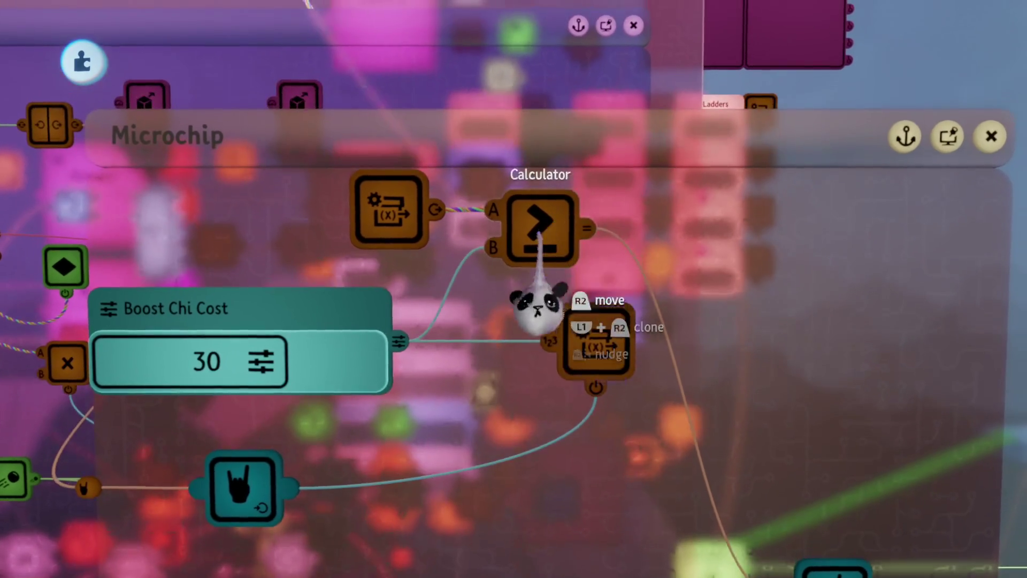
pyautogui.moveTo(542, 227); pyautogui.dragTo(601, 232)
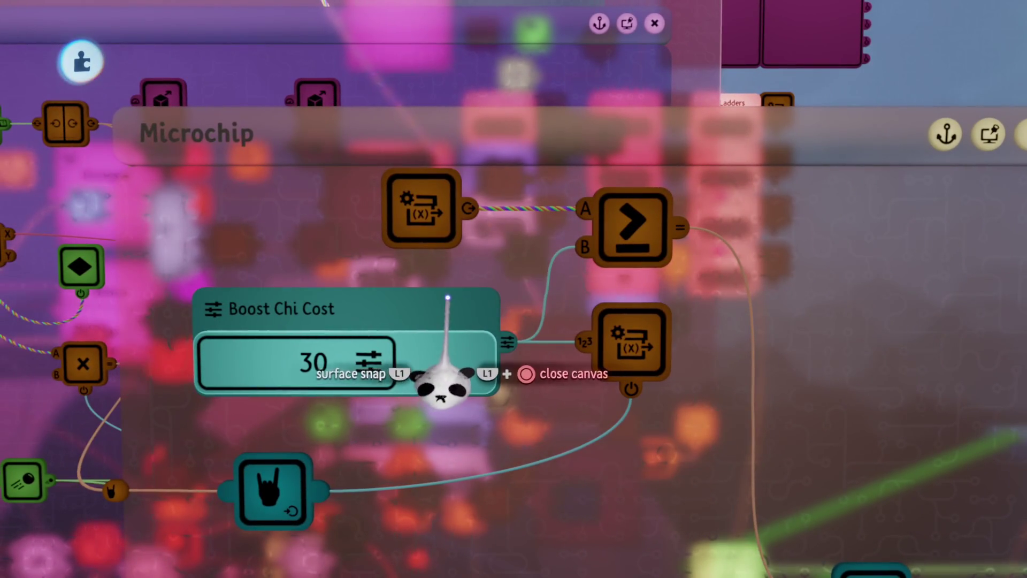
pyautogui.scroll(-3, 461, 236)
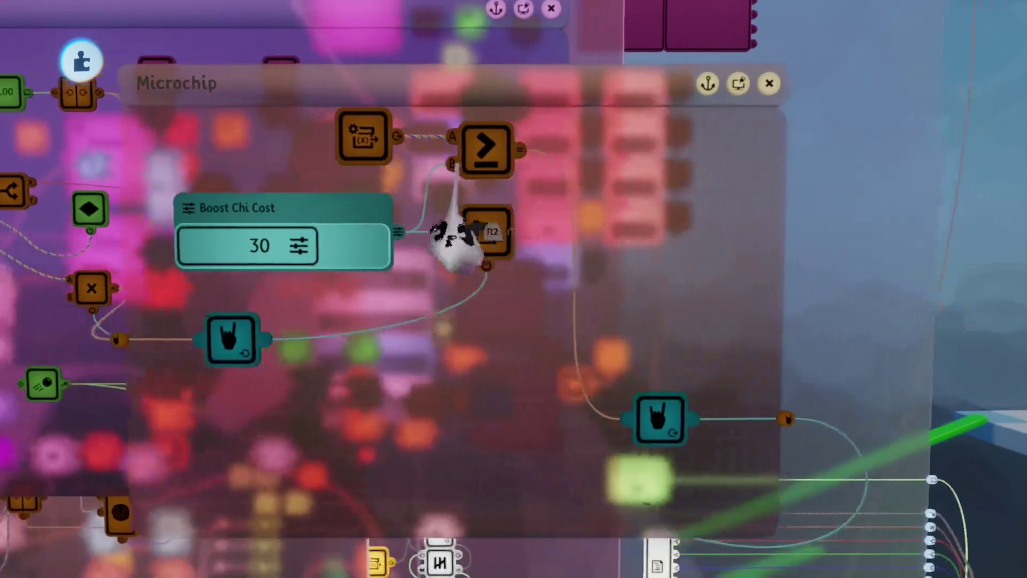
pyautogui.moveTo(596, 420)
pyautogui.mouseDown()
pyautogui.moveTo(561, 171)
pyautogui.moveTo(535, 172)
pyautogui.mouseUp()
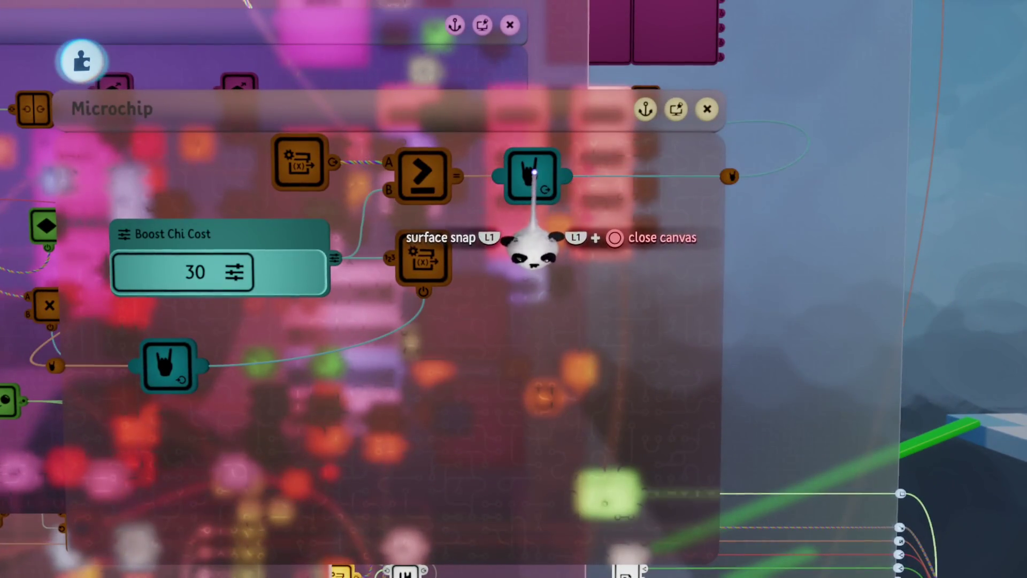
pyautogui.moveTo(321, 364)
pyautogui.mouseDown()
pyautogui.moveTo(336, 375)
pyautogui.moveTo(529, 338)
pyautogui.moveTo(524, 348)
pyautogui.moveTo(488, 240)
pyautogui.mouseUp()
pyautogui.scroll(-3, 522, 374)
pyautogui.moveTo(523, 298); pyautogui.dragTo(644, 296)
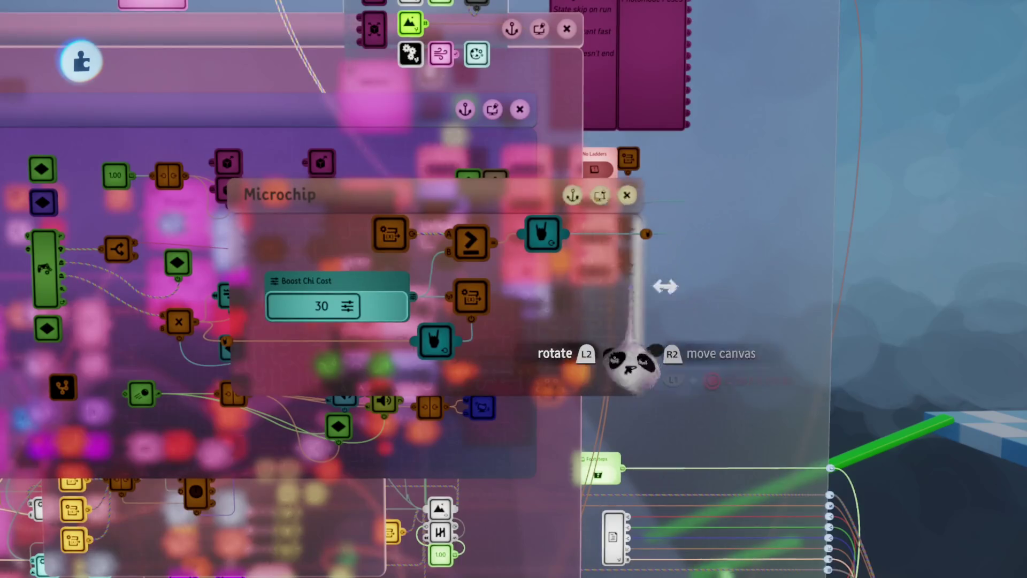
pyautogui.scroll(2, 619, 282)
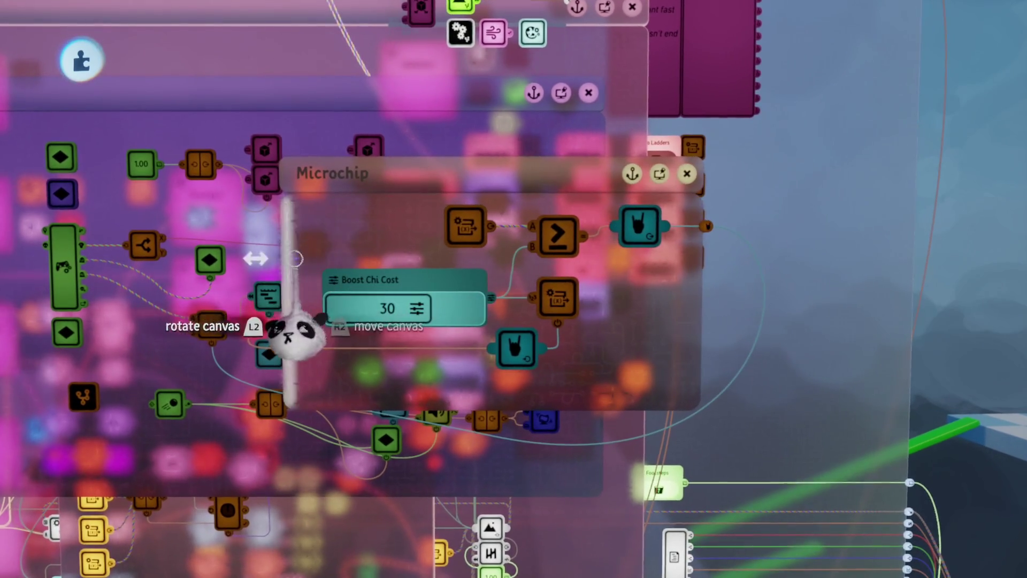
pyautogui.click(385, 249)
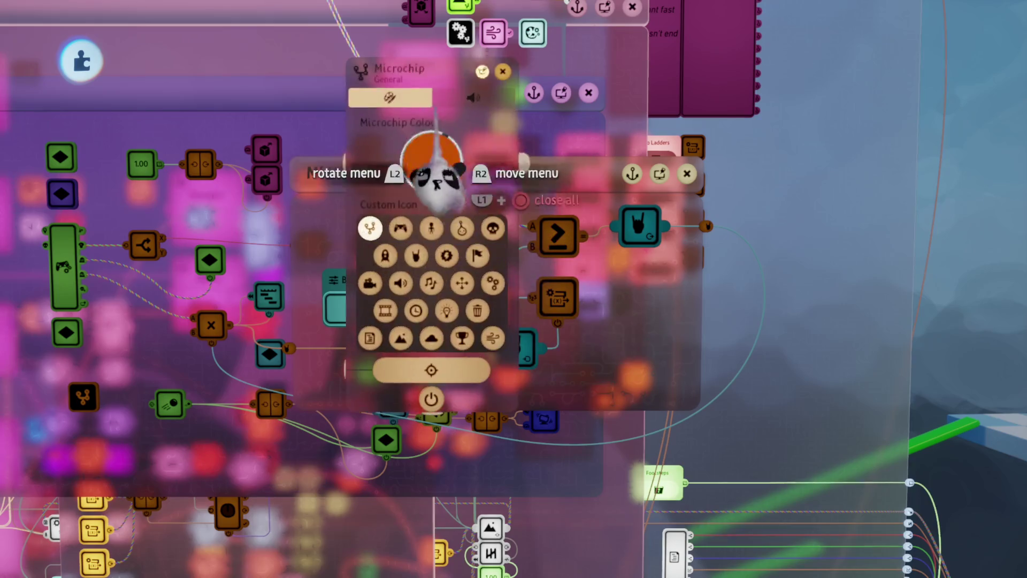
# - Rename the Boost Chi Cost microchip to 'Chi Processing', fixing a mistyped letter
pyautogui.click(409, 103)
pyautogui.write('C')
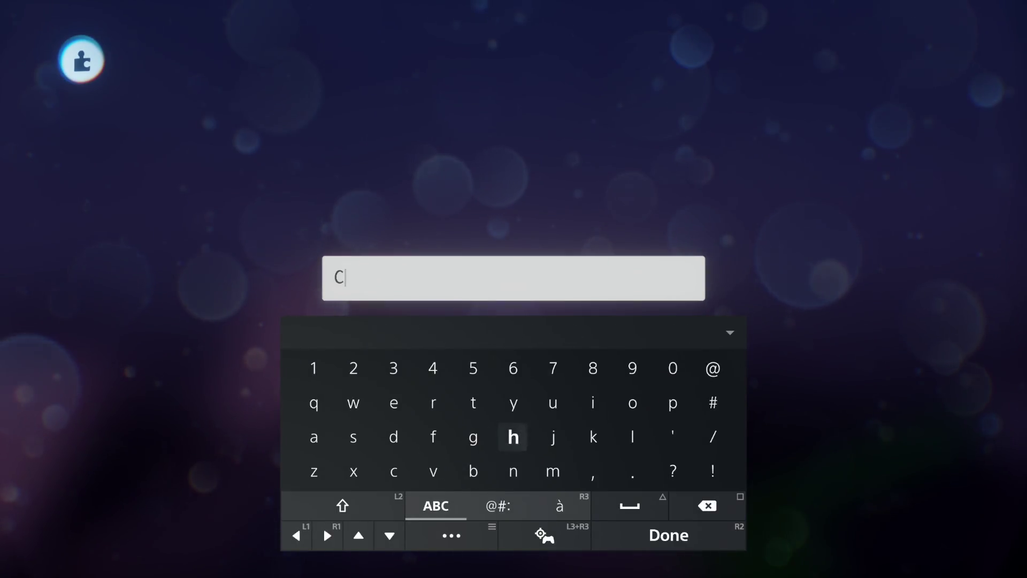
pyautogui.write('hi ')
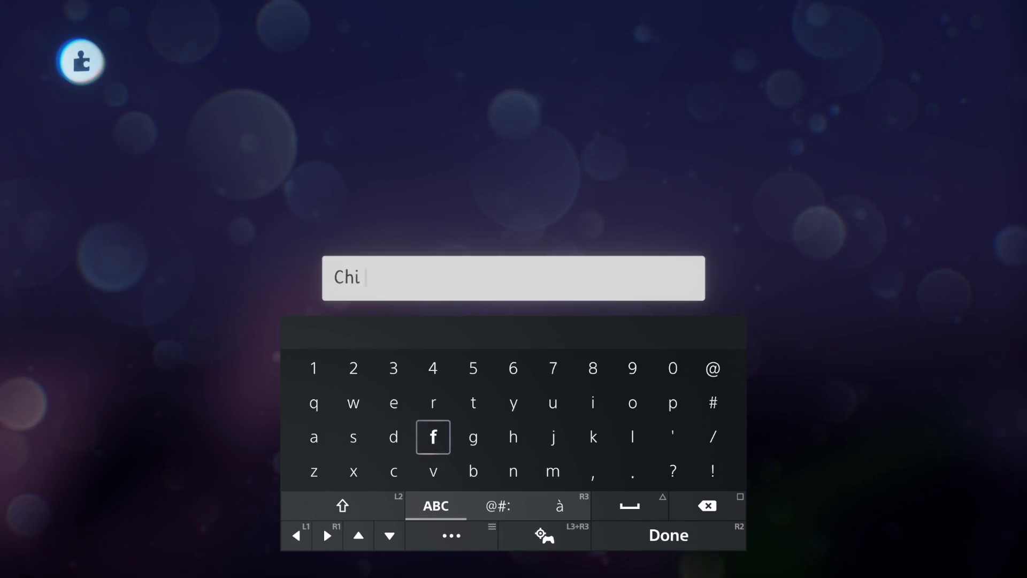
pyautogui.write('P')
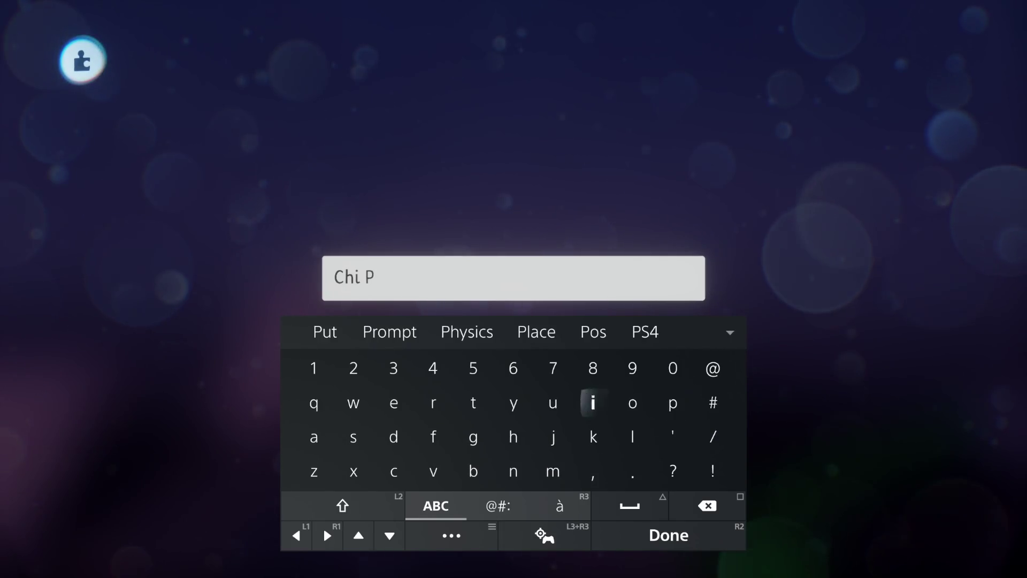
pyautogui.write('ri')
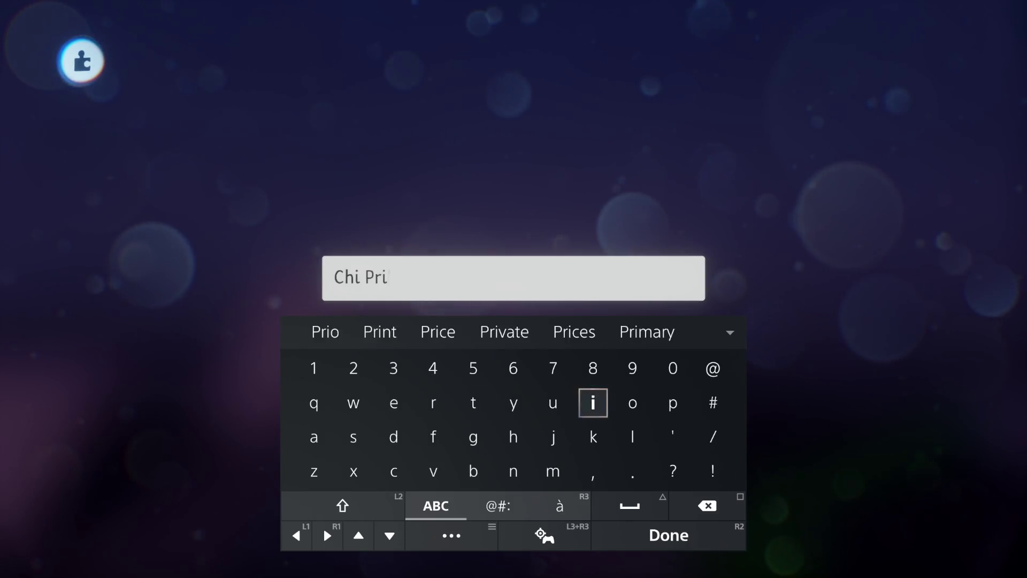
pyautogui.press('BackSpace')
pyautogui.write('oce')
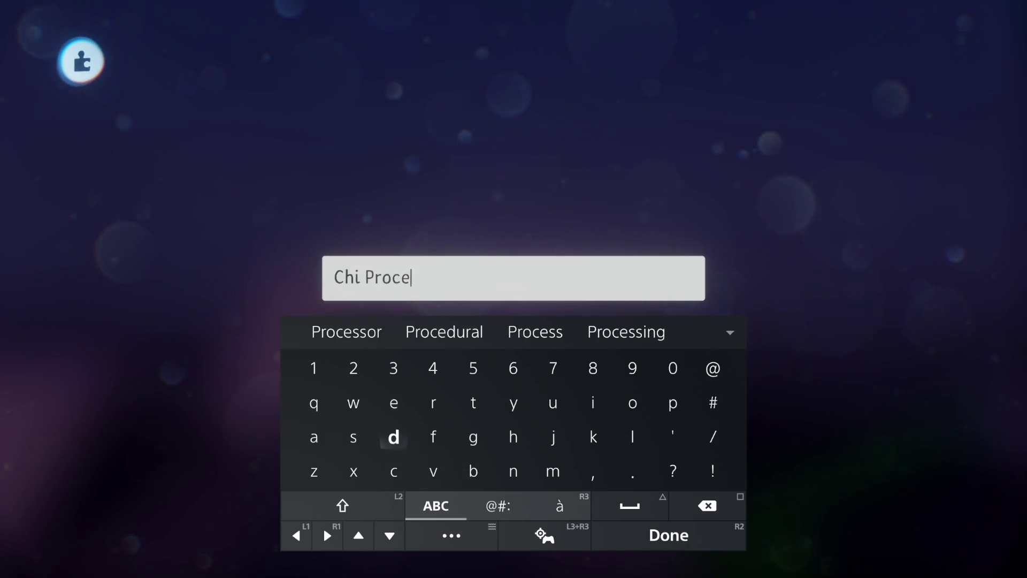
pyautogui.write('ssing')
pyautogui.press('Return')
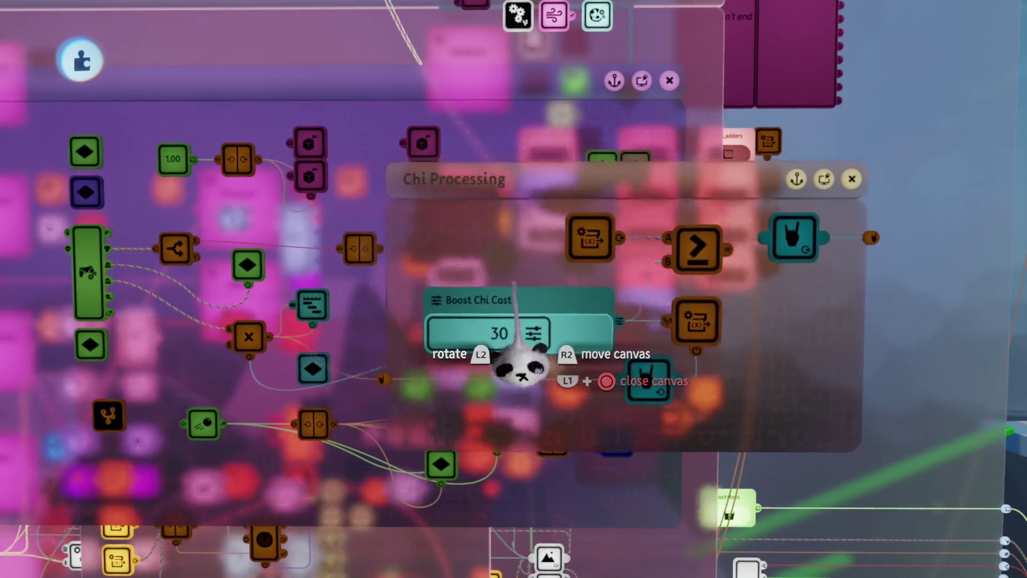
# - Collapse the Chi Processing chip and give it a teal colour and hand-gesture icon
pyautogui.press('Escape')
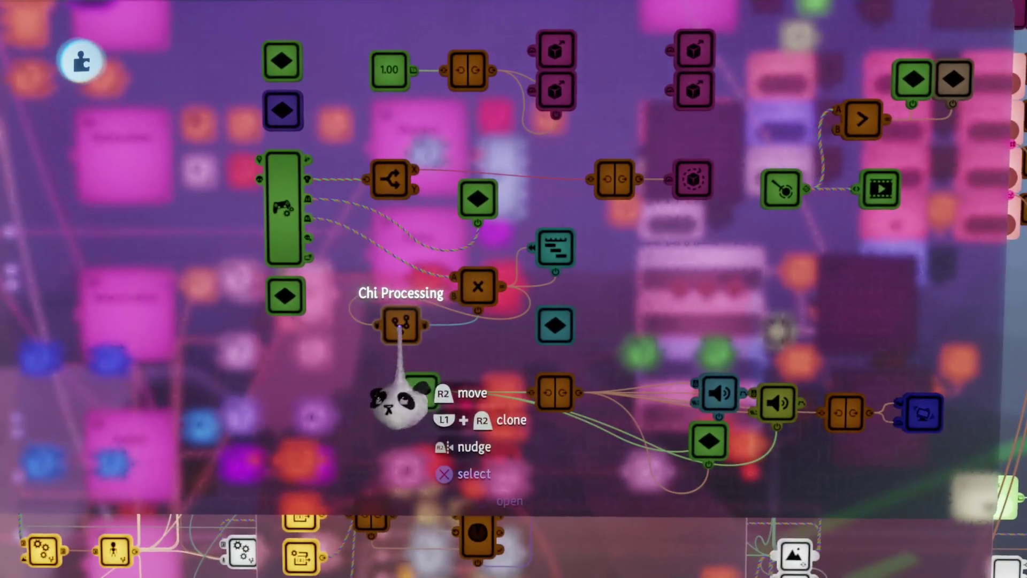
pyautogui.click(493, 361)
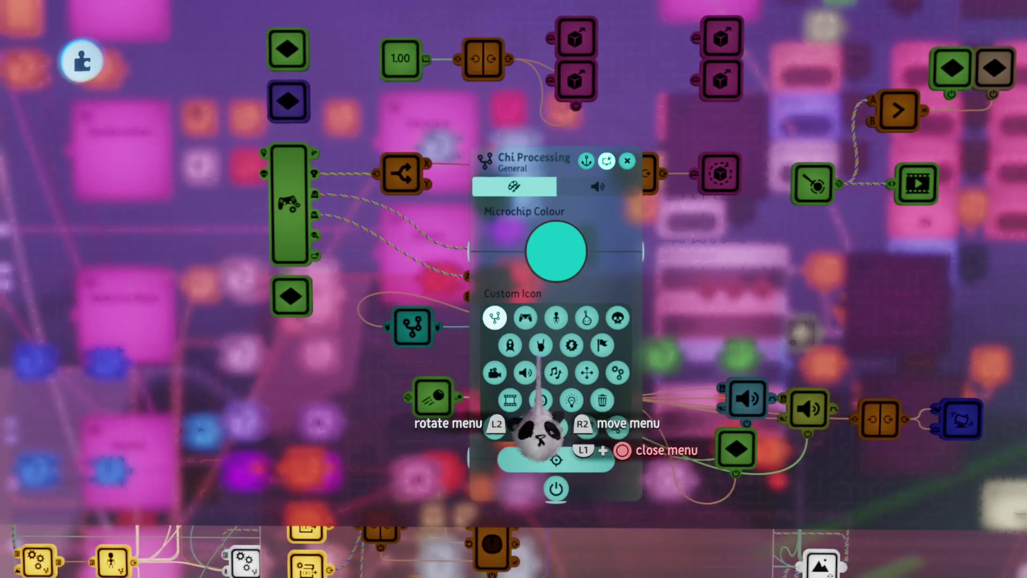
pyautogui.press('Escape')
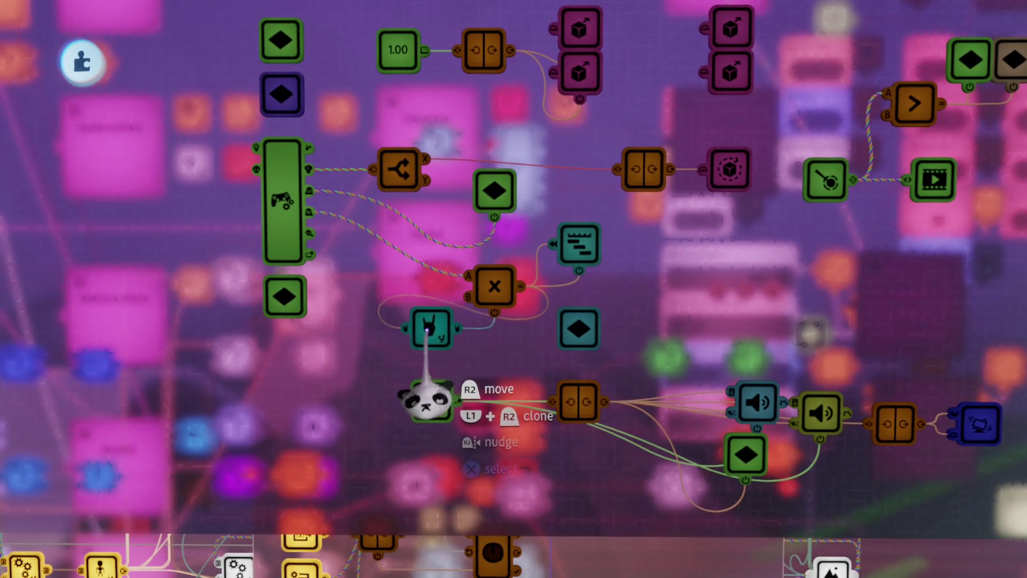
pyautogui.scroll(-3, 430, 345)
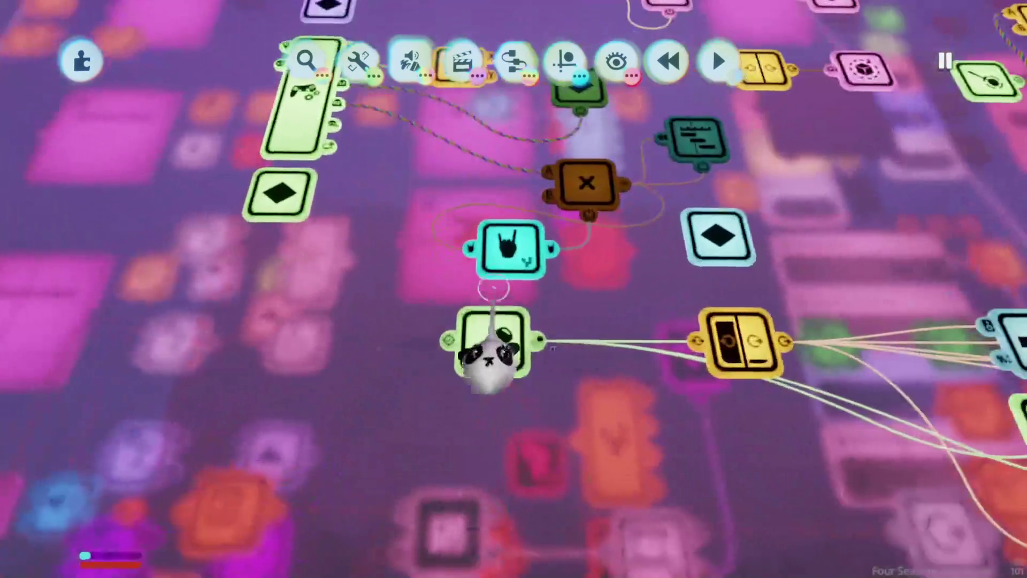
# - Inspect the Chi Processing chip's ≥ Chi comparison, then start a test run
pyautogui.click(491, 340)
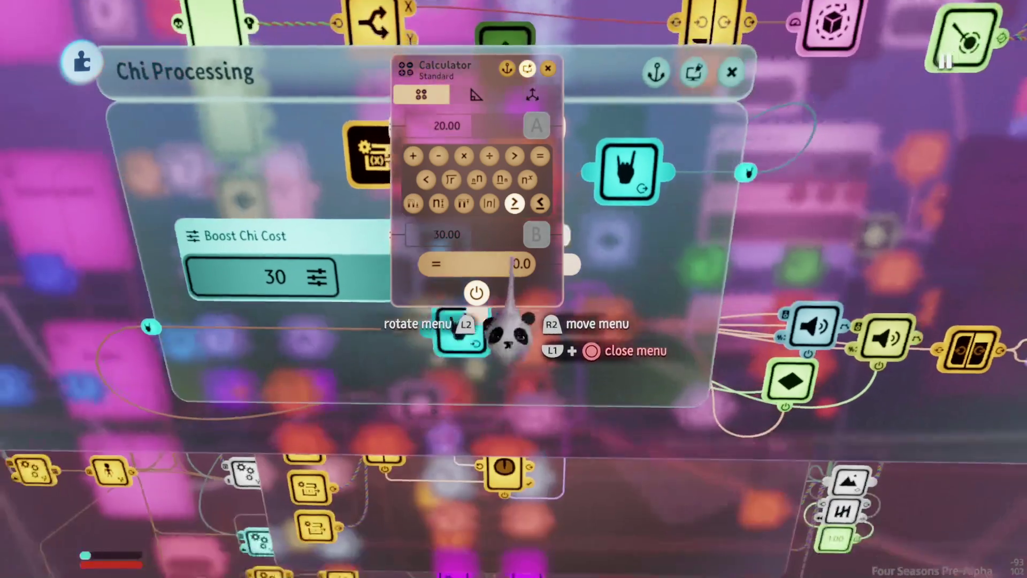
pyautogui.press('Escape')
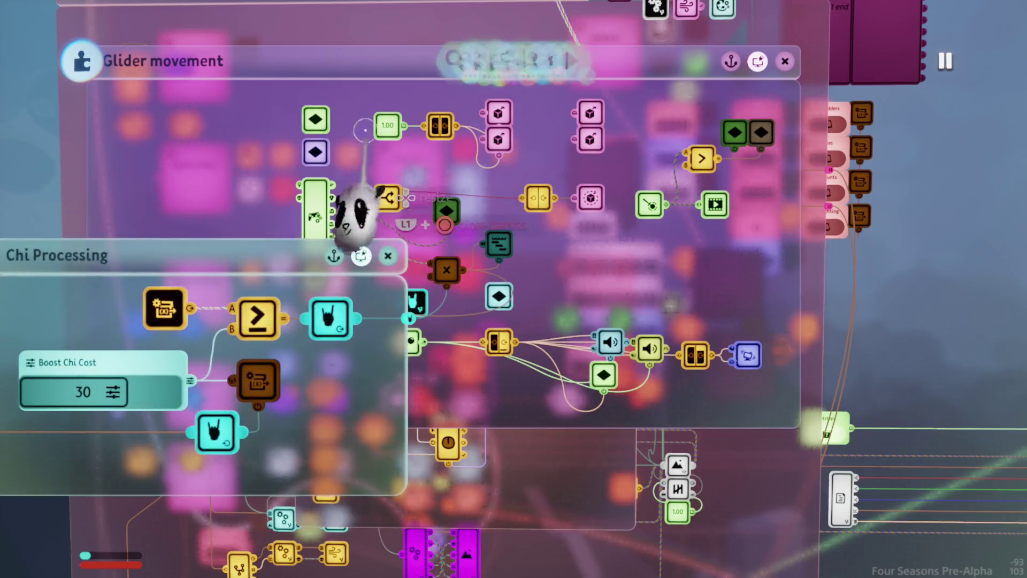
pyautogui.press('space')
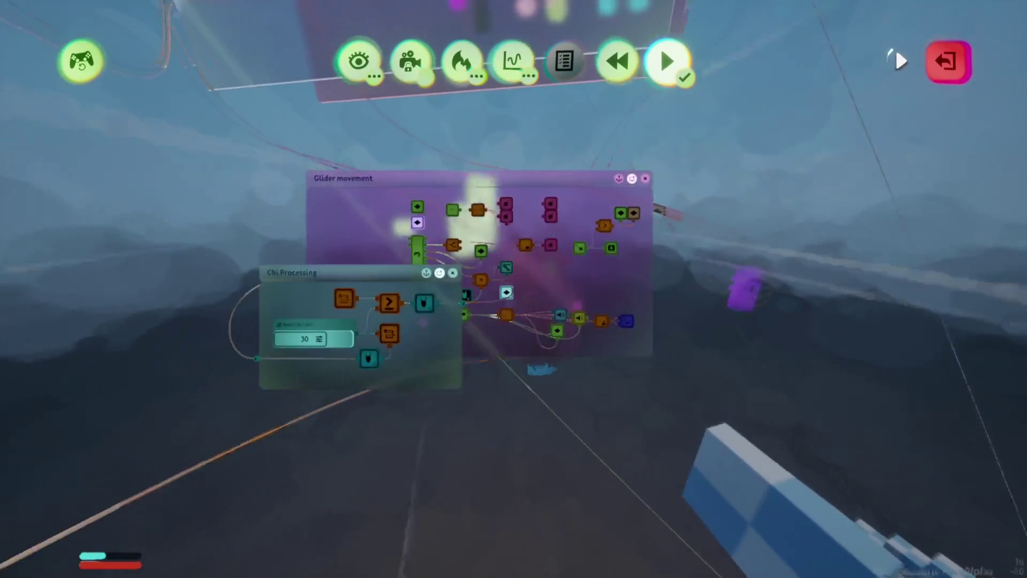
# - End the test run, glide the biplane over the level, then pause the game
pyautogui.click(665, 59)
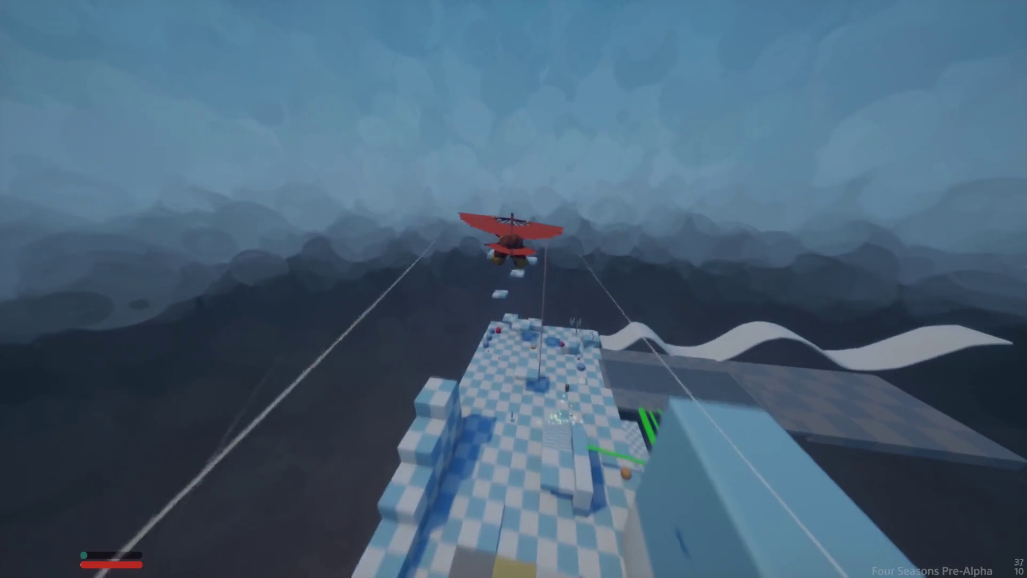
pyautogui.press('Escape')
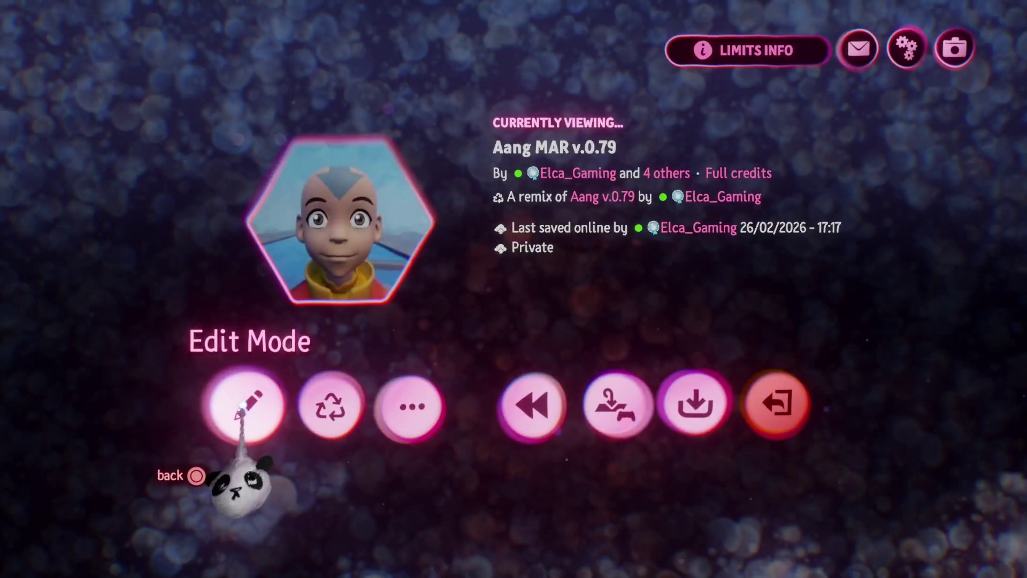
# - Return to Edit Mode and unpin the Glider movement and Chi Processing canvases
pyautogui.click(245, 406)
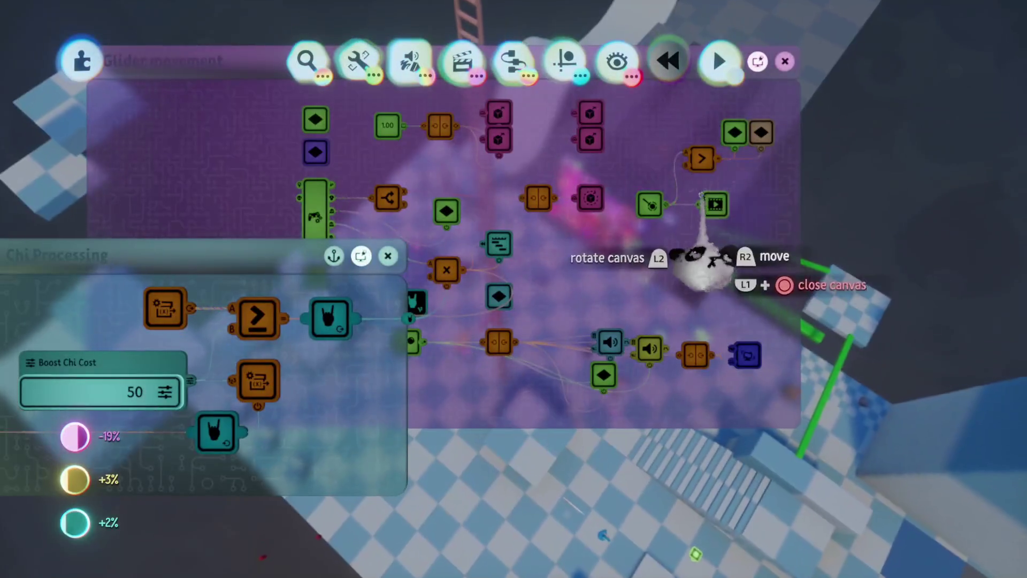
pyautogui.click(758, 62)
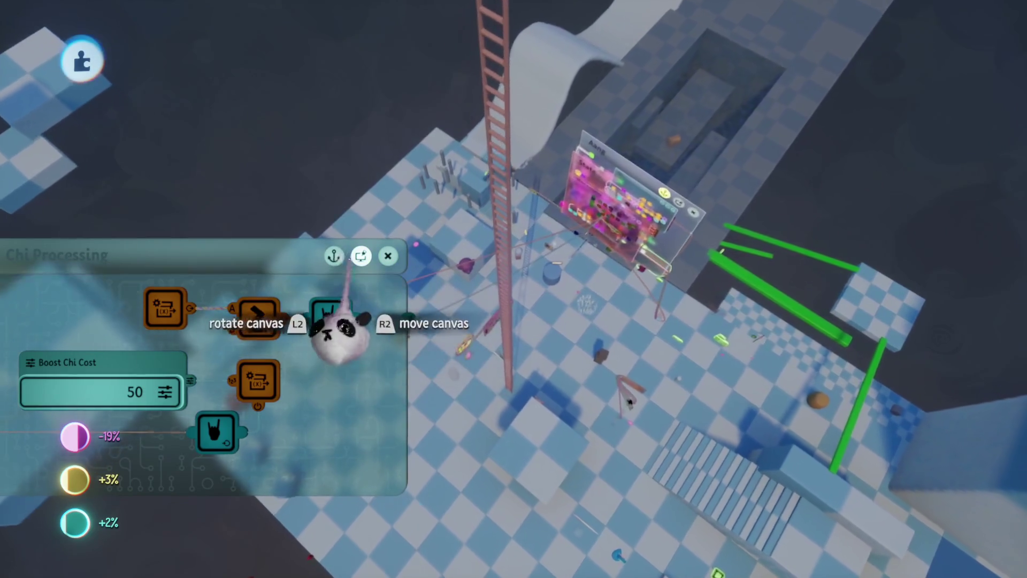
pyautogui.click(361, 256)
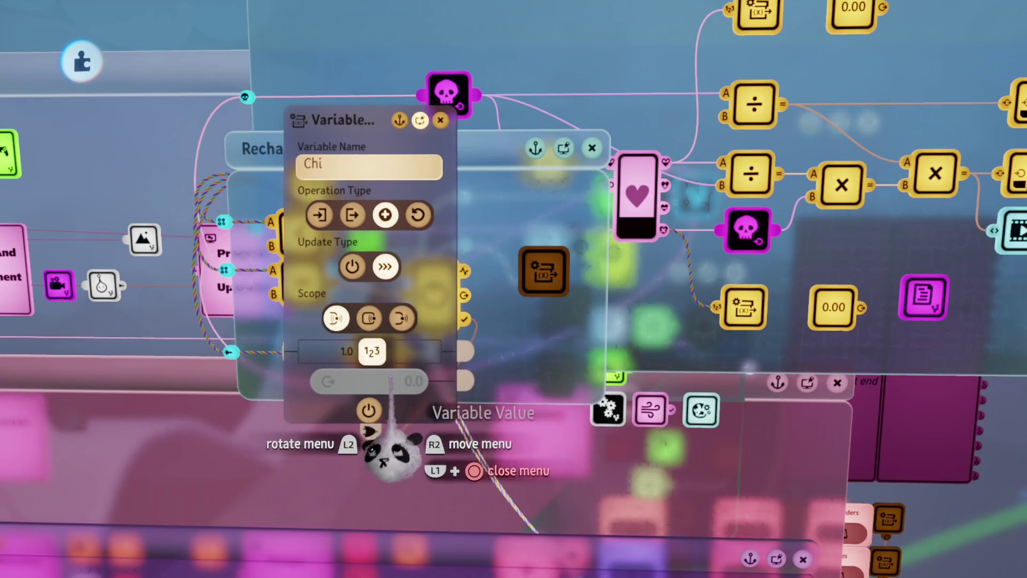
# - Set the Chi variable's Operation Value to 0.3 and resume play to test it
pyautogui.moveTo(409, 381); pyautogui.dragTo(522, 409)
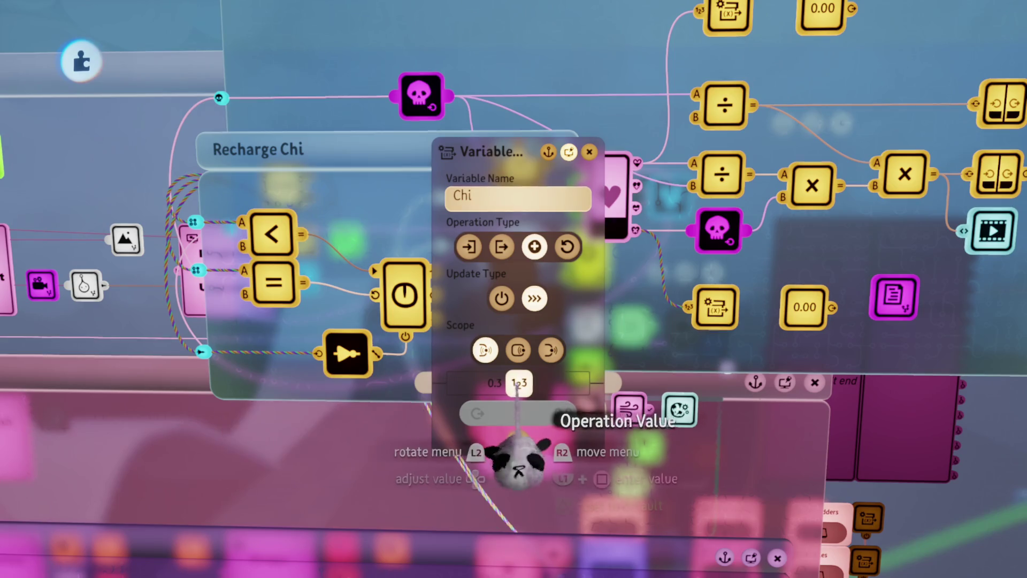
pyautogui.press('Escape')
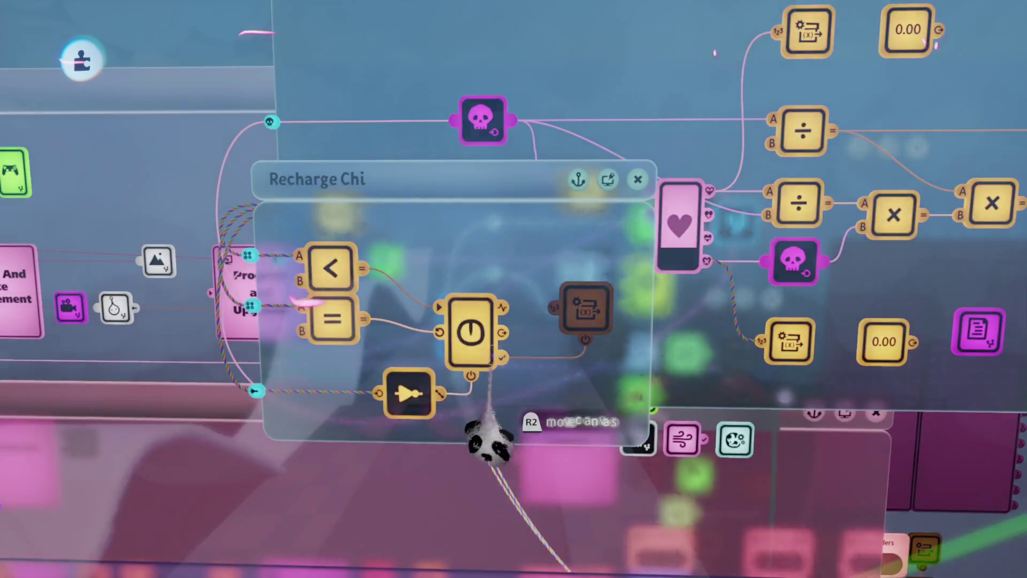
pyautogui.press('Escape')
pyautogui.click(292, 407)
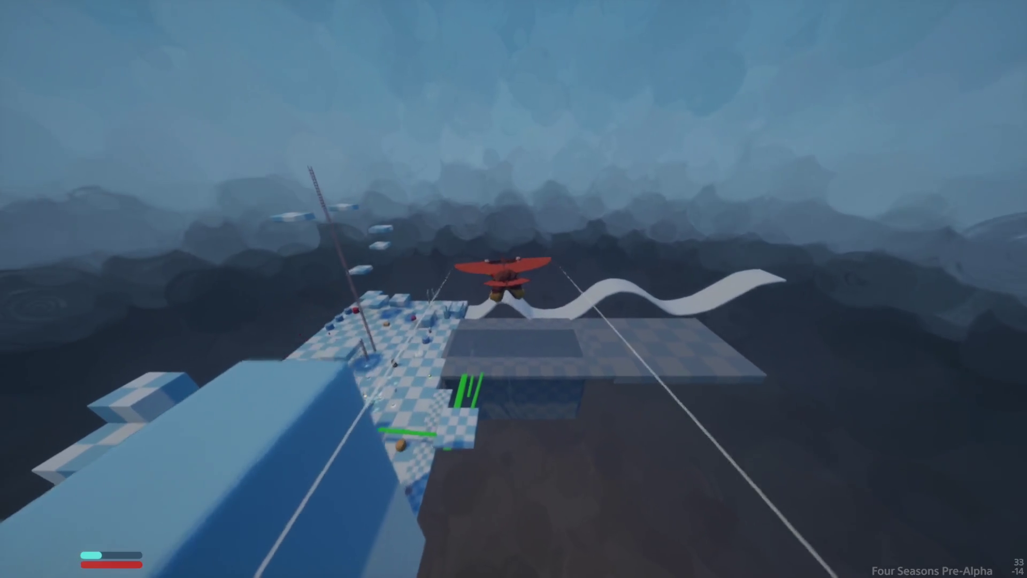
# - Drop Boost Chi Cost to 36, playtest the glide, then return to editing
pyautogui.press('Escape')
pyautogui.click(252, 403)
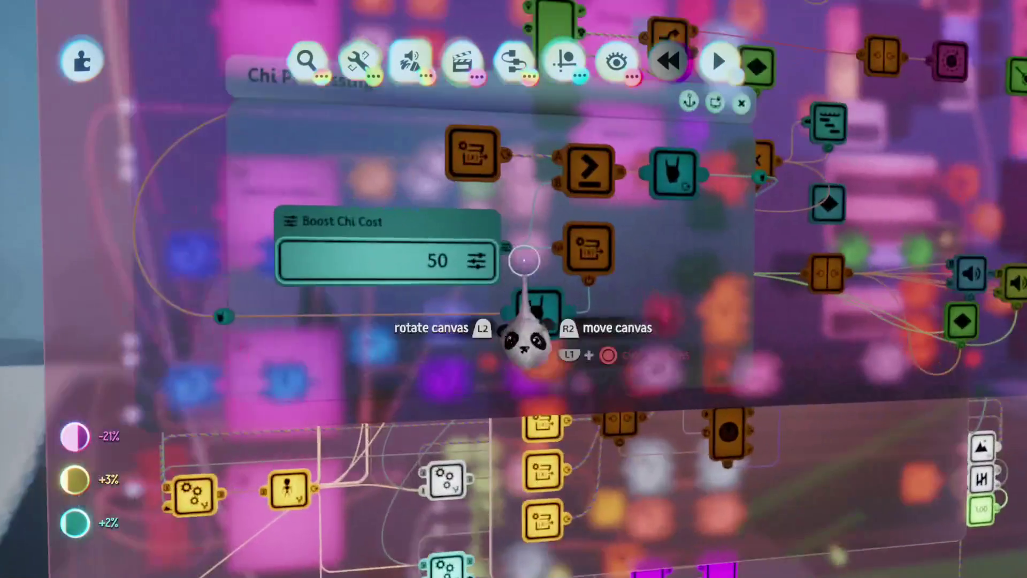
pyautogui.moveTo(524, 260); pyautogui.dragTo(430, 263)
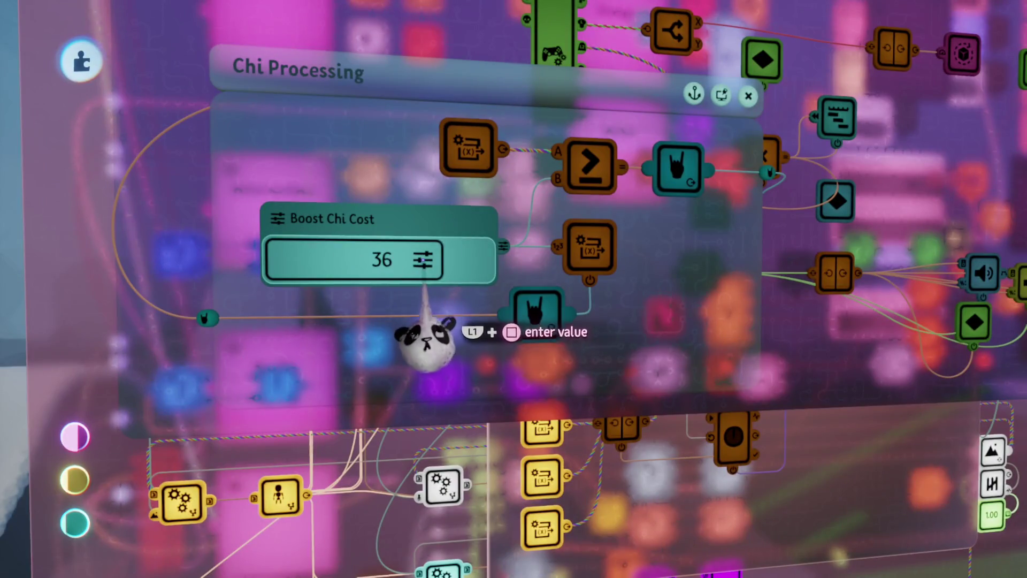
pyautogui.press('Escape')
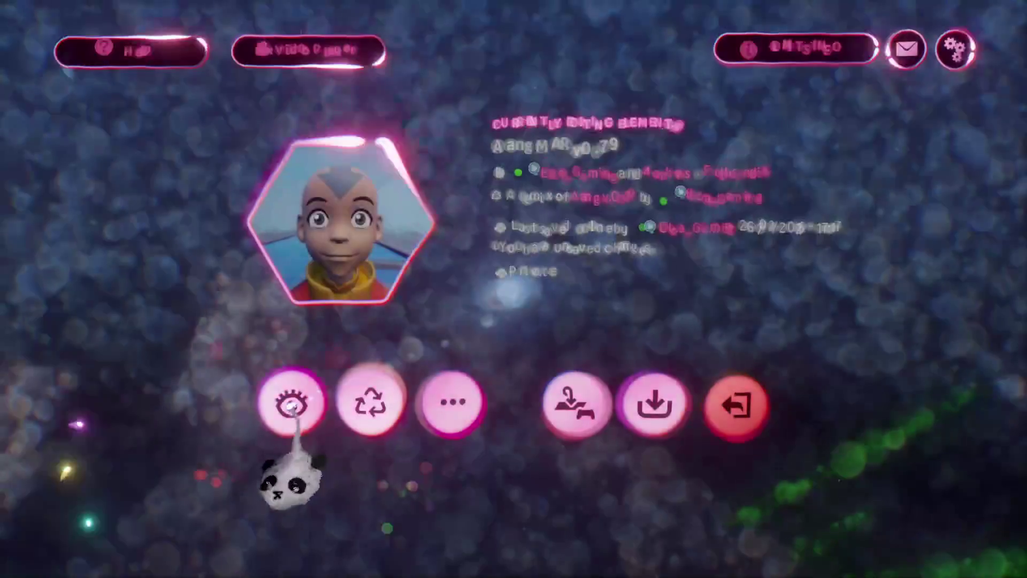
pyautogui.press('Escape')
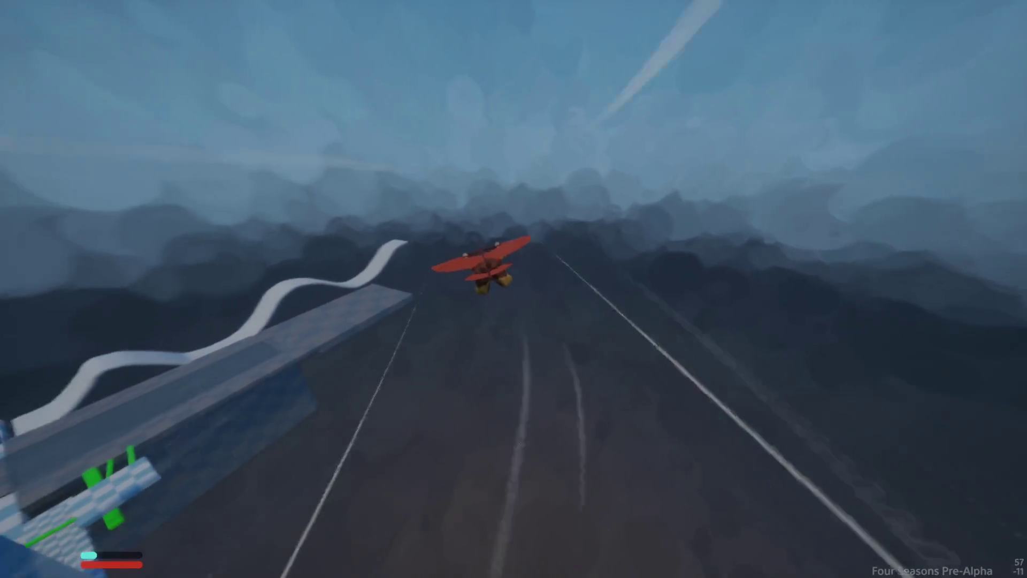
pyautogui.press('Escape')
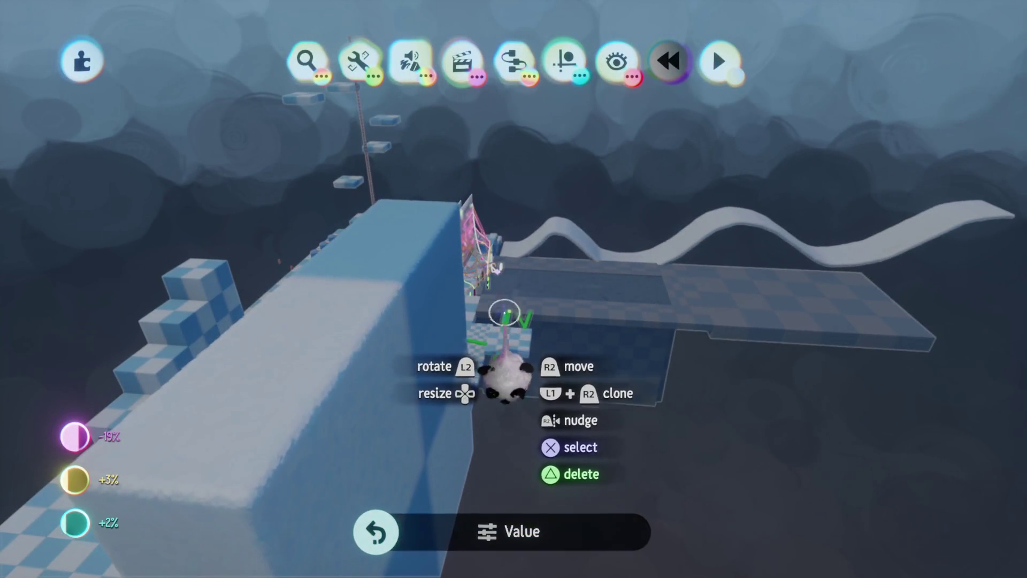
# - Undo back to Boost Chi Cost 39, playtest Aang's glider, then return to Edit mode
pyautogui.hotkey('ctrl', 'z')
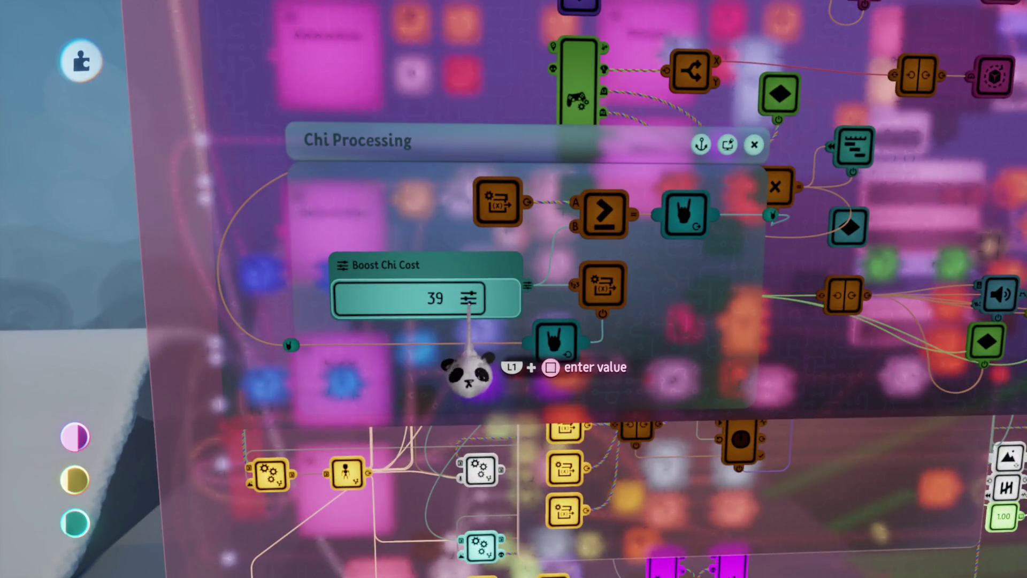
pyautogui.press('Escape')
pyautogui.click(291, 405)
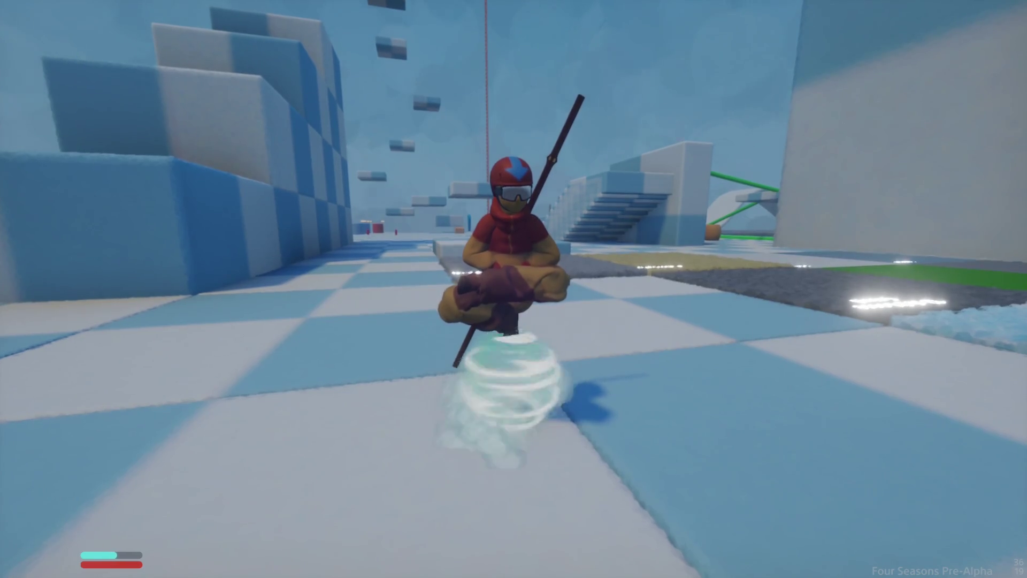
pyautogui.press('Escape')
pyautogui.click(239, 401)
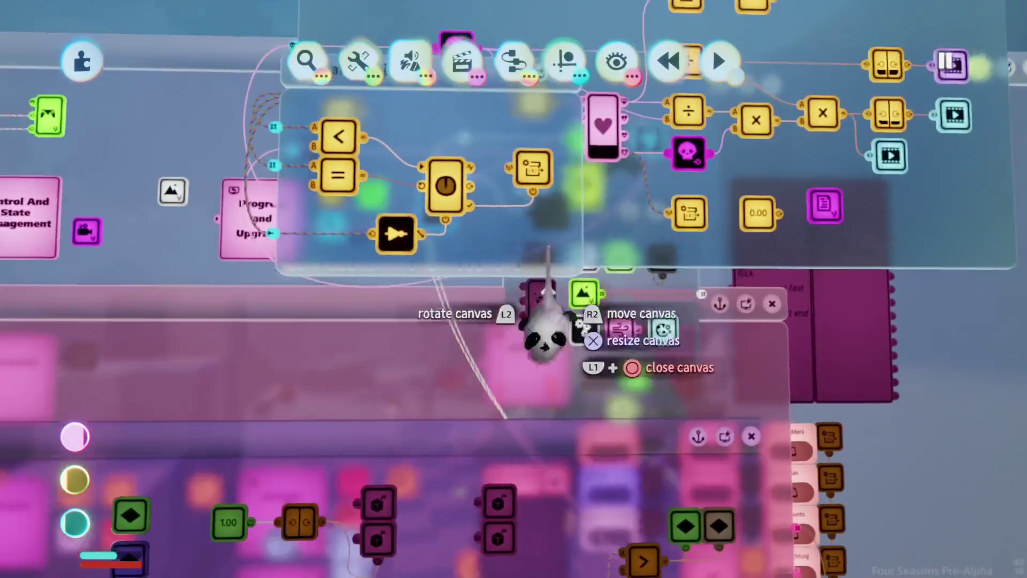
# - Move the Recharge Chi canvas closer, check the Chi gadget's settings, then playtest gliding and pause
pyautogui.moveTo(515, 343)
pyautogui.mouseDown()
pyautogui.moveTo(475, 339)
pyautogui.moveTo(504, 408)
pyautogui.moveTo(580, 428)
pyautogui.mouseUp()
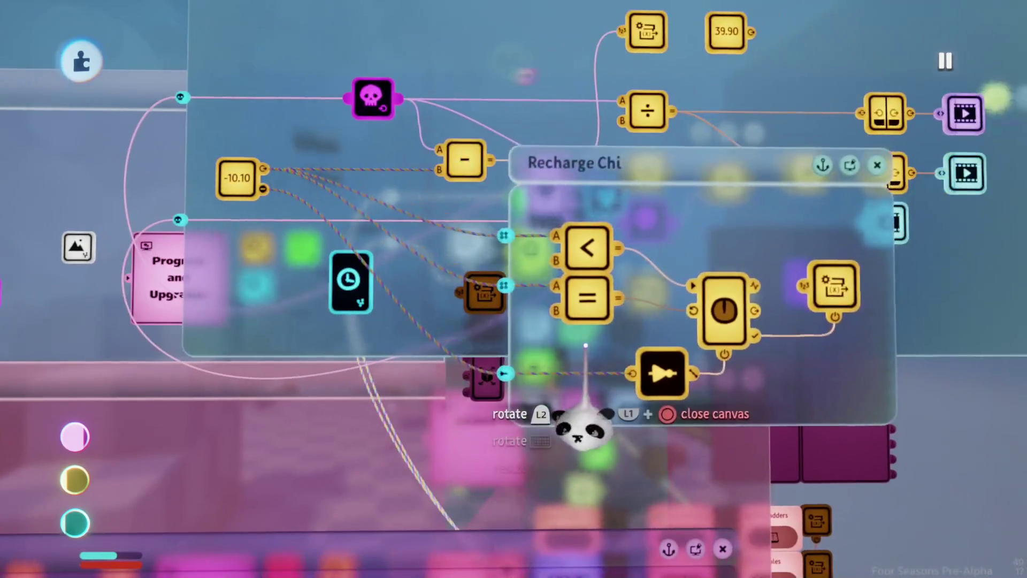
pyautogui.moveTo(586, 345)
pyautogui.mouseDown()
pyautogui.moveTo(558, 328)
pyautogui.moveTo(552, 295)
pyautogui.mouseUp()
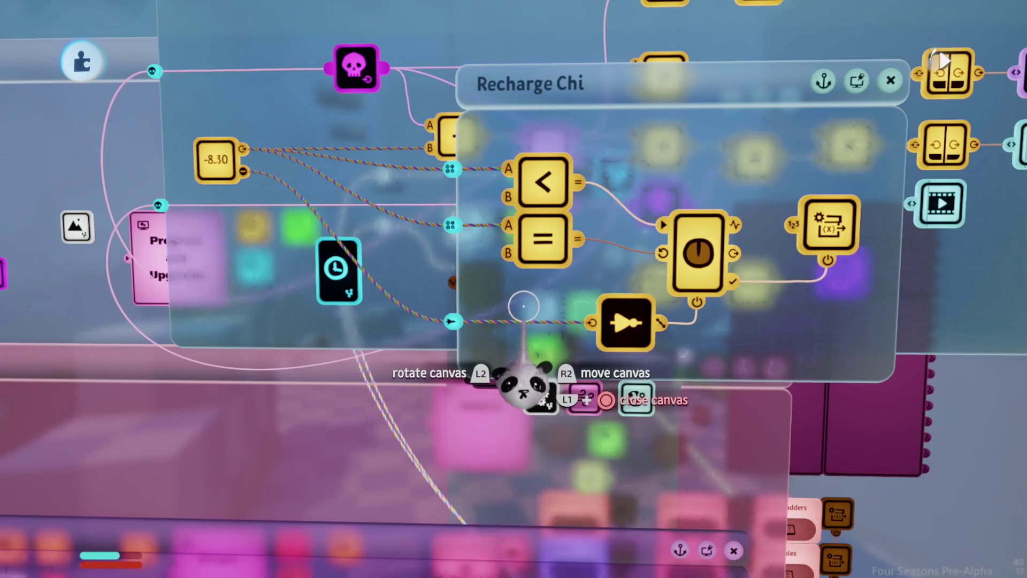
pyautogui.click(216, 159)
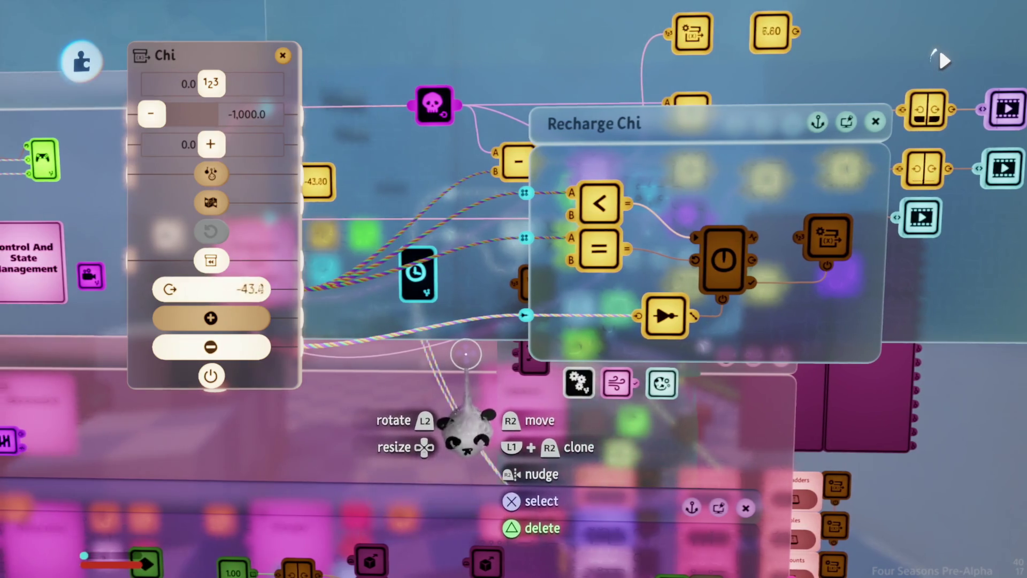
pyautogui.press('Escape')
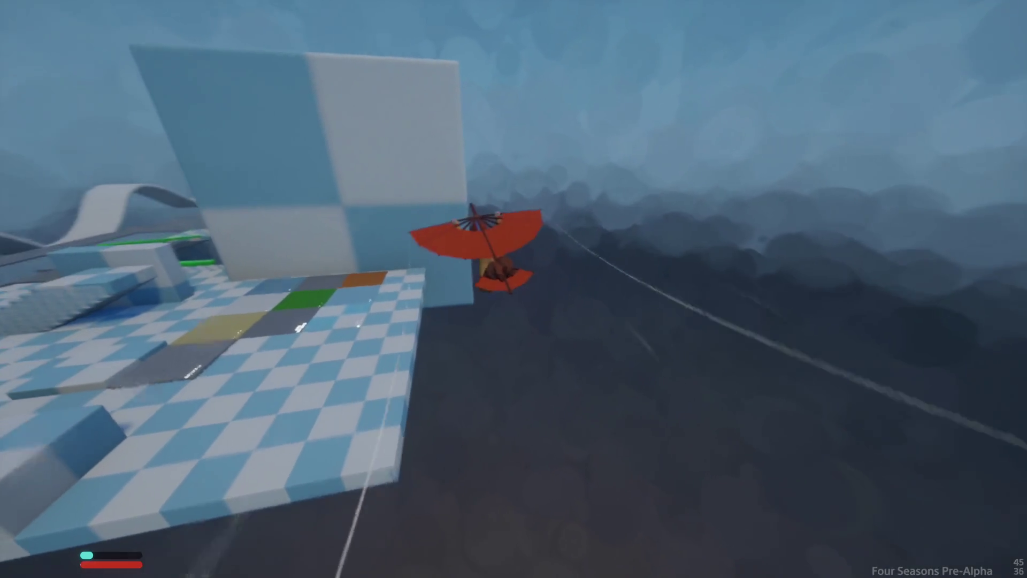
pyautogui.press('Escape')
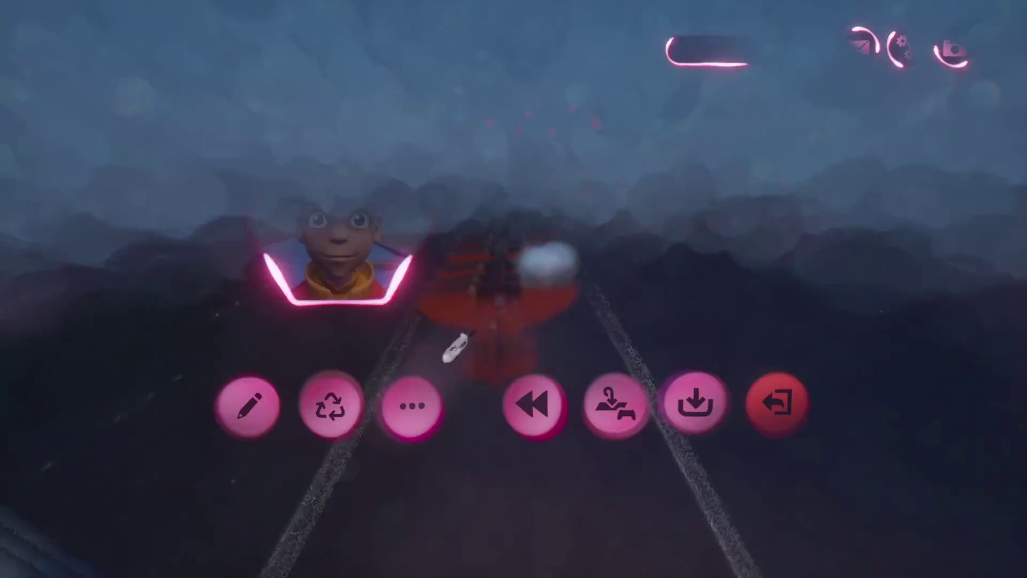
# - Back in Edit mode, review the Recharge Chi microchip, close the logic windows and play again
pyautogui.click(247, 404)
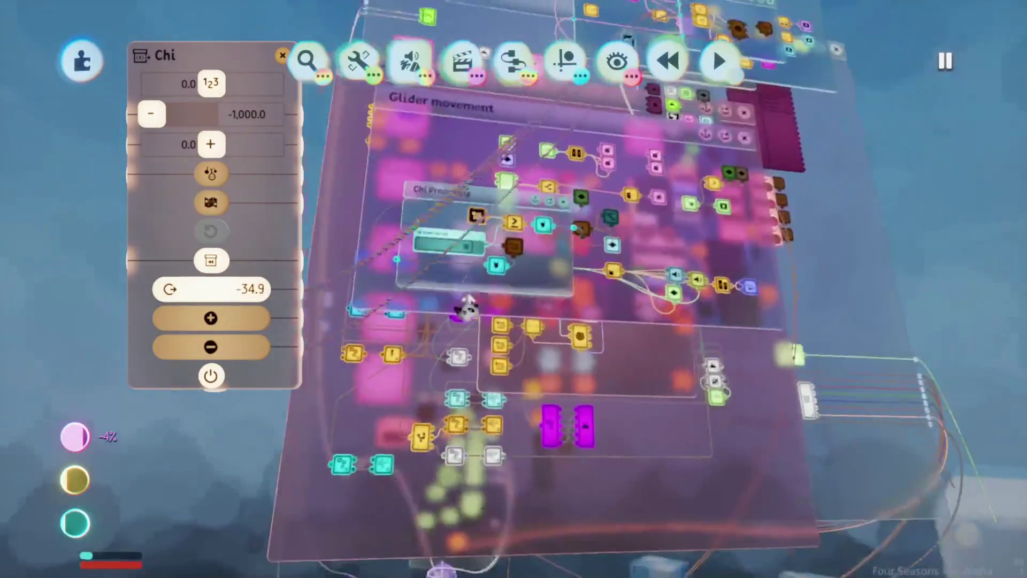
pyautogui.scroll(3, 474, 332)
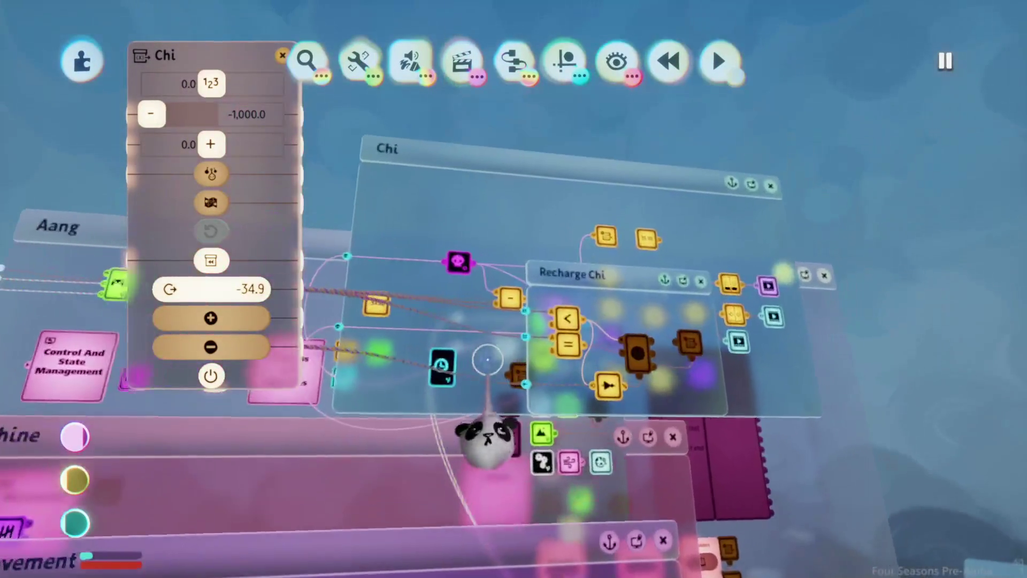
pyautogui.scroll(3, 484, 367)
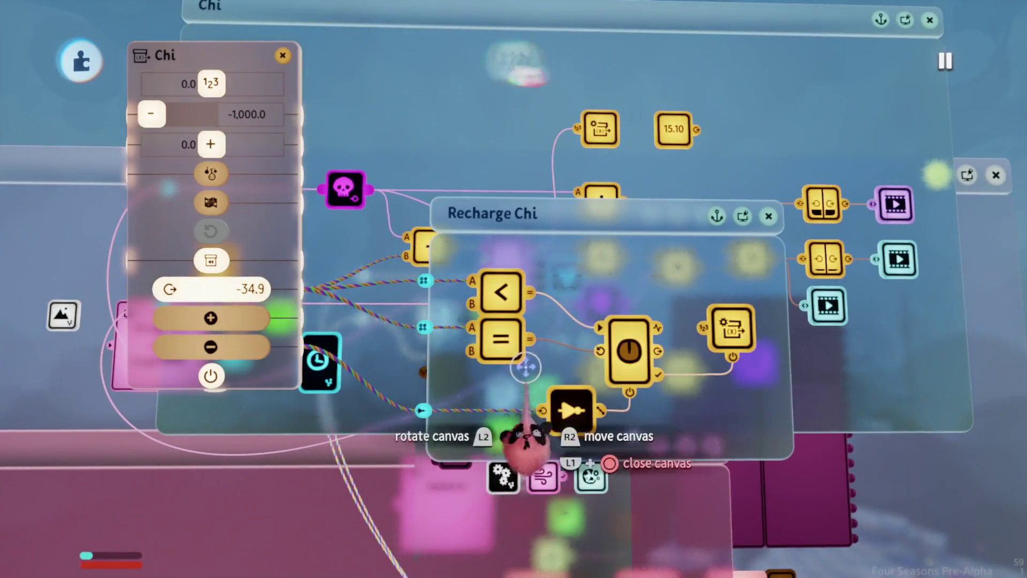
pyautogui.scroll(-3, 532, 363)
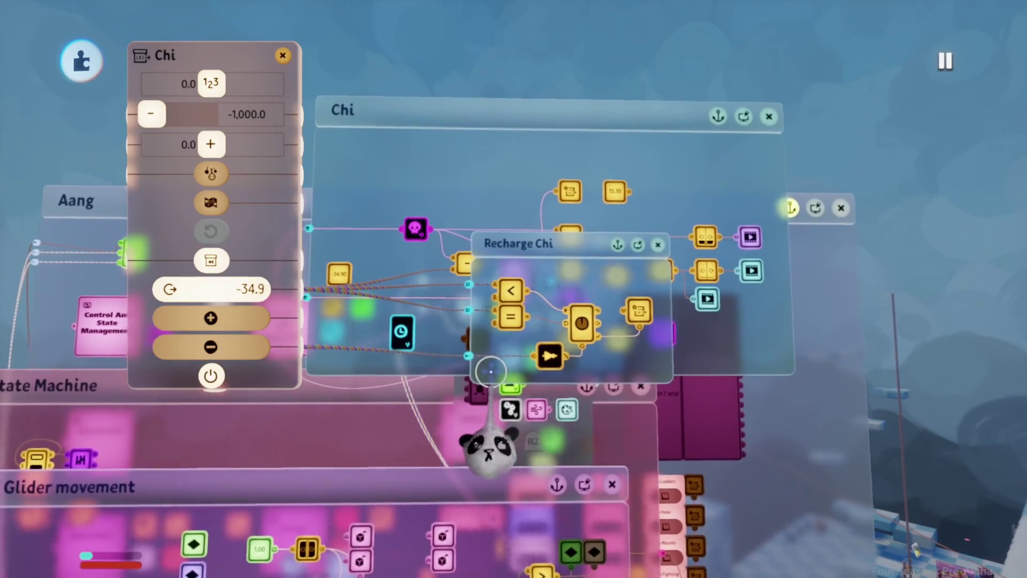
pyautogui.scroll(2, 491, 371)
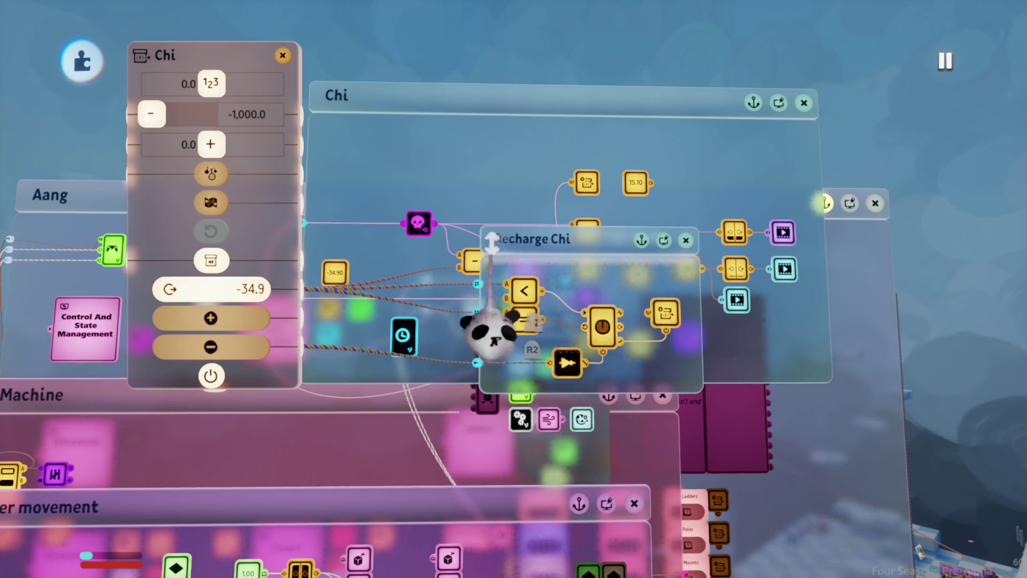
pyautogui.press('Escape')
pyautogui.press('space')
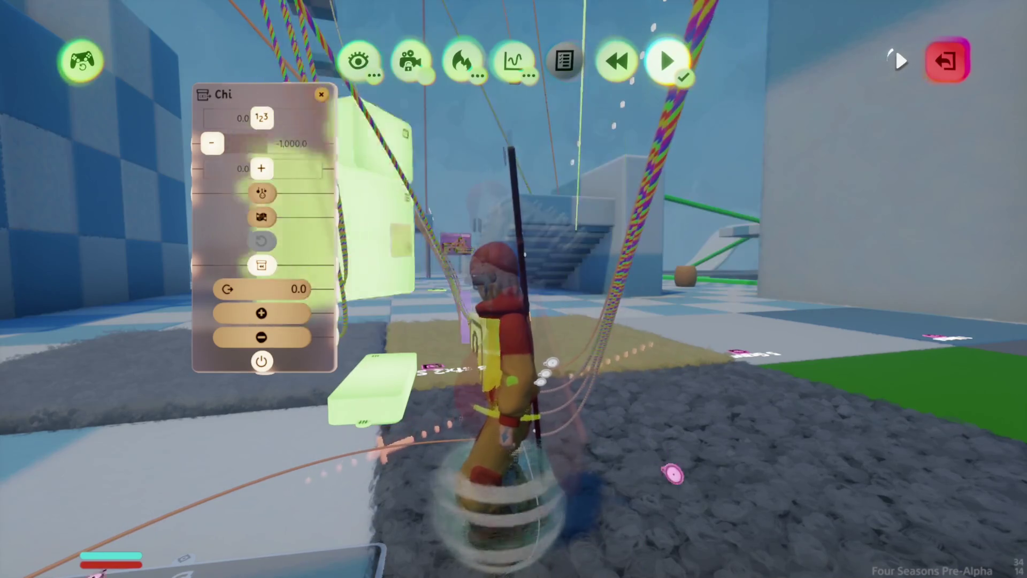
# - Return to edit mode and review the recharge timer and Chi variable modifier settings
pyautogui.press('Escape')
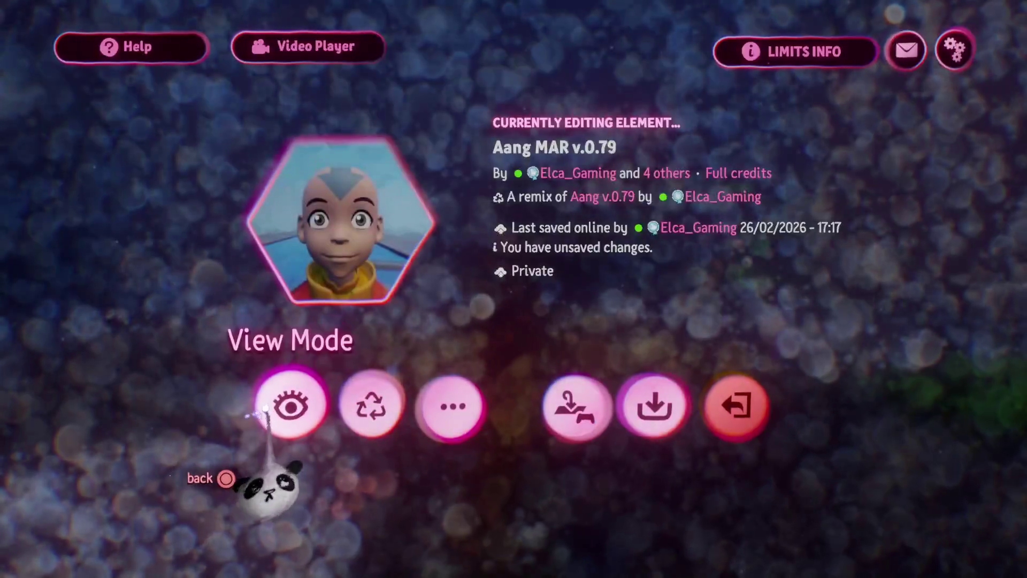
pyautogui.click(270, 412)
pyautogui.press('Escape')
pyautogui.click(236, 428)
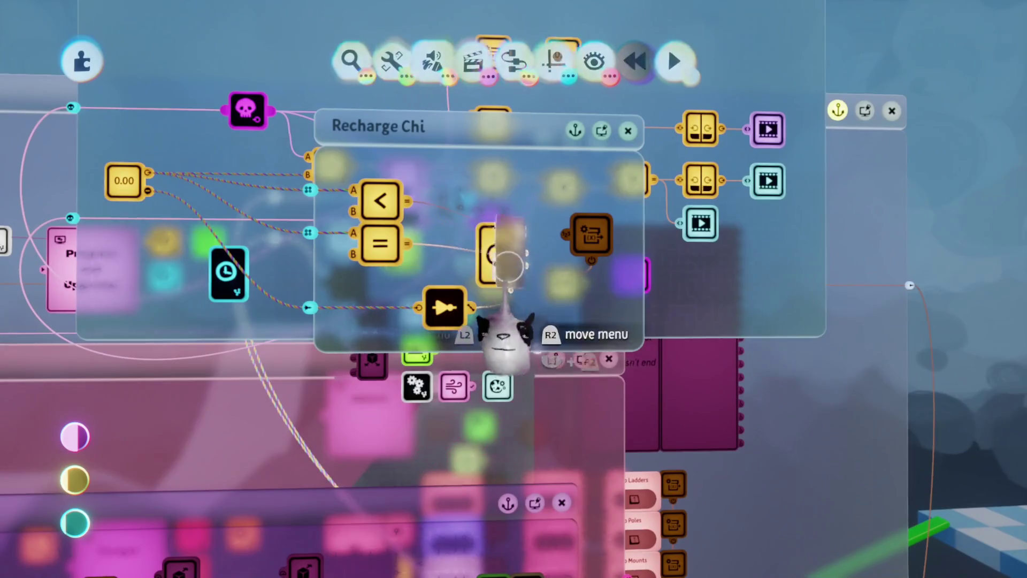
pyautogui.click(508, 264)
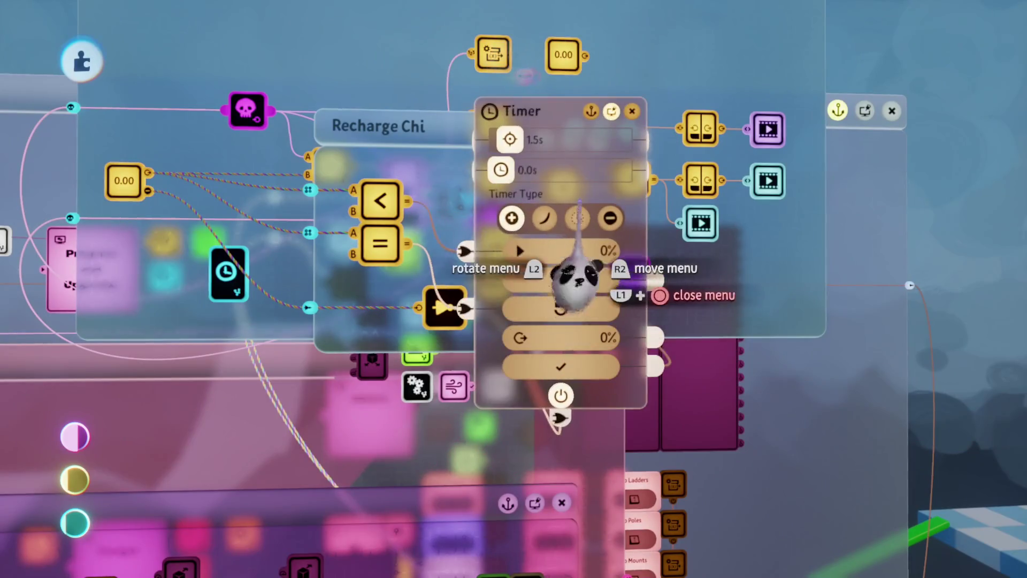
pyautogui.press('Escape')
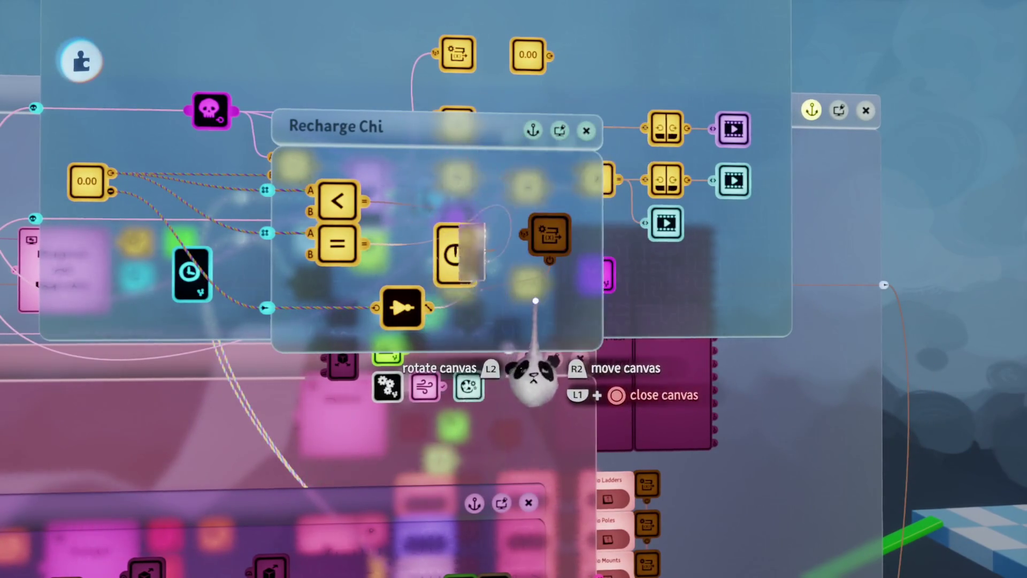
pyautogui.click(551, 233)
pyautogui.press('Escape')
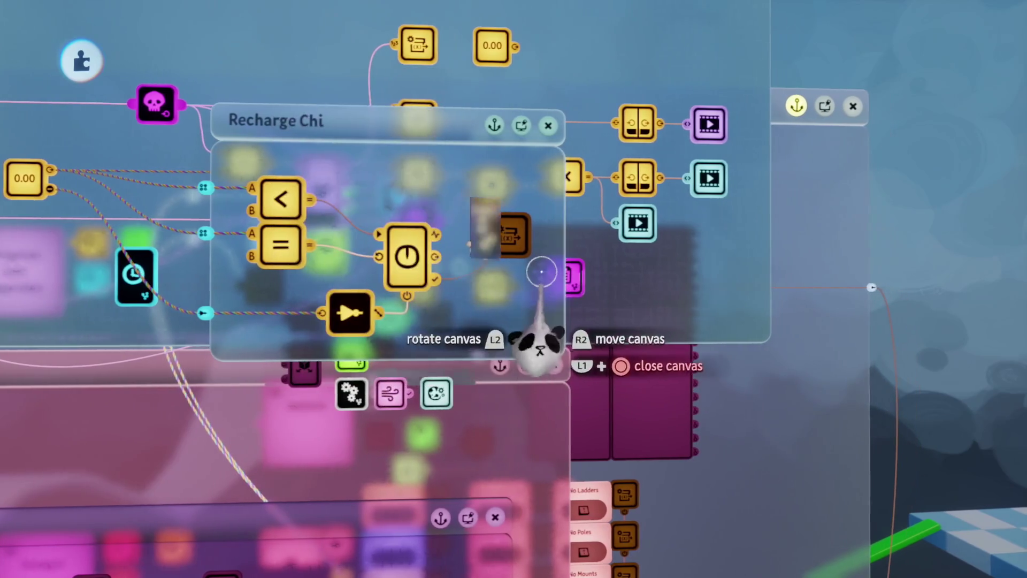
pyautogui.moveTo(548, 329)
pyautogui.mouseDown()
pyautogui.moveTo(770, 339)
pyautogui.moveTo(516, 314)
pyautogui.moveTo(470, 344)
pyautogui.moveTo(524, 152)
pyautogui.mouseUp()
# - Place a second Timer fed by the first timer's Done output and wired to the Chi modifier
pyautogui.click(522, 70)
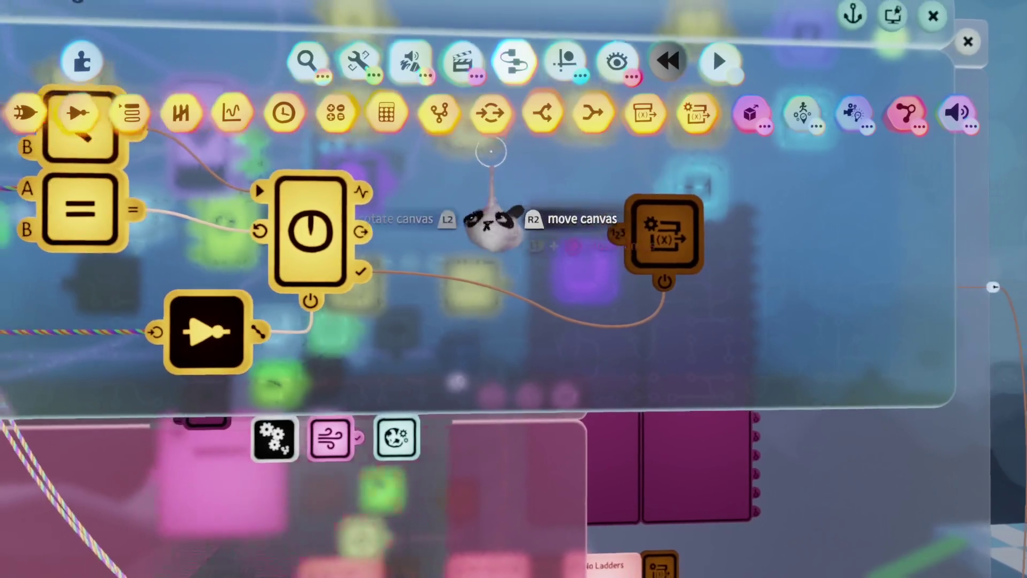
pyautogui.click(428, 385)
pyautogui.moveTo(368, 272)
pyautogui.mouseDown()
pyautogui.moveTo(367, 344)
pyautogui.moveTo(442, 406)
pyautogui.moveTo(493, 424)
pyautogui.moveTo(551, 390)
pyautogui.moveTo(665, 288)
pyautogui.mouseUp()
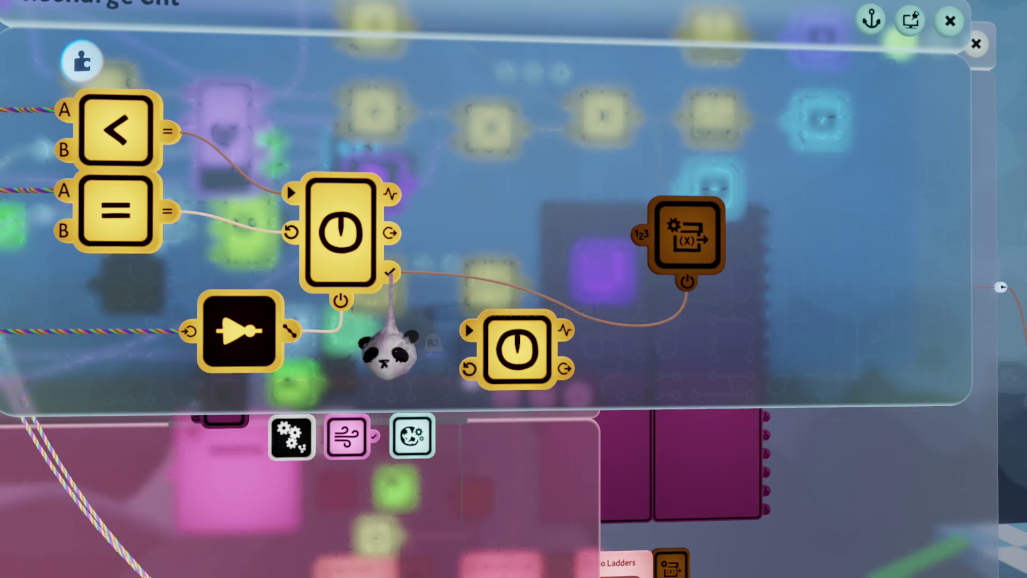
pyautogui.moveTo(387, 272)
pyautogui.mouseDown()
pyautogui.moveTo(484, 344)
pyautogui.moveTo(560, 332)
pyautogui.moveTo(448, 361)
pyautogui.moveTo(460, 284)
pyautogui.moveTo(439, 273)
pyautogui.moveTo(546, 332)
pyautogui.mouseUp()
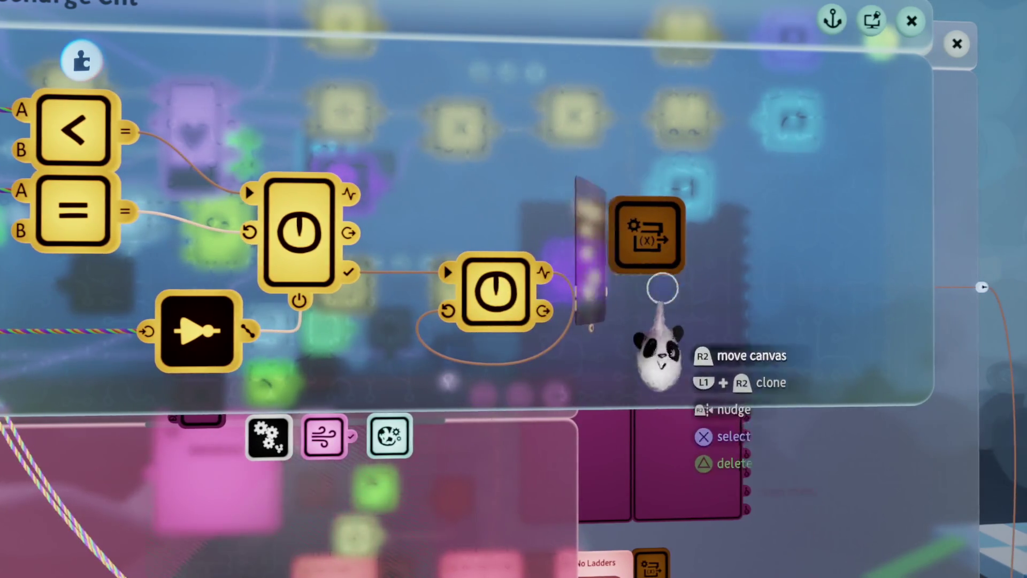
# - Check the Chi modifier and new timer settings, then start a play test
pyautogui.click(663, 252)
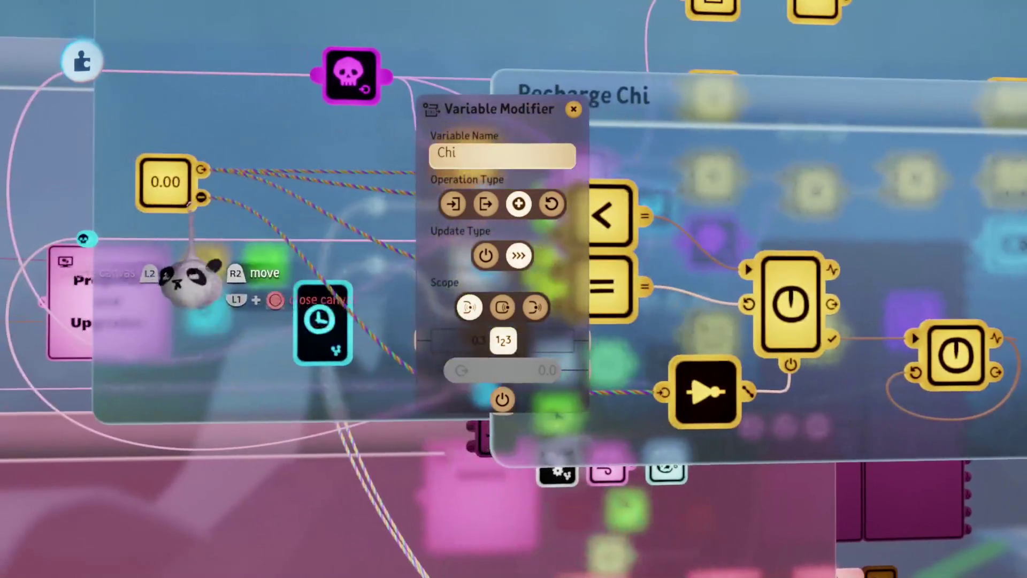
pyautogui.click(194, 279)
pyautogui.press('Escape')
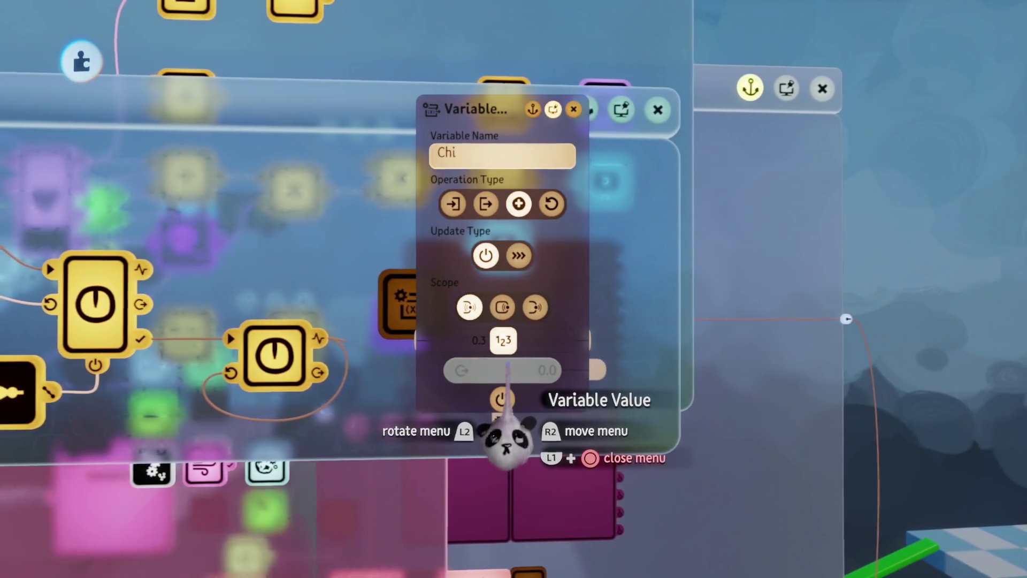
pyautogui.press('Escape')
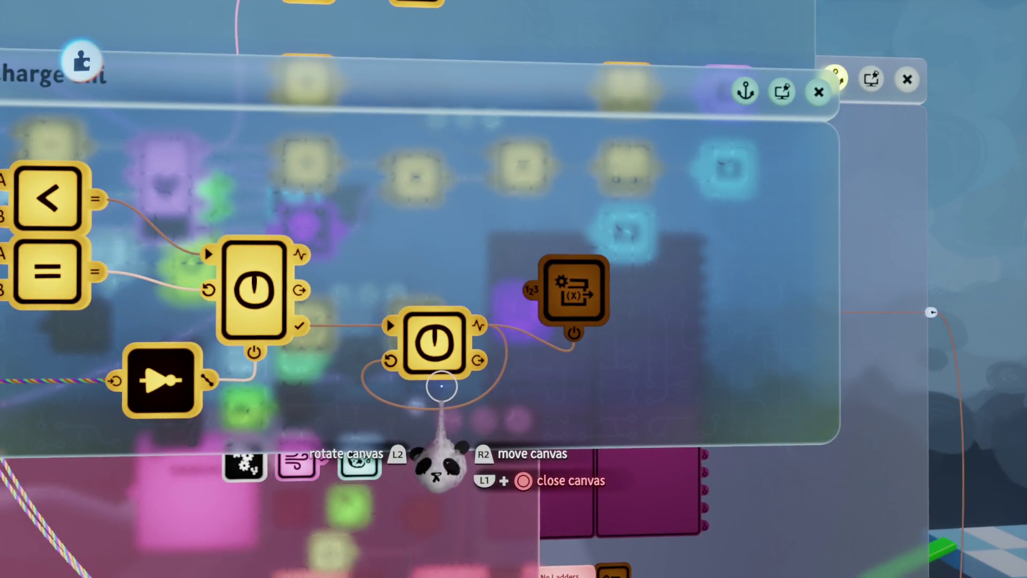
pyautogui.click(436, 345)
pyautogui.press('Escape')
pyautogui.press('Escape')
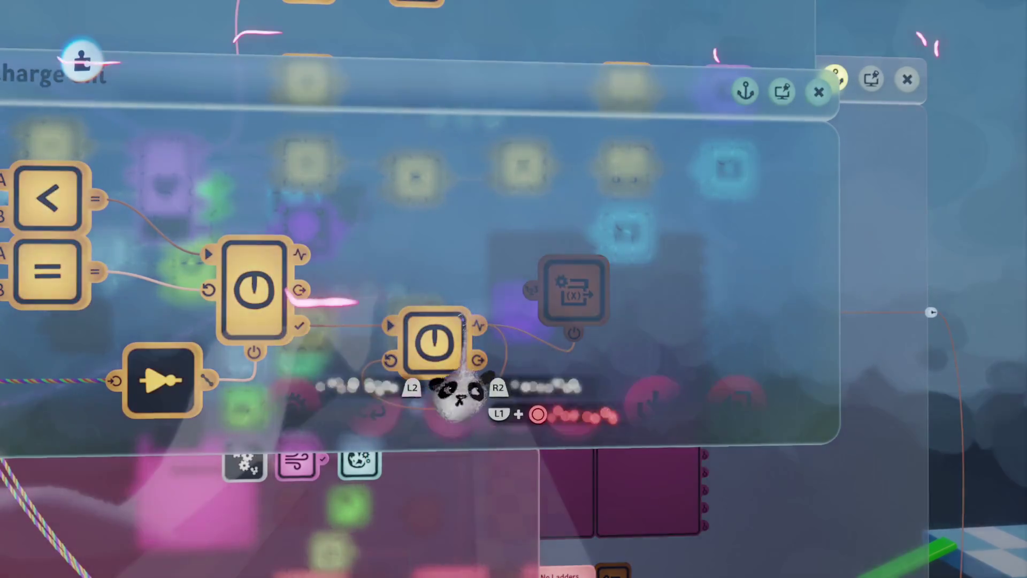
pyautogui.click(293, 408)
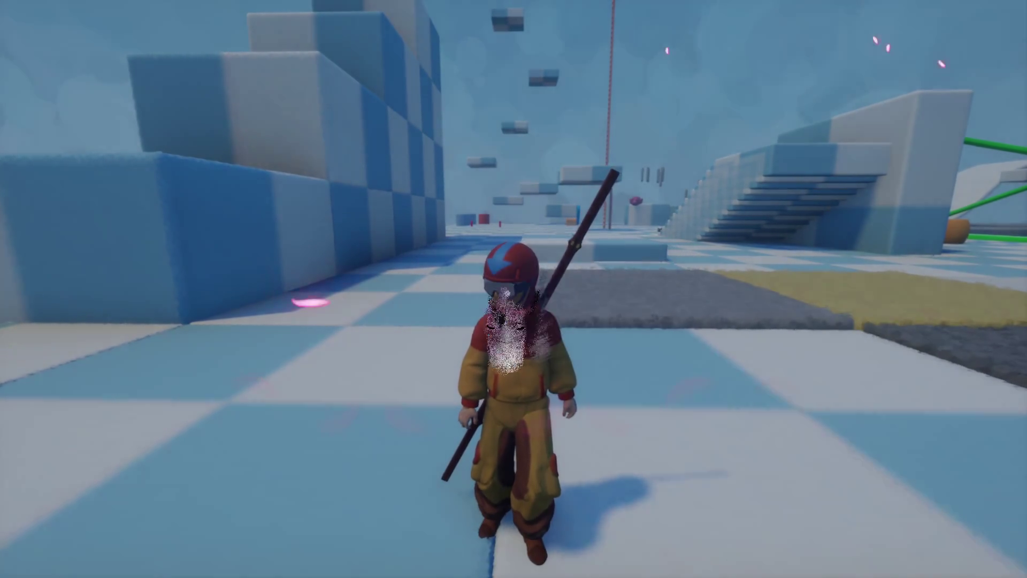
# - Shorten the 5.0 s timer's duration to 0.033 seconds and resume play-testing
pyautogui.press('Escape')
pyautogui.click(247, 401)
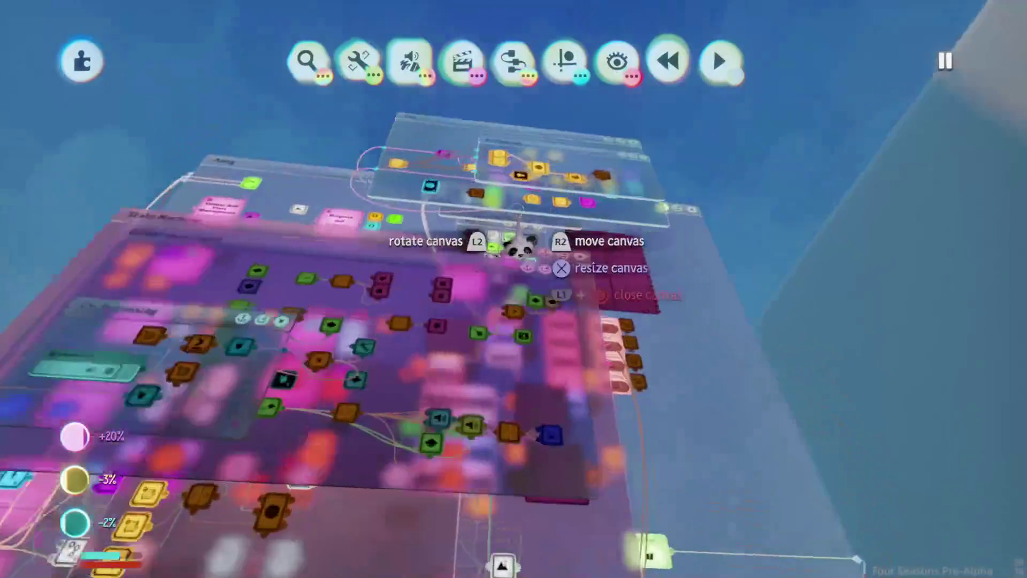
pyautogui.click(471, 315)
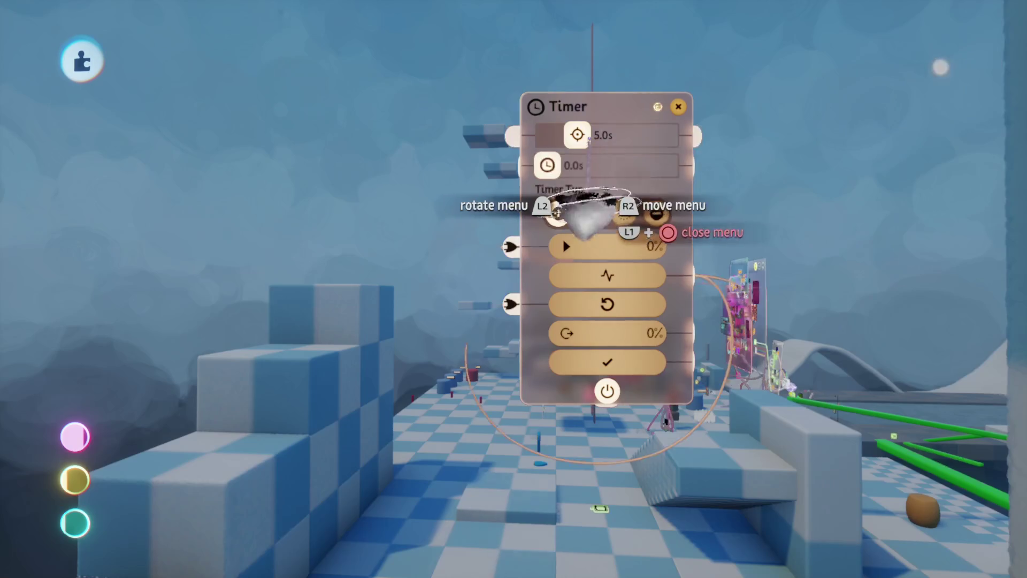
pyautogui.click(556, 165)
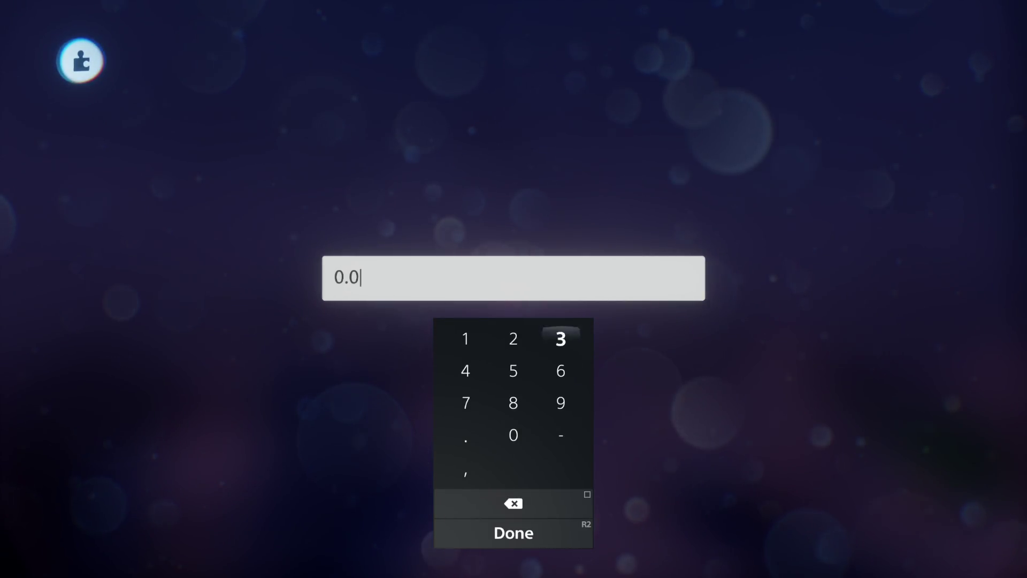
pyautogui.press('Return')
pyautogui.press('Escape')
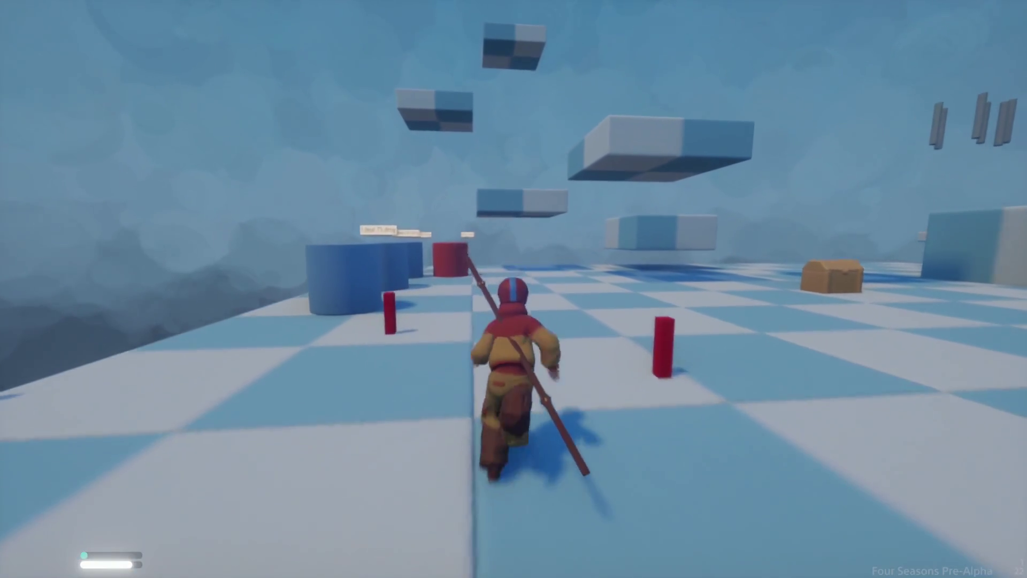
# - Pause the play test and switch back to edit mode
pyautogui.press('Escape')
pyautogui.press('Escape')
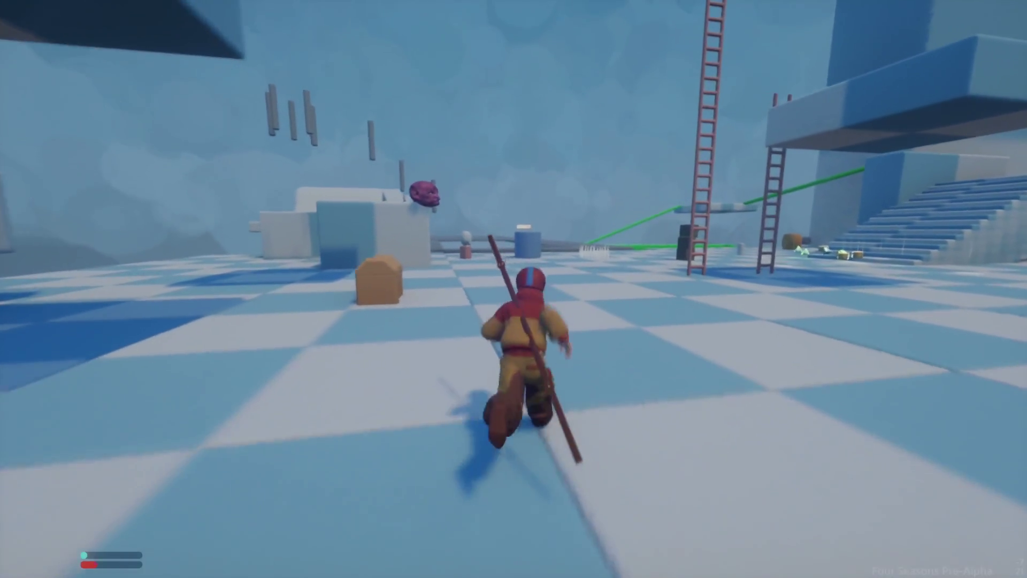
pyautogui.press('Escape')
pyautogui.click(245, 406)
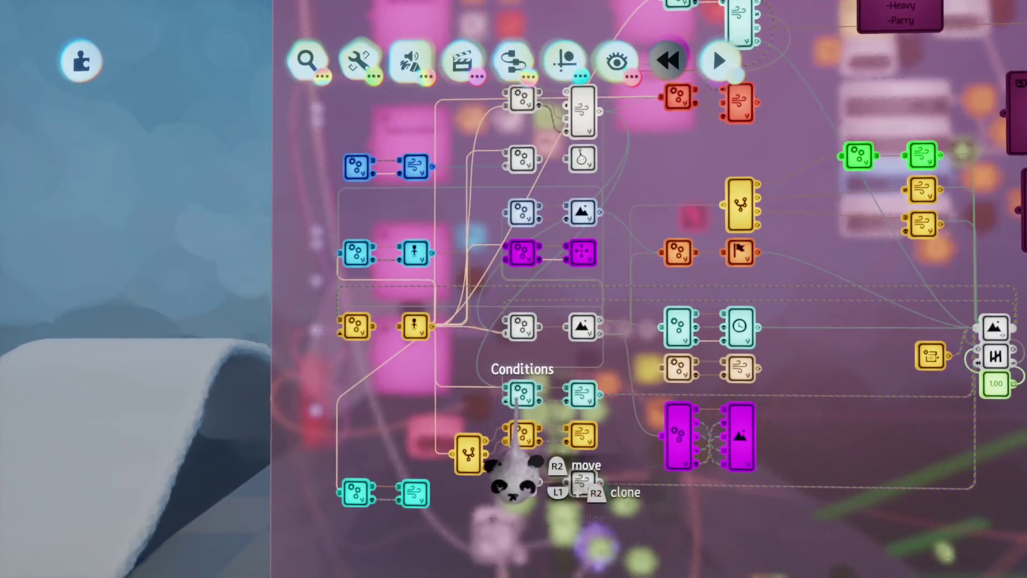
# - Open the Conditions microchip, pan across it, then open the Airscooter canvas zoomed out
pyautogui.click(516, 401)
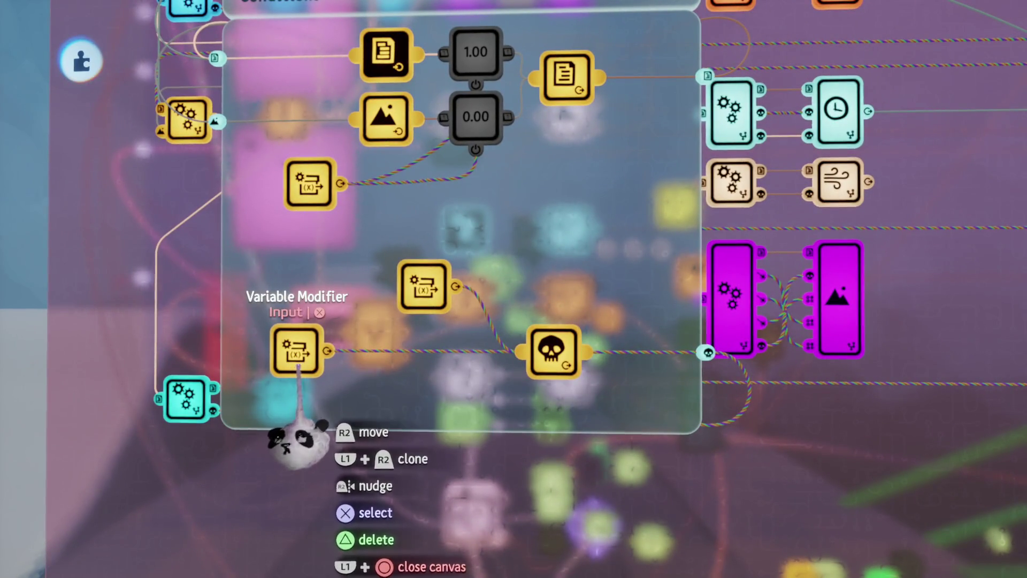
pyautogui.moveTo(537, 347)
pyautogui.mouseDown()
pyautogui.moveTo(373, 326)
pyautogui.moveTo(407, 260)
pyautogui.mouseUp()
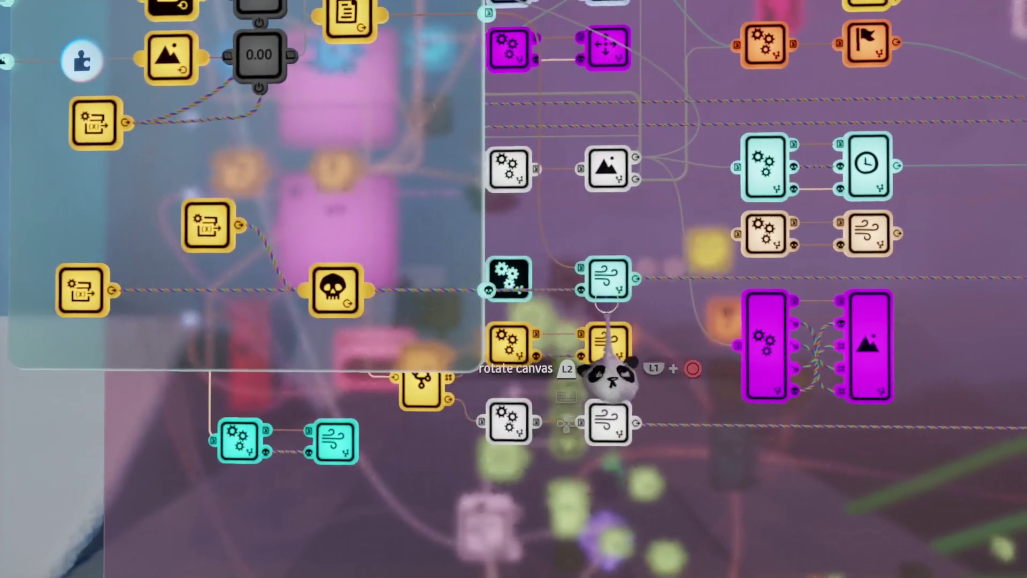
pyautogui.click(604, 343)
pyautogui.scroll(-5, 574, 387)
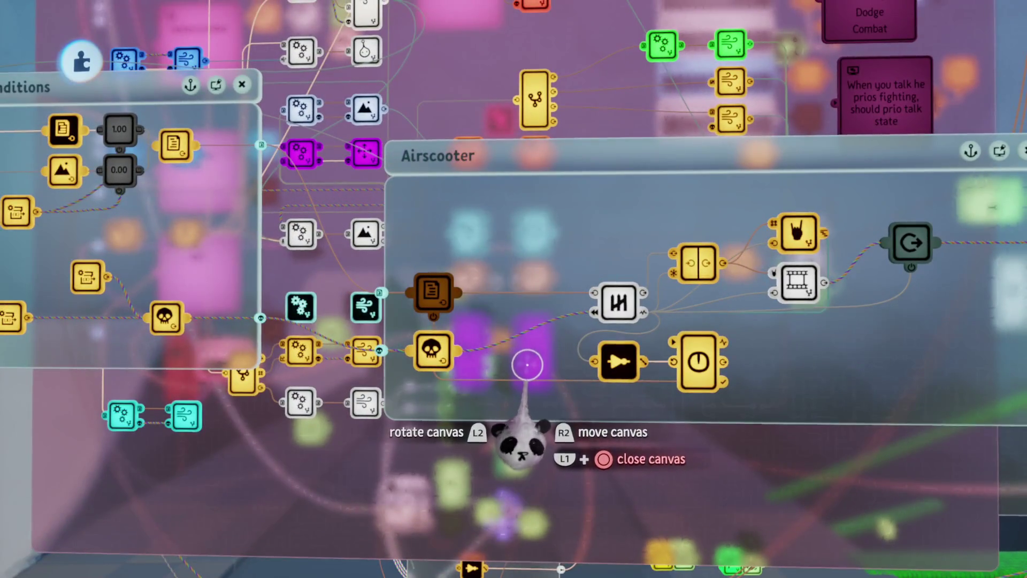
# - Move the talk-priority comment up and open its text, cancelling the typed 'If' unchanged
pyautogui.scroll(5, 527, 363)
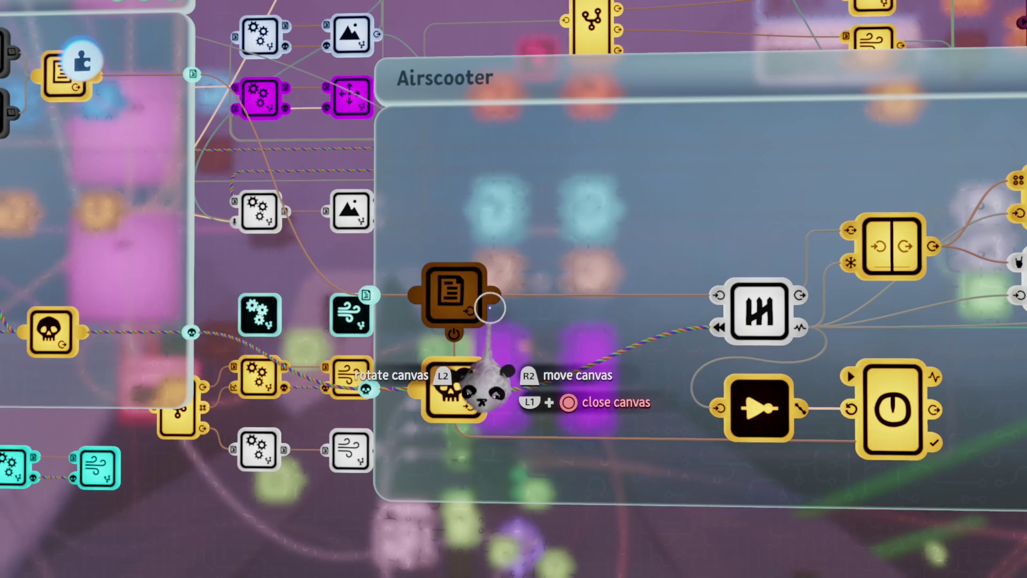
pyautogui.scroll(-8, 490, 309)
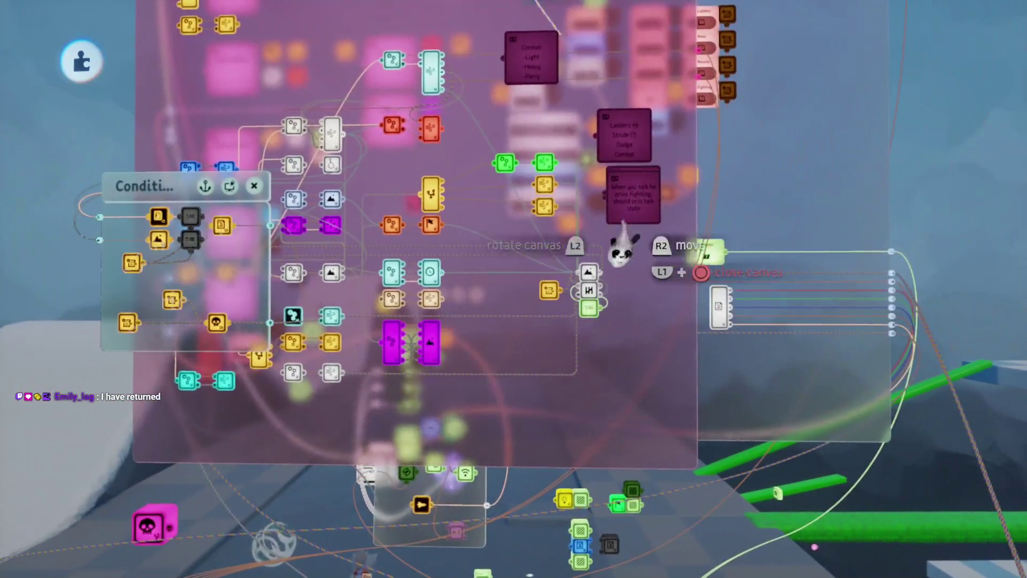
pyautogui.scroll(5, 624, 240)
pyautogui.moveTo(550, 406)
pyautogui.mouseDown()
pyautogui.moveTo(481, 201)
pyautogui.moveTo(488, 196)
pyautogui.mouseUp()
pyautogui.click(487, 196)
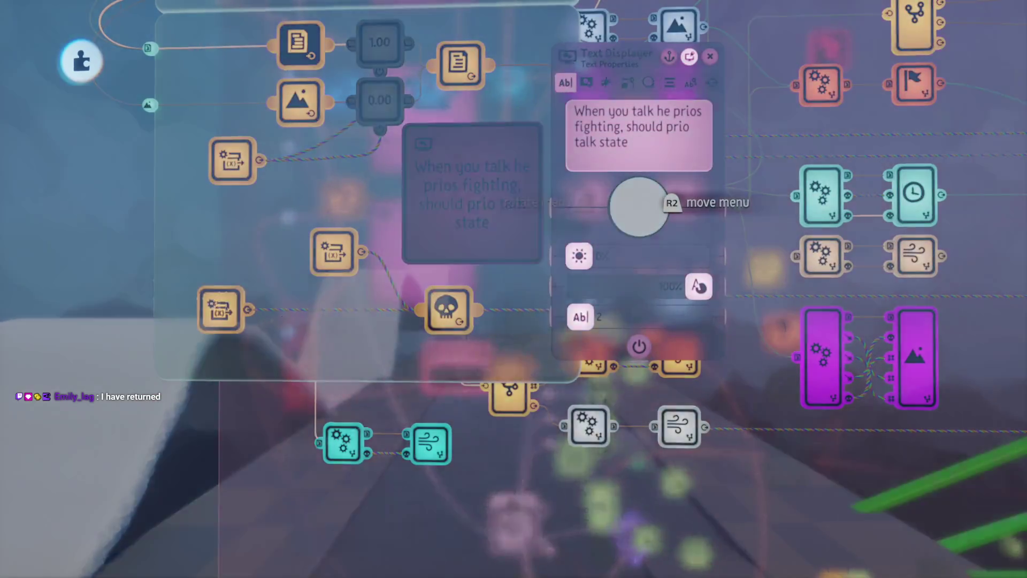
pyautogui.click(604, 115)
pyautogui.write('If y')
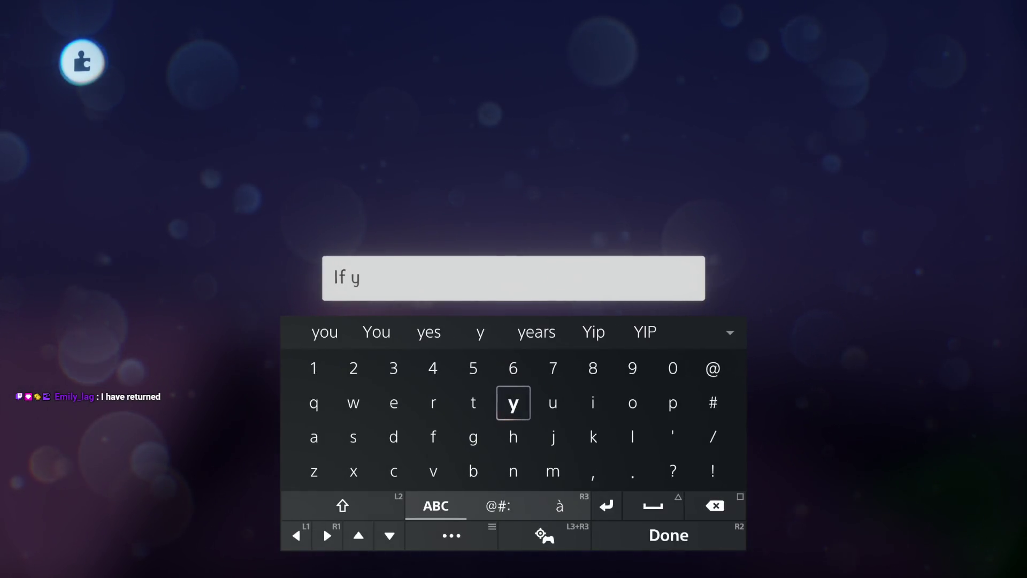
pyautogui.press('Escape')
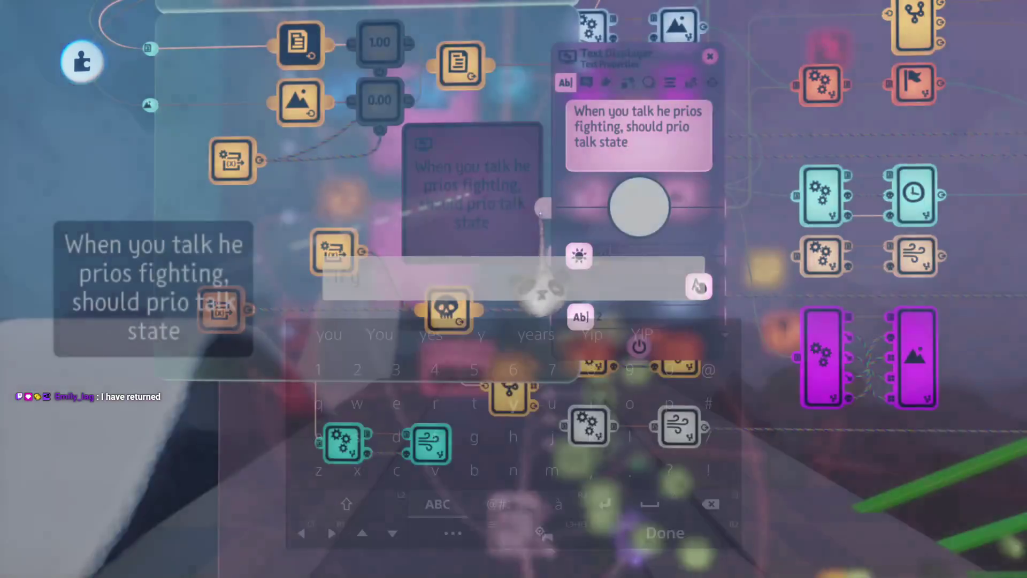
pyautogui.press('Delete')
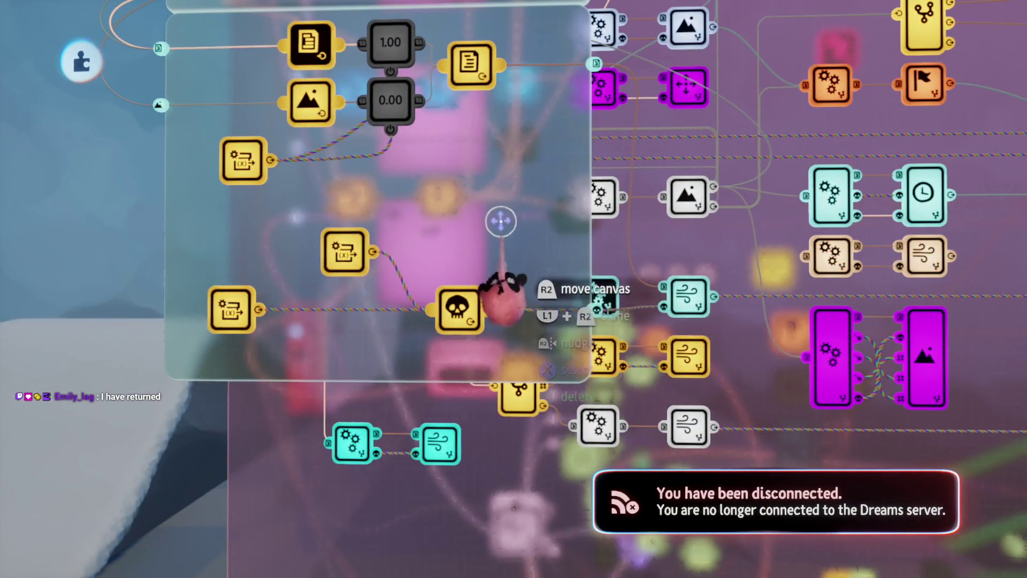
# - Move a No Chi variable modifier up and rename its variable to Available Chi
pyautogui.moveTo(509, 248)
pyautogui.mouseDown()
pyautogui.moveTo(470, 348)
pyautogui.moveTo(494, 302)
pyautogui.mouseUp()
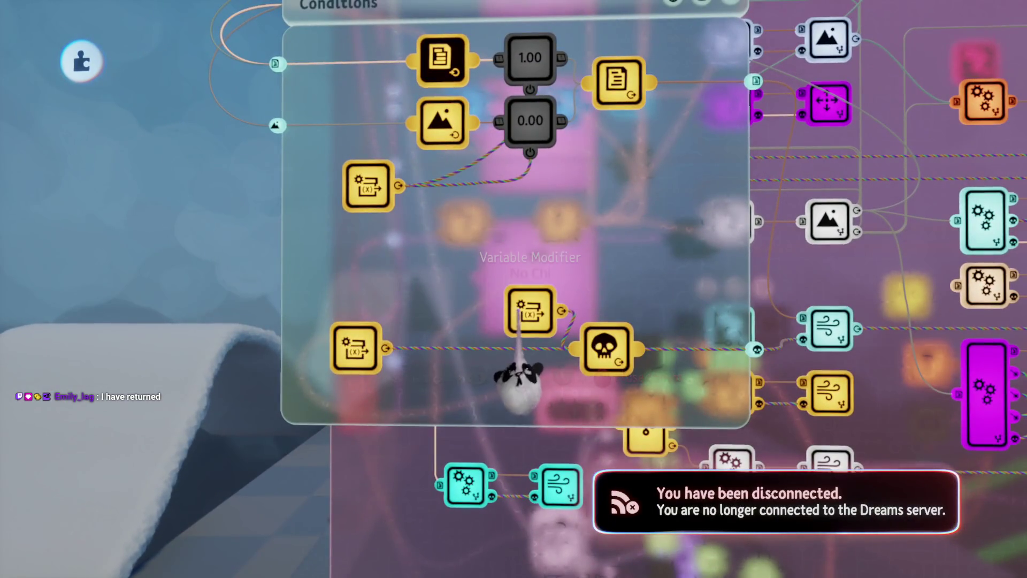
pyautogui.scroll(-5, 512, 321)
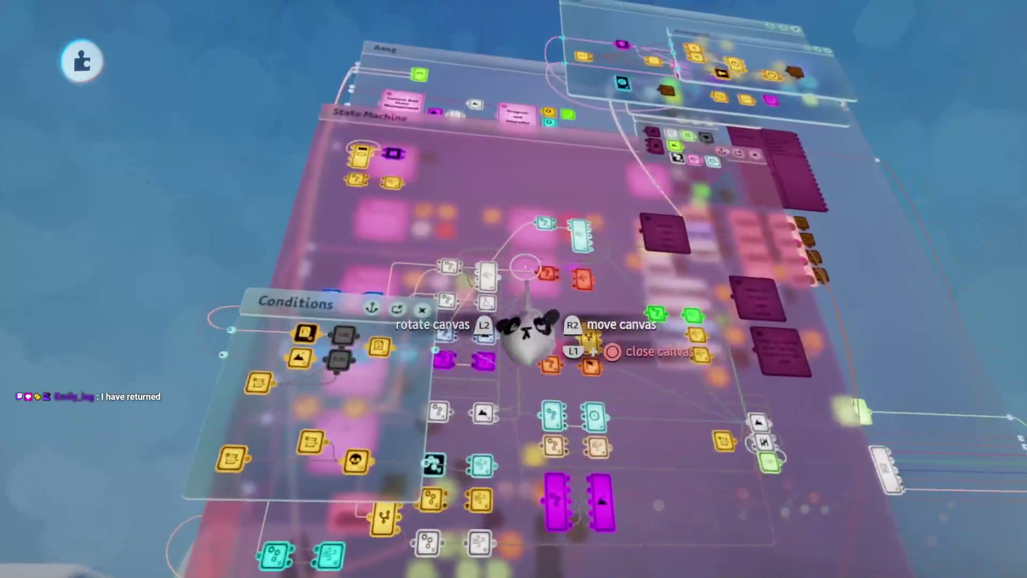
pyautogui.scroll(5, 527, 328)
pyautogui.moveTo(466, 426); pyautogui.dragTo(464, 329)
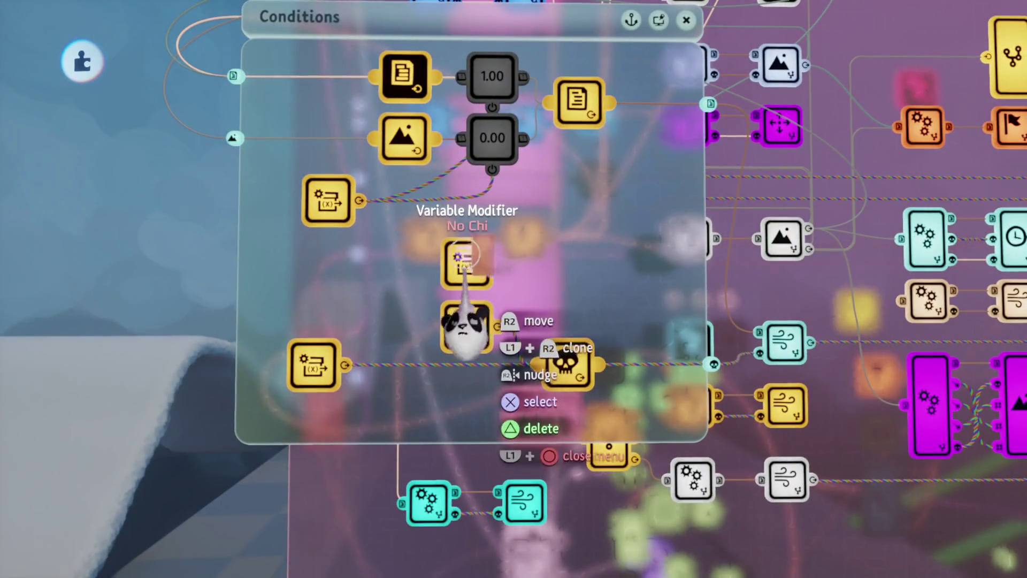
pyautogui.click(463, 327)
pyautogui.click(585, 156)
pyautogui.write('C')
pyautogui.press('Return')
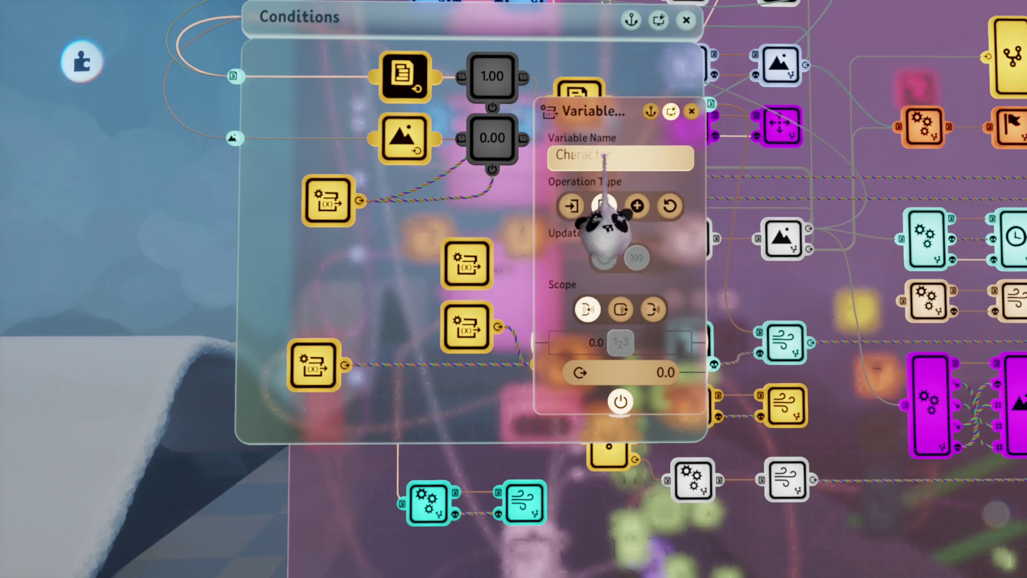
pyautogui.moveTo(476, 343)
pyautogui.mouseDown()
pyautogui.moveTo(515, 436)
pyautogui.moveTo(543, 367)
pyautogui.moveTo(505, 408)
pyautogui.moveTo(516, 409)
pyautogui.mouseUp()
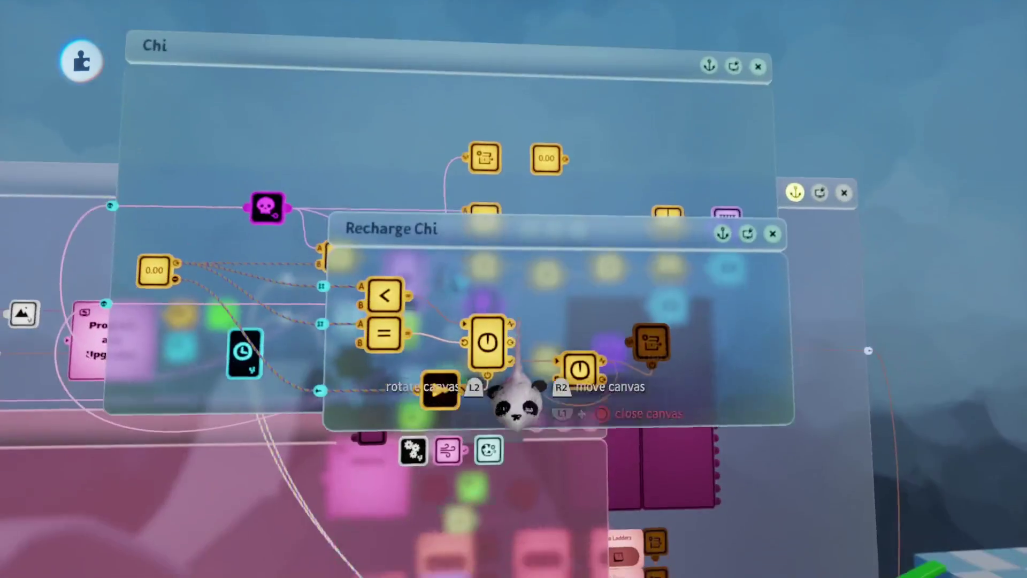
pyautogui.press('Escape')
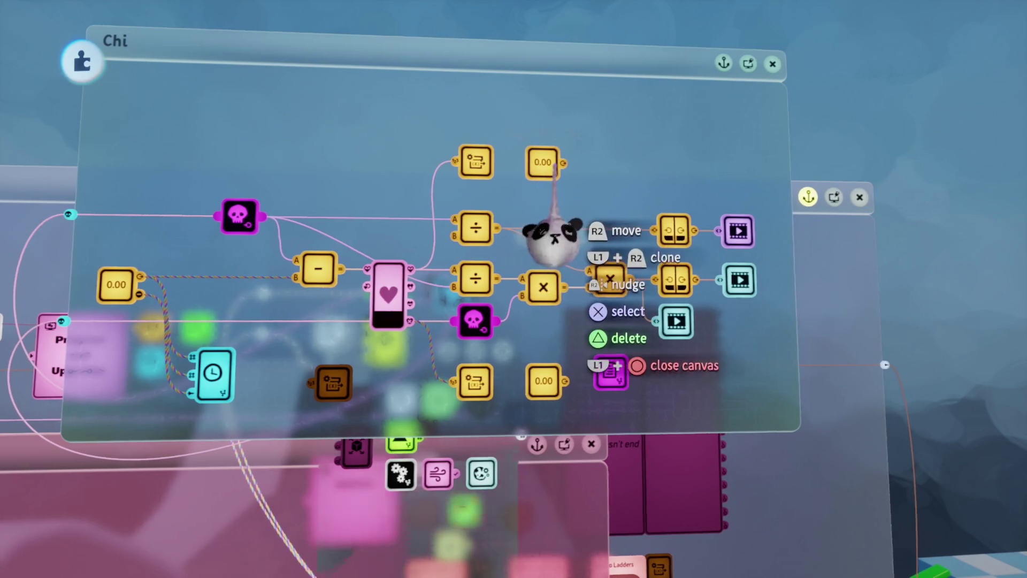
pyautogui.moveTo(535, 236)
pyautogui.mouseDown()
pyautogui.moveTo(481, 234)
pyautogui.moveTo(534, 275)
pyautogui.moveTo(527, 229)
pyautogui.moveTo(524, 396)
pyautogui.moveTo(556, 332)
pyautogui.moveTo(516, 332)
pyautogui.moveTo(596, 382)
pyautogui.mouseUp()
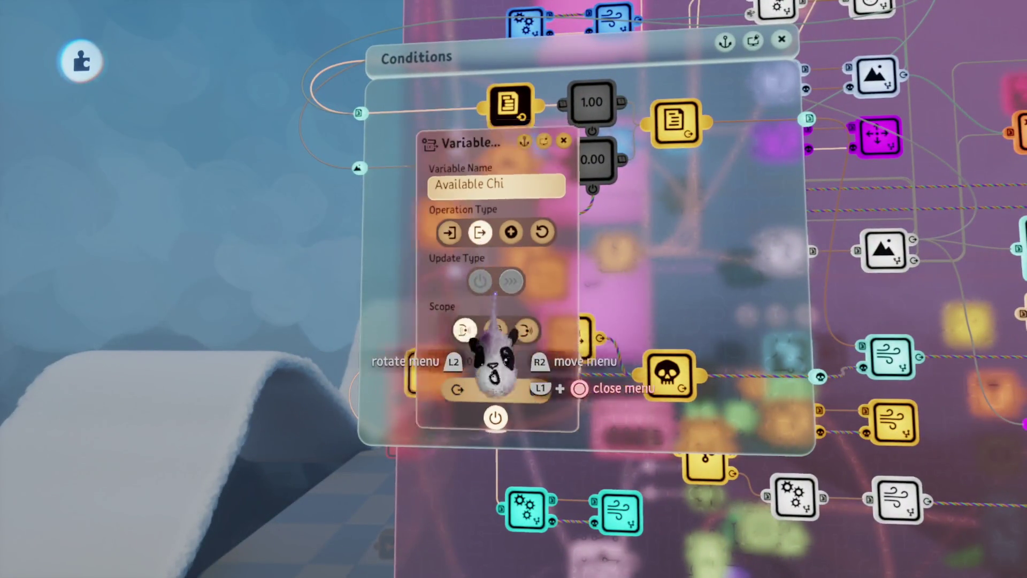
pyautogui.press('Escape')
# - Place a Calculator gadget from the logic palette on the Conditions canvas
pyautogui.press('Tab')
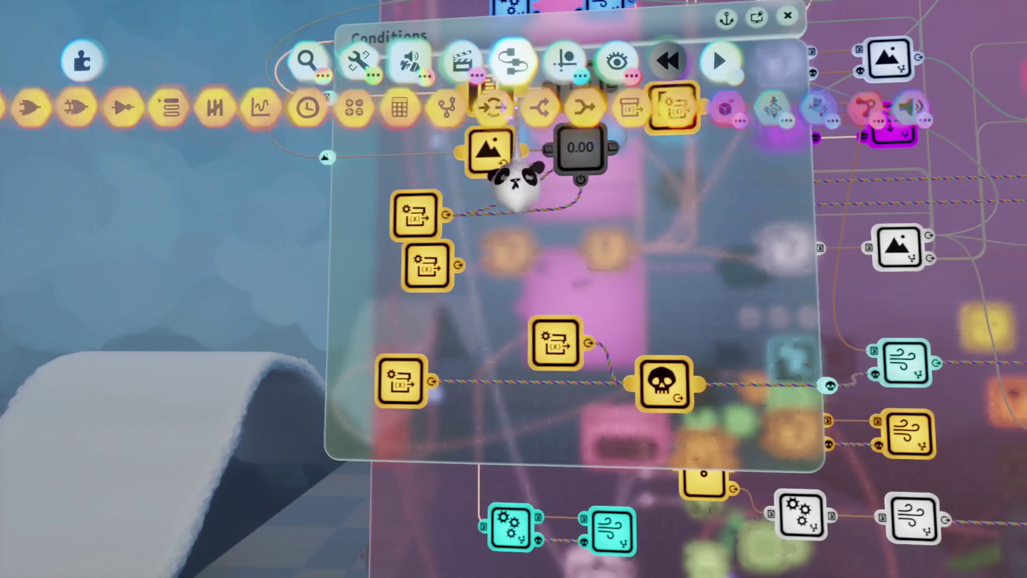
pyautogui.click(423, 198)
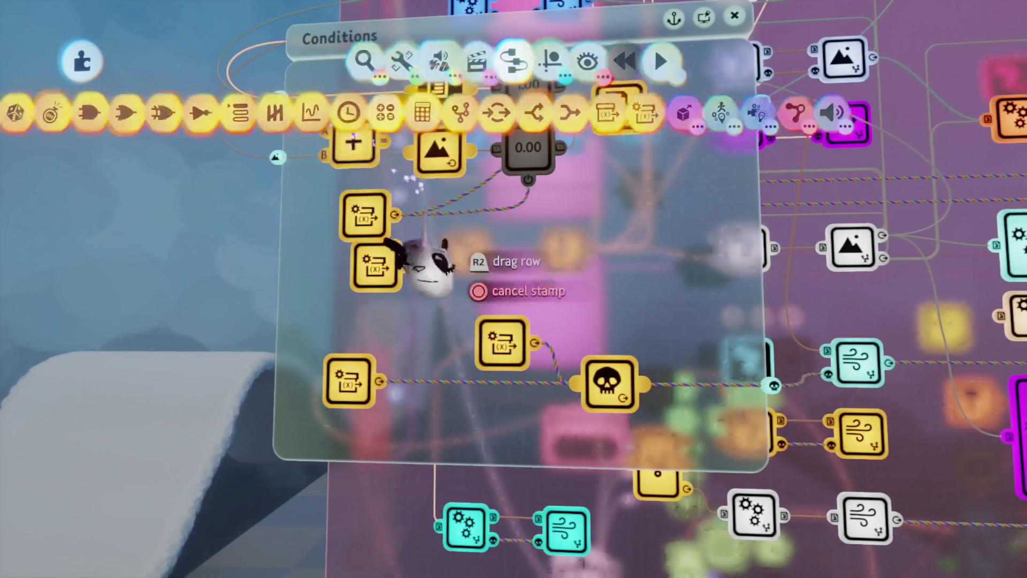
pyautogui.click(501, 354)
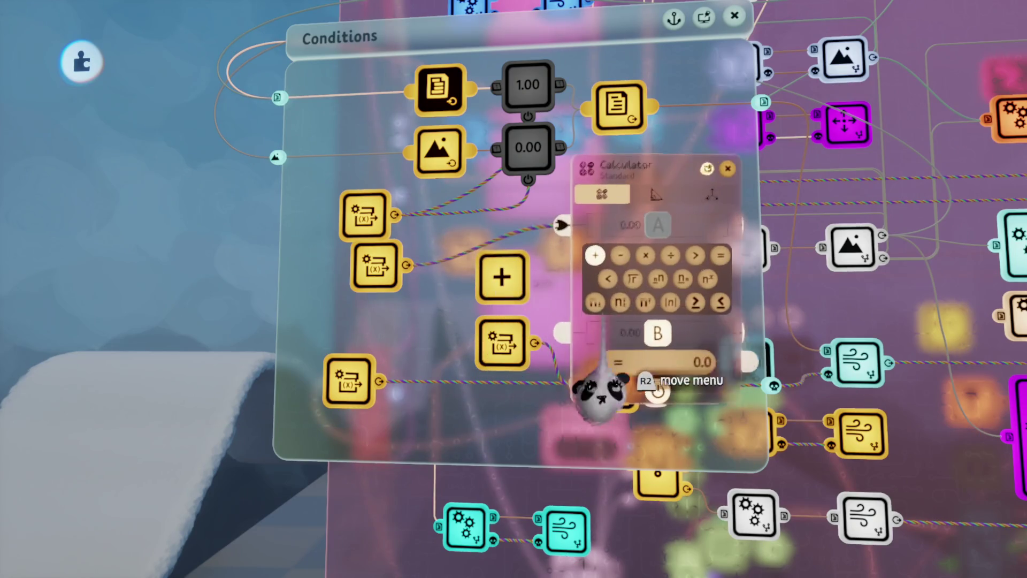
# - Set the calculator to >, wire it to the top-right gadget's power, and move Available Chi beside it
pyautogui.click(696, 255)
pyautogui.press('Escape')
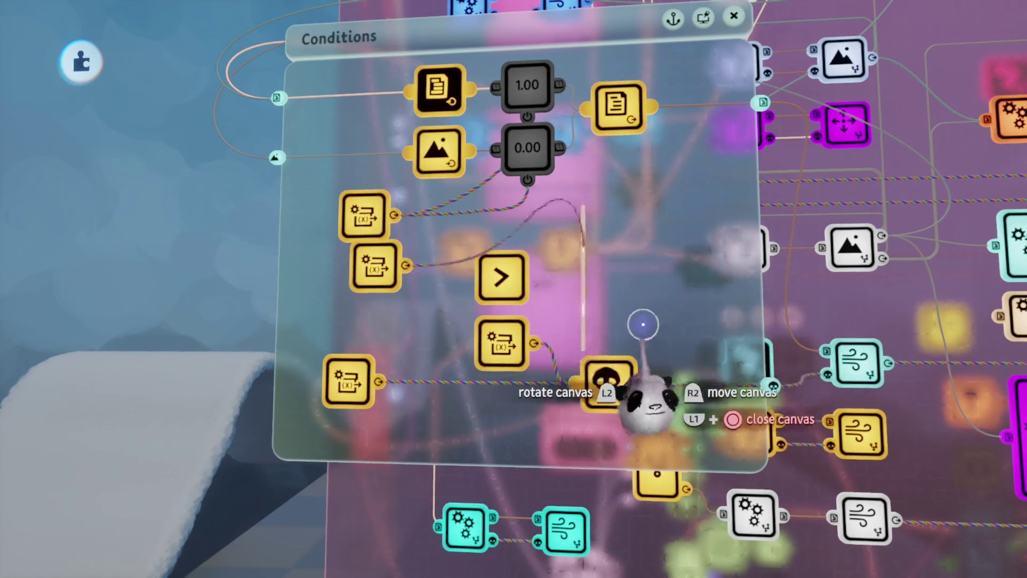
pyautogui.click(620, 145)
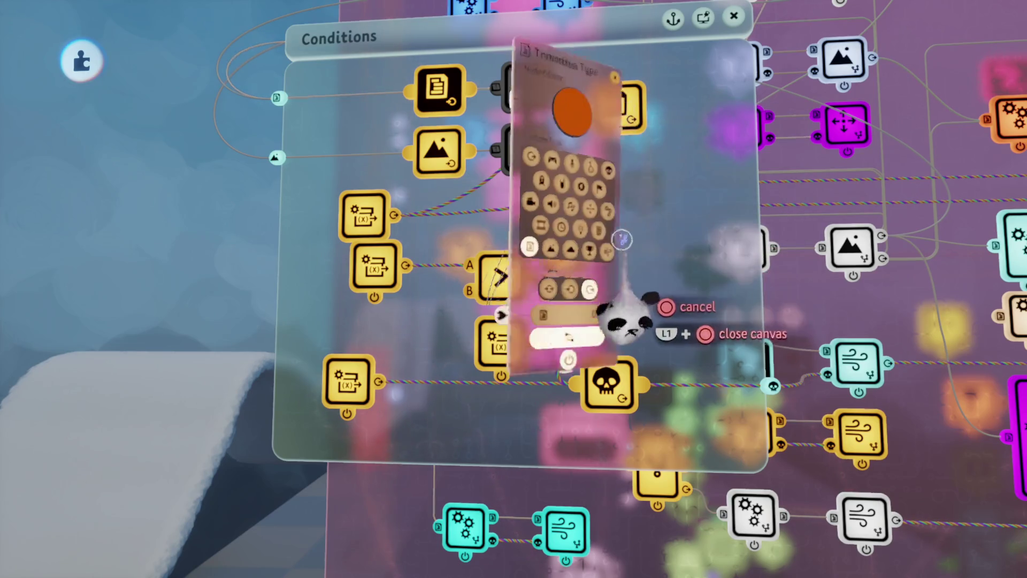
pyautogui.click(559, 426)
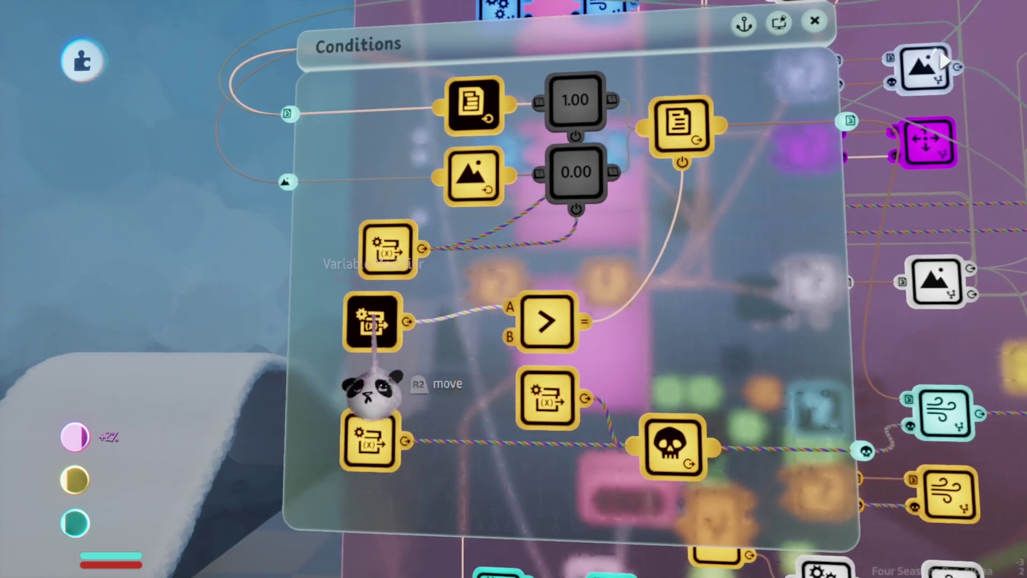
pyautogui.moveTo(374, 320); pyautogui.dragTo(388, 303)
pyautogui.scroll(-3, 428, 351)
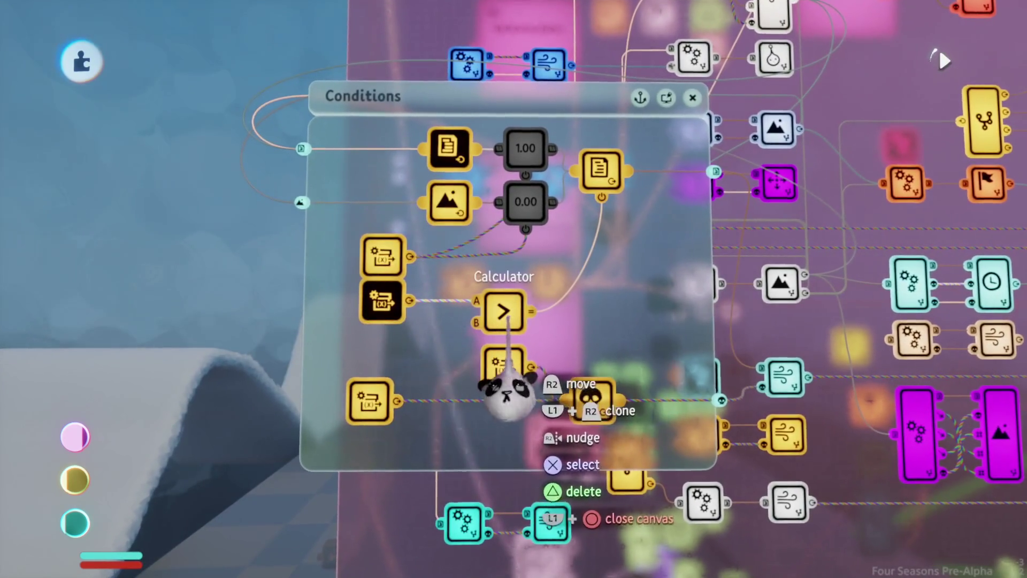
pyautogui.press('Escape')
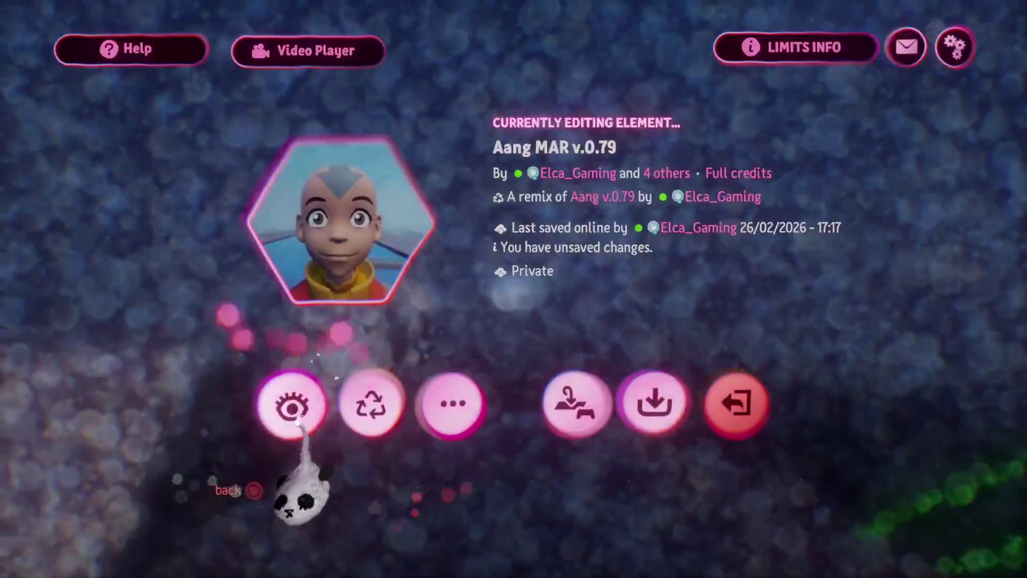
# - Play as Aang: ride the air scooter, cast the wind ability, and open and close the glider
pyautogui.click(289, 406)
pyautogui.press('shift')
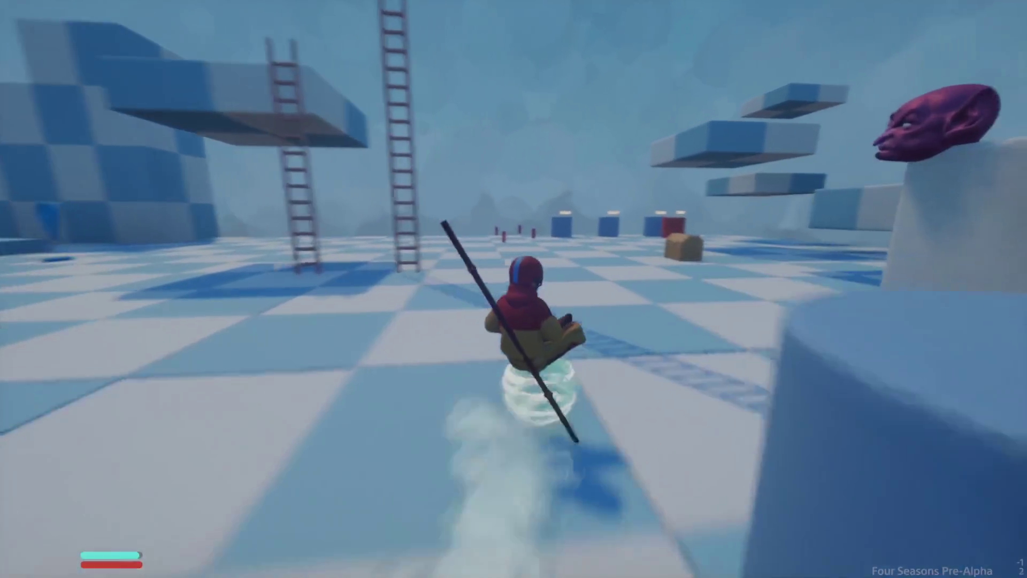
pyautogui.press('w')
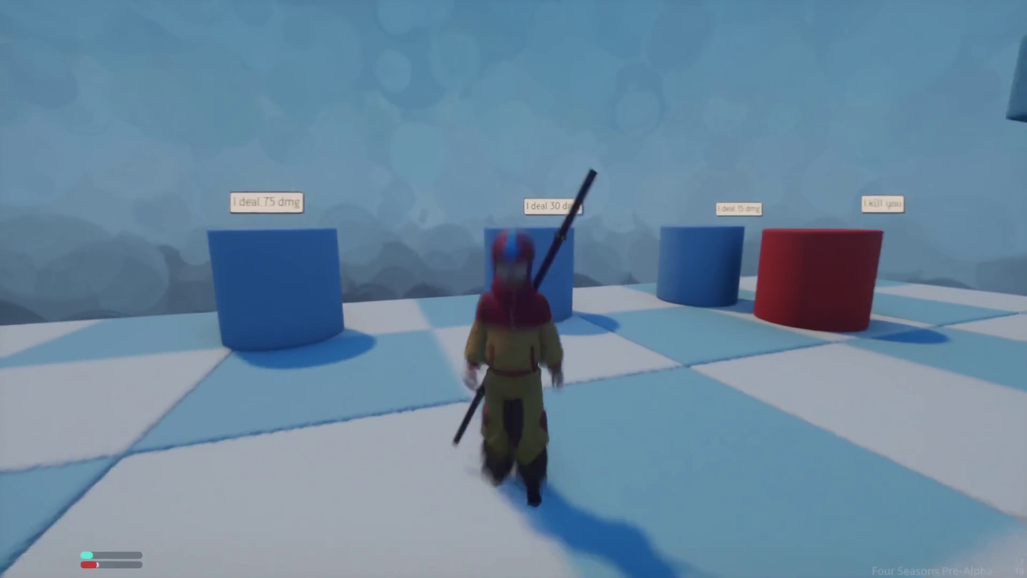
pyautogui.press('space')
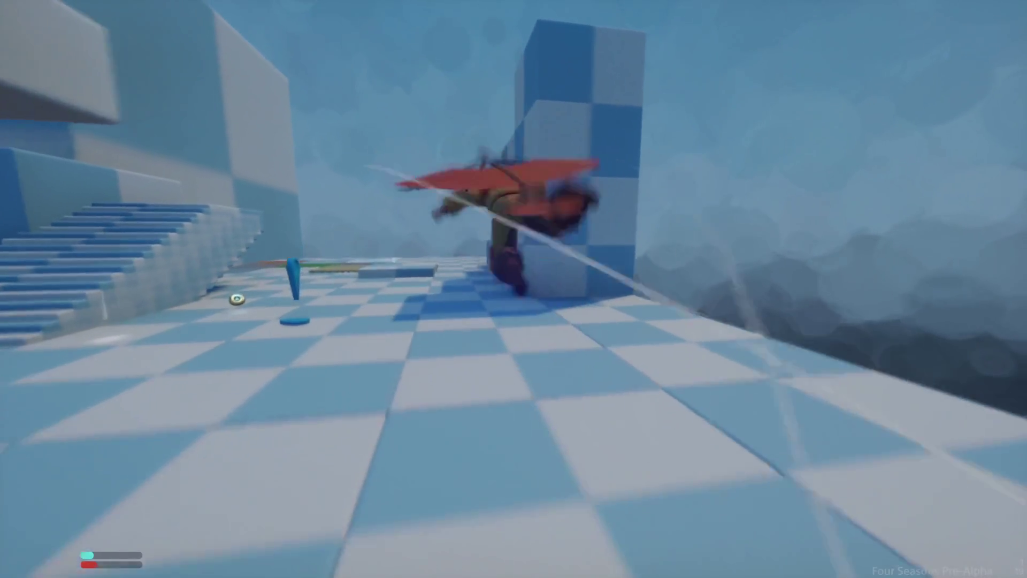
pyautogui.press('e')
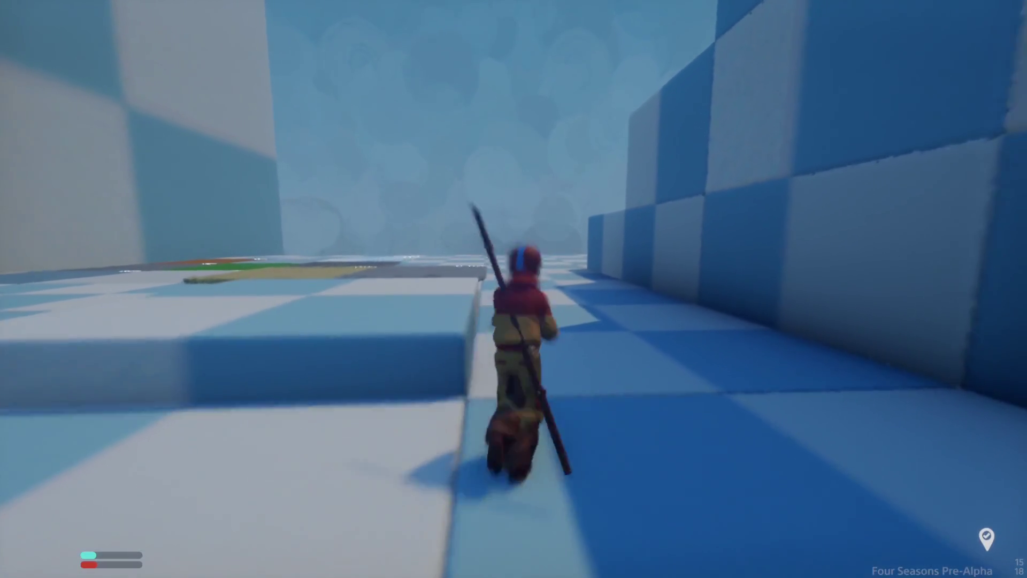
pyautogui.press('space')
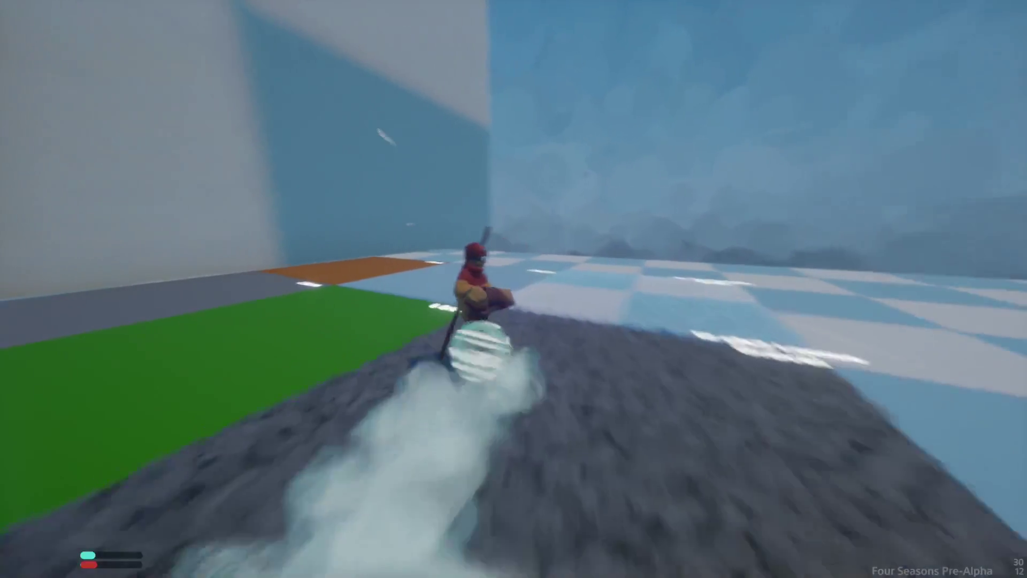
pyautogui.press('space')
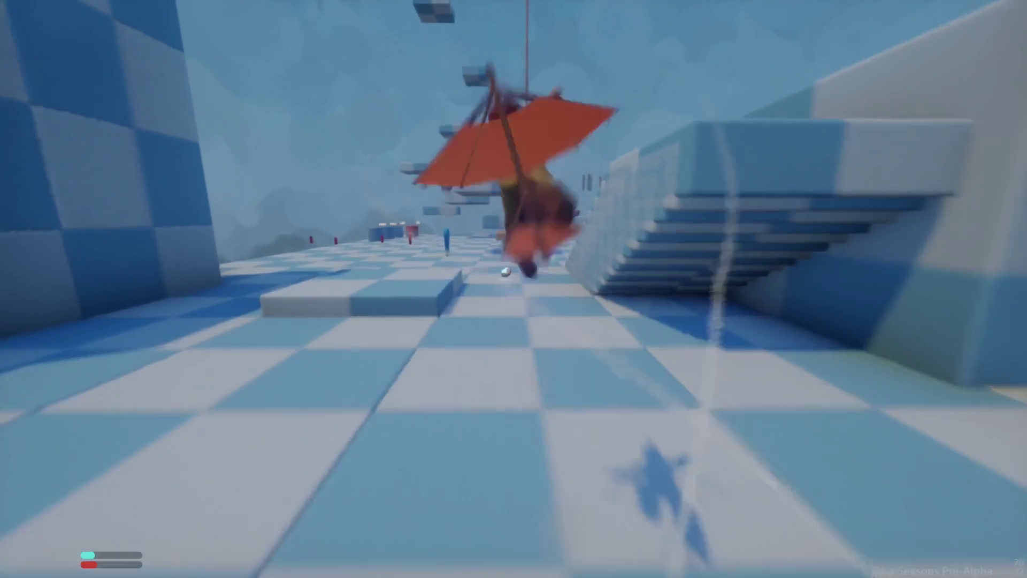
pyautogui.press('space')
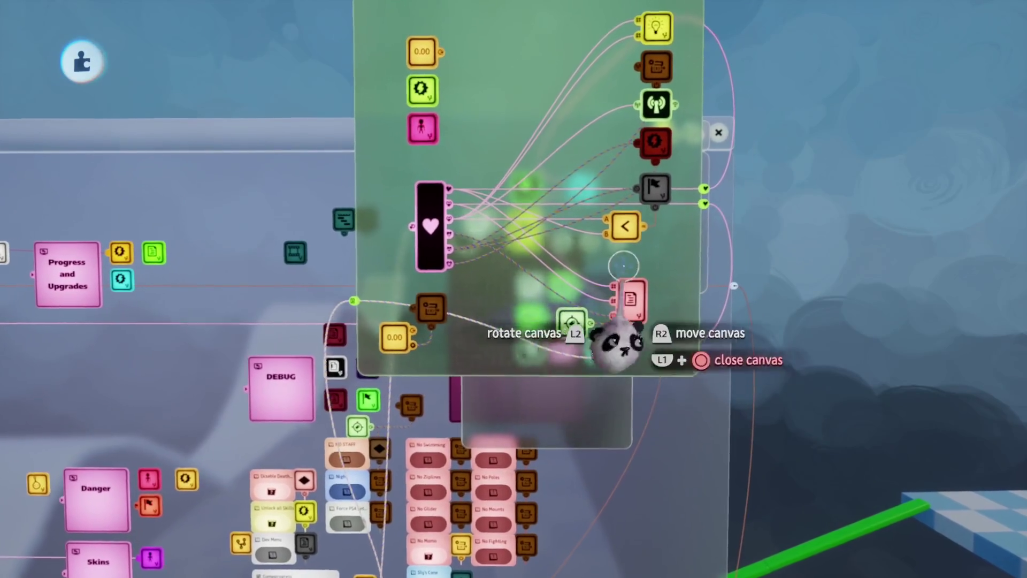
pyautogui.click(613, 287)
pyautogui.moveTo(424, 401)
pyautogui.mouseDown()
pyautogui.moveTo(527, 436)
pyautogui.moveTo(606, 407)
pyautogui.mouseUp()
pyautogui.click(527, 346)
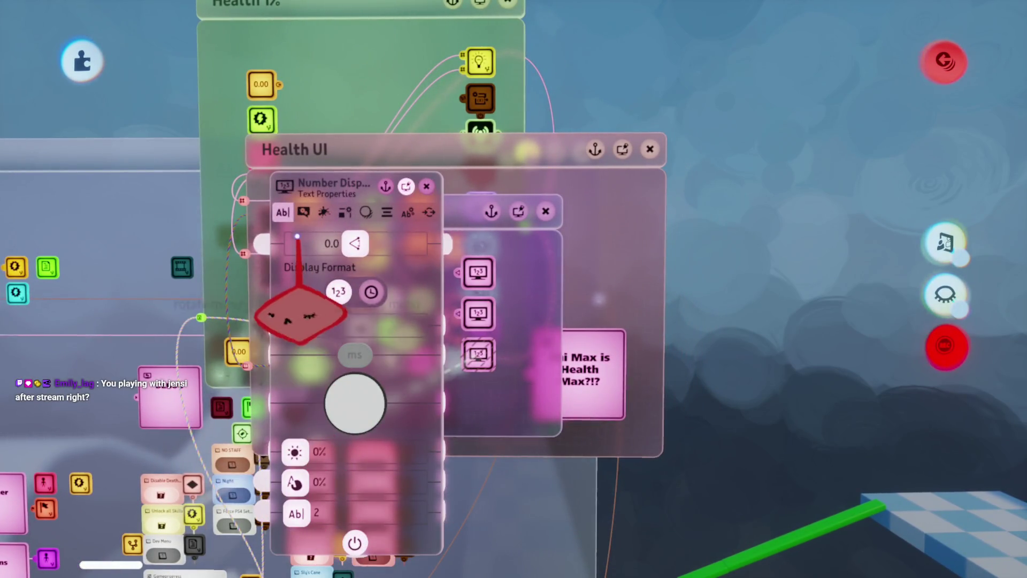
pyautogui.click(303, 213)
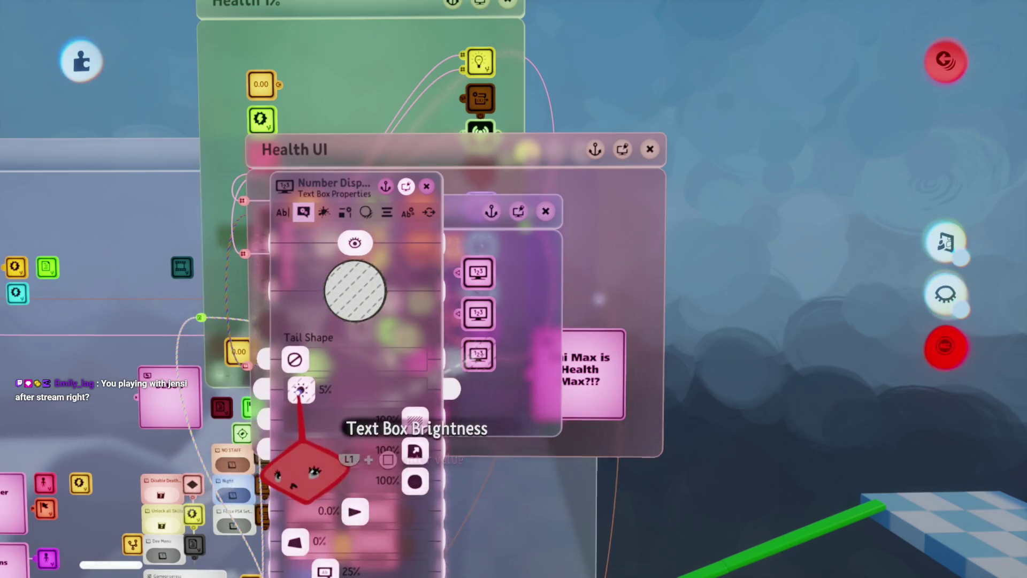
pyautogui.press('Escape')
pyautogui.moveTo(590, 314)
pyautogui.mouseDown()
pyautogui.moveTo(528, 246)
pyautogui.moveTo(512, 289)
pyautogui.mouseUp()
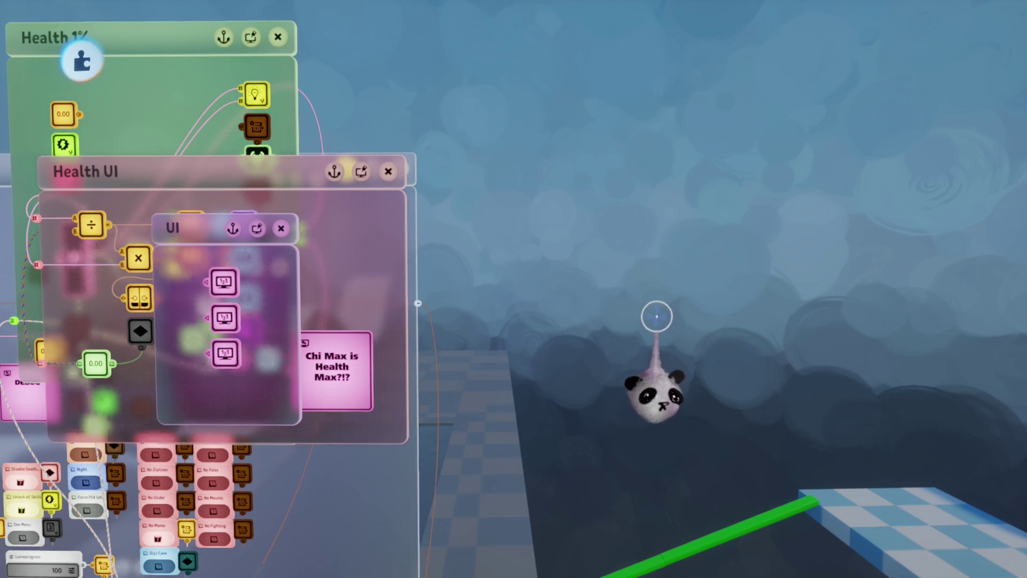
pyautogui.press('Escape')
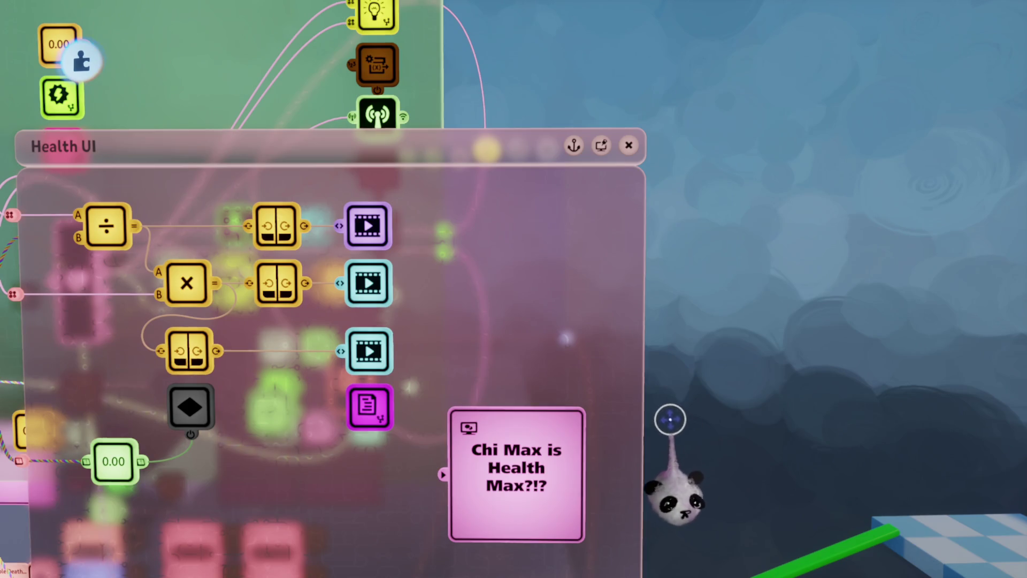
pyautogui.moveTo(669, 428)
pyautogui.mouseDown()
pyautogui.moveTo(562, 551)
pyautogui.moveTo(596, 342)
pyautogui.moveTo(614, 385)
pyautogui.mouseUp()
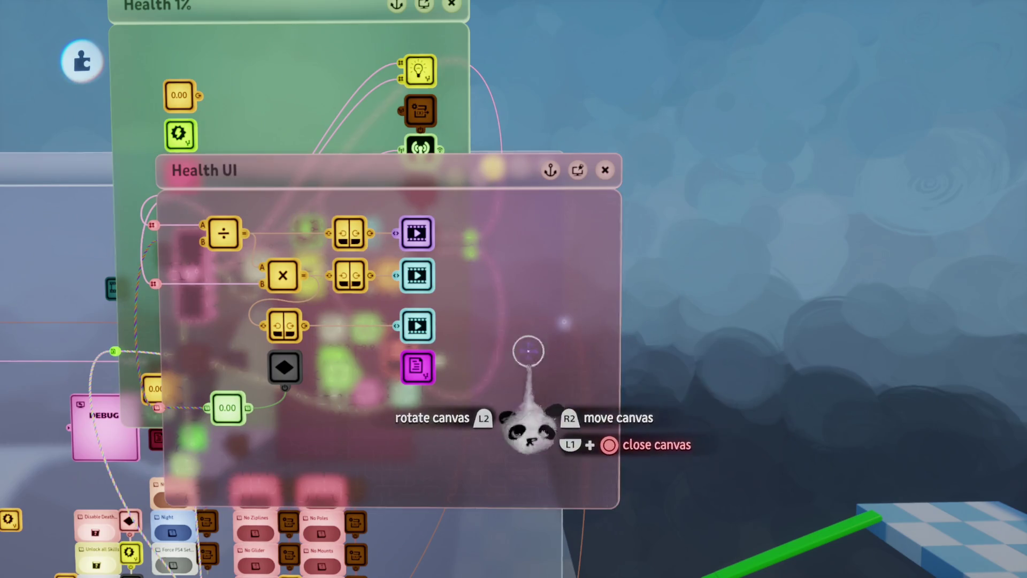
pyautogui.moveTo(492, 377)
pyautogui.mouseDown()
pyautogui.moveTo(428, 481)
pyautogui.moveTo(437, 427)
pyautogui.mouseUp()
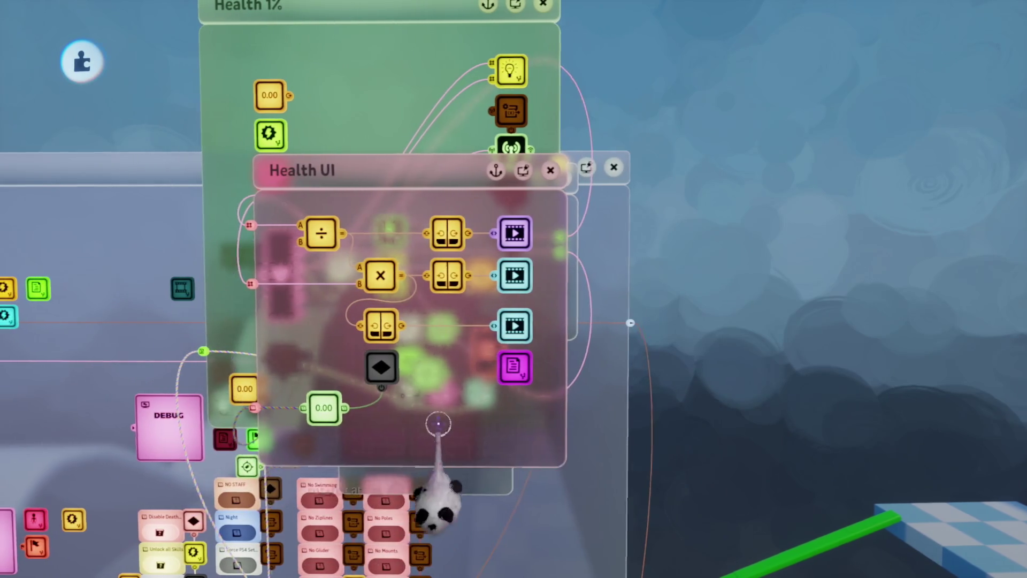
pyautogui.press('Escape')
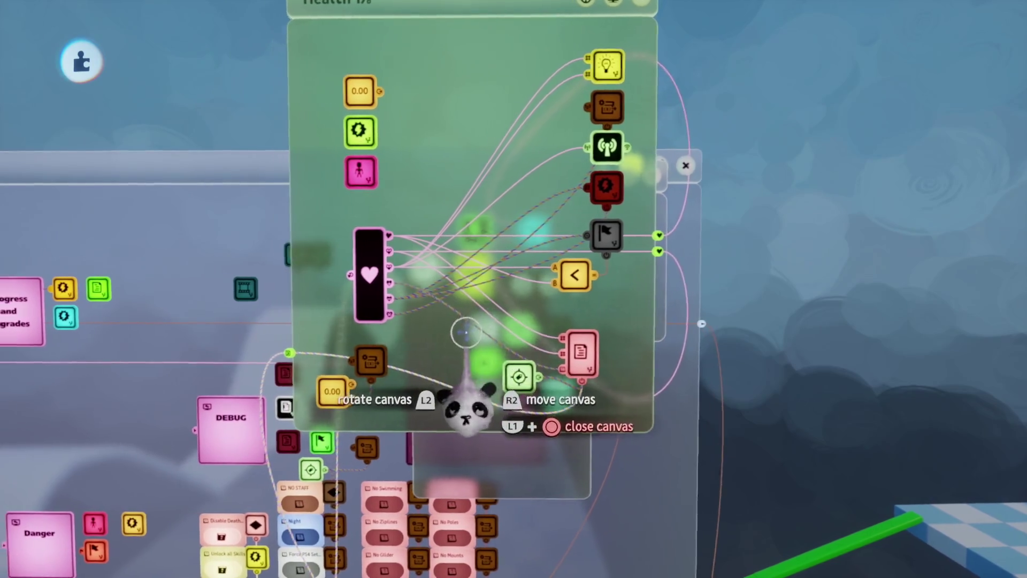
# - Close the Health 1% and Chi menus, then save a private version of Aang MAR v.0.79 online
pyautogui.press('Escape')
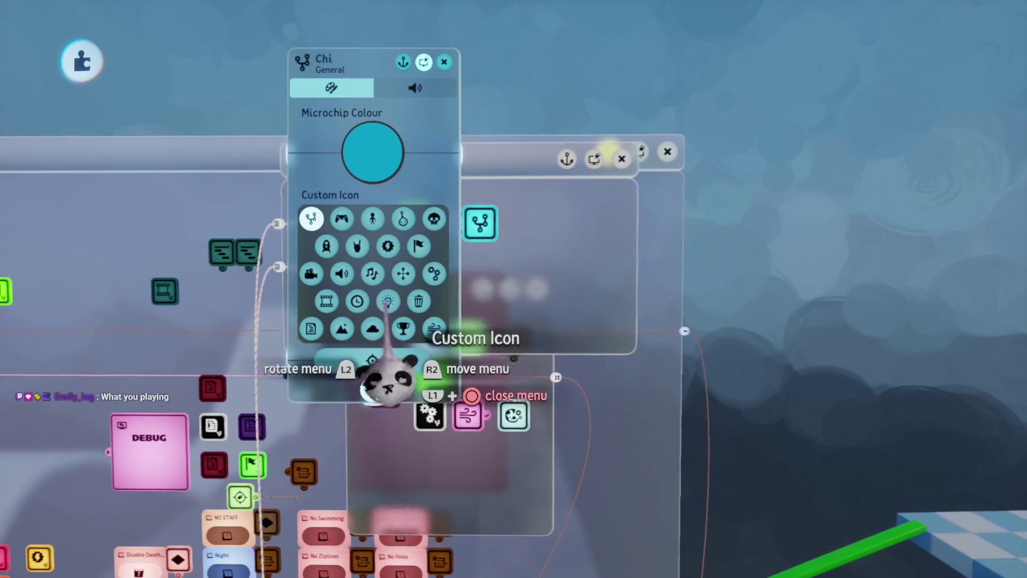
pyautogui.press('Escape')
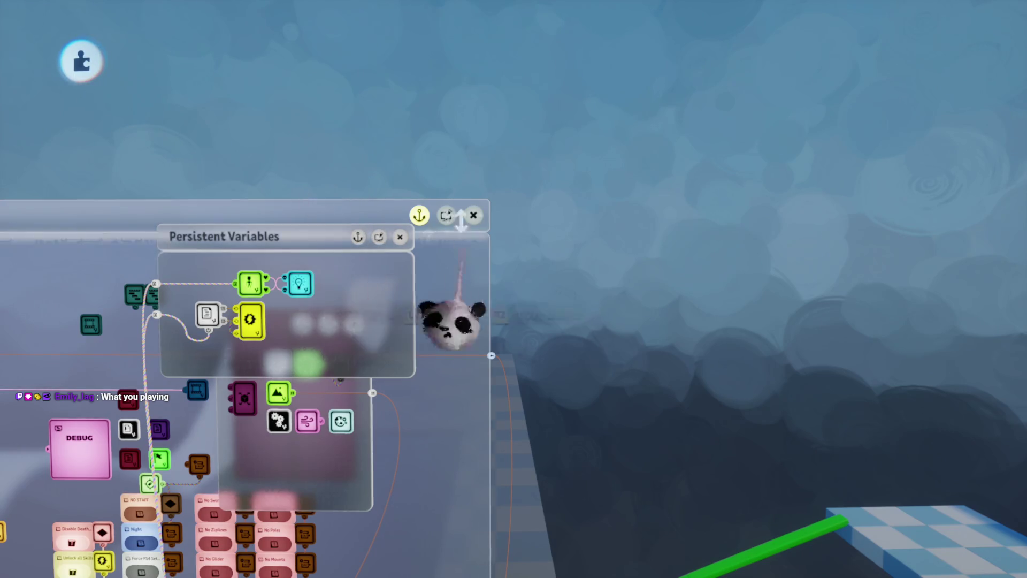
pyautogui.press('Escape')
pyautogui.click(654, 410)
pyautogui.click(758, 331)
pyautogui.click(943, 54)
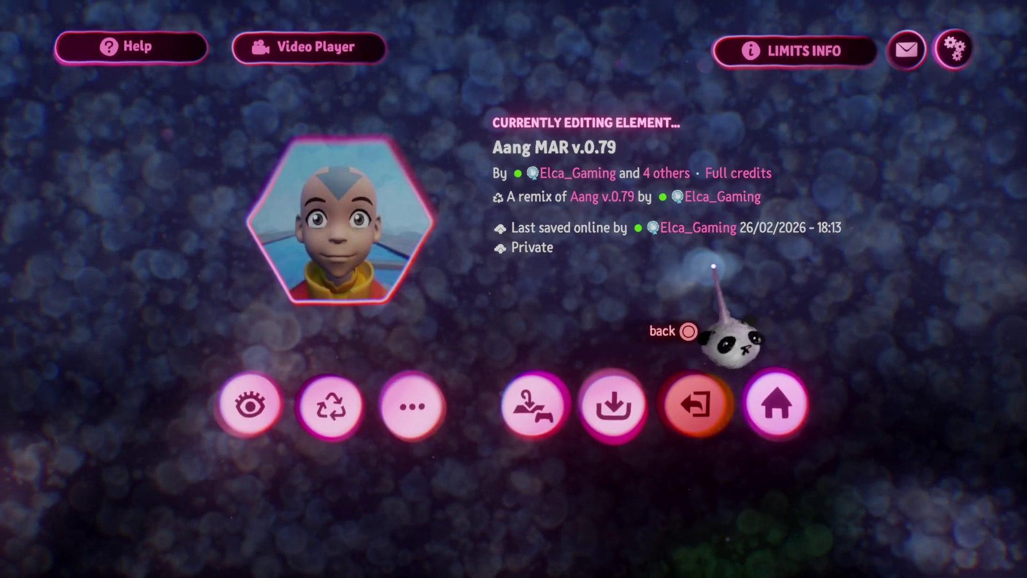
# - In the Chi chip, move the 0.00 value above the calculator and the timer below the heart node
pyautogui.press('Escape')
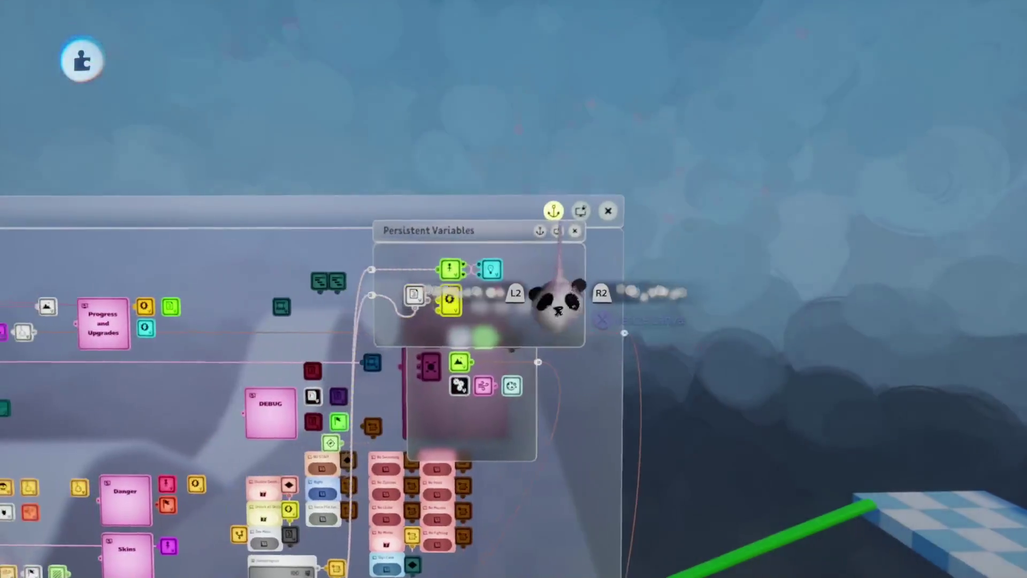
pyautogui.moveTo(512, 289)
pyautogui.mouseDown()
pyautogui.moveTo(619, 326)
pyautogui.moveTo(493, 302)
pyautogui.moveTo(532, 366)
pyautogui.moveTo(490, 409)
pyautogui.moveTo(500, 398)
pyautogui.mouseUp()
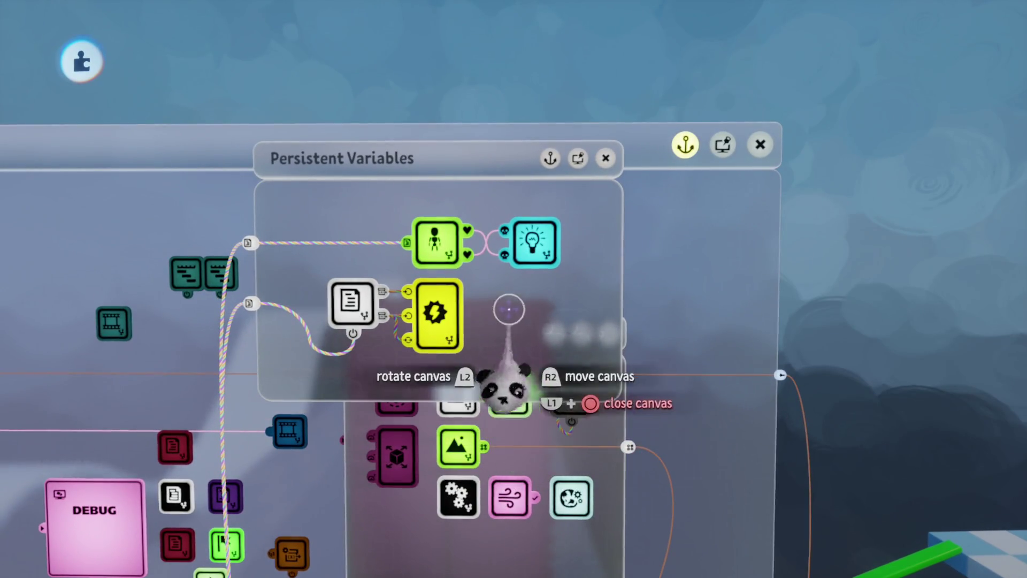
pyautogui.click(503, 310)
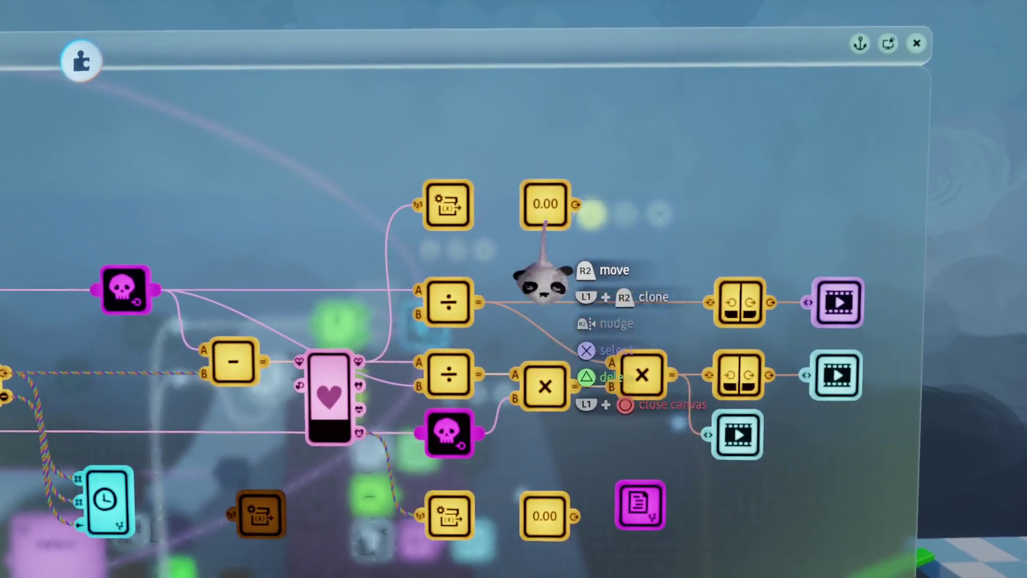
pyautogui.moveTo(544, 280)
pyautogui.mouseDown()
pyautogui.moveTo(465, 222)
pyautogui.moveTo(463, 320)
pyautogui.mouseUp()
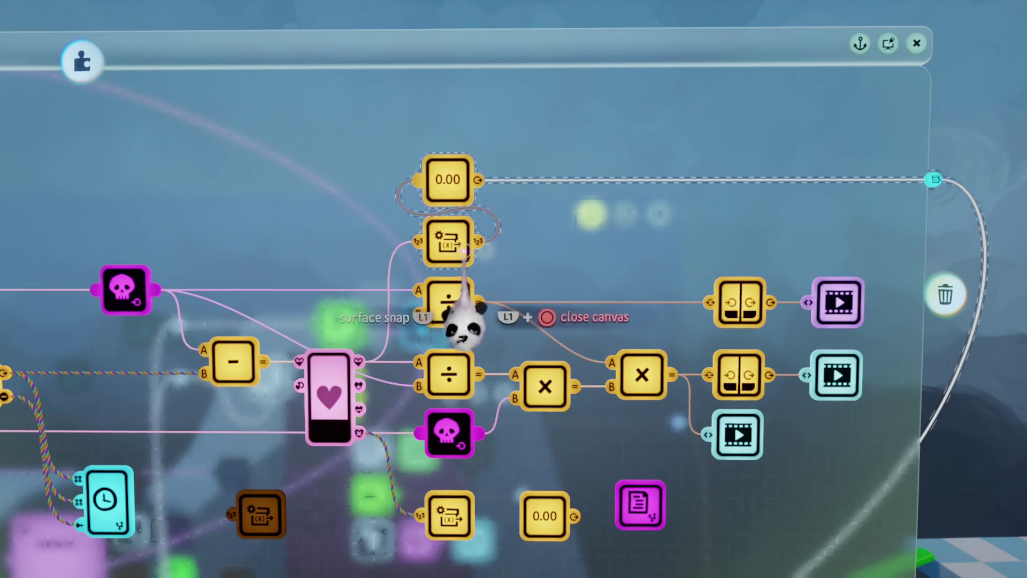
pyautogui.scroll(-3, 543, 241)
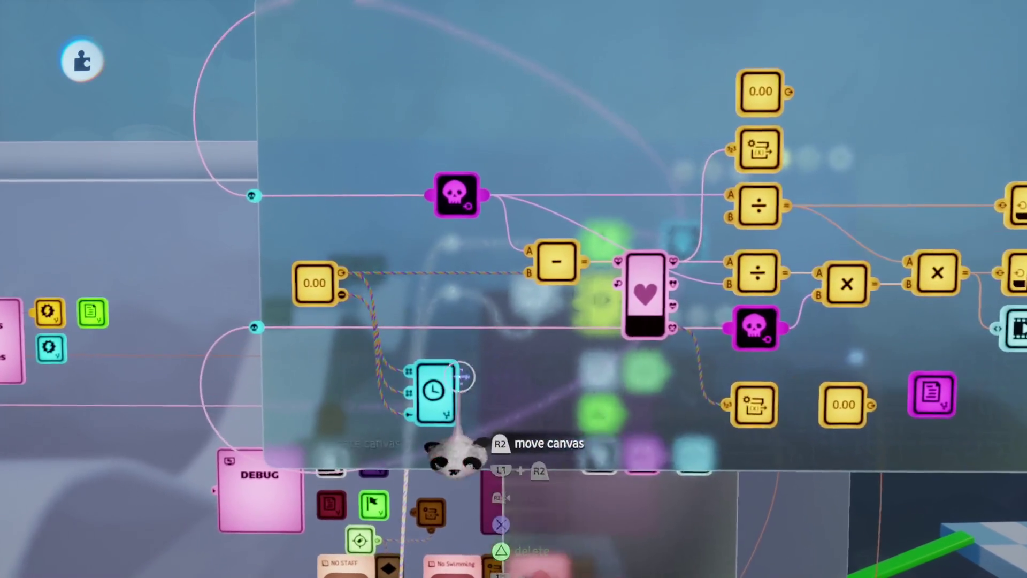
pyautogui.moveTo(436, 387)
pyautogui.mouseDown()
pyautogui.moveTo(604, 422)
pyautogui.moveTo(579, 385)
pyautogui.mouseUp()
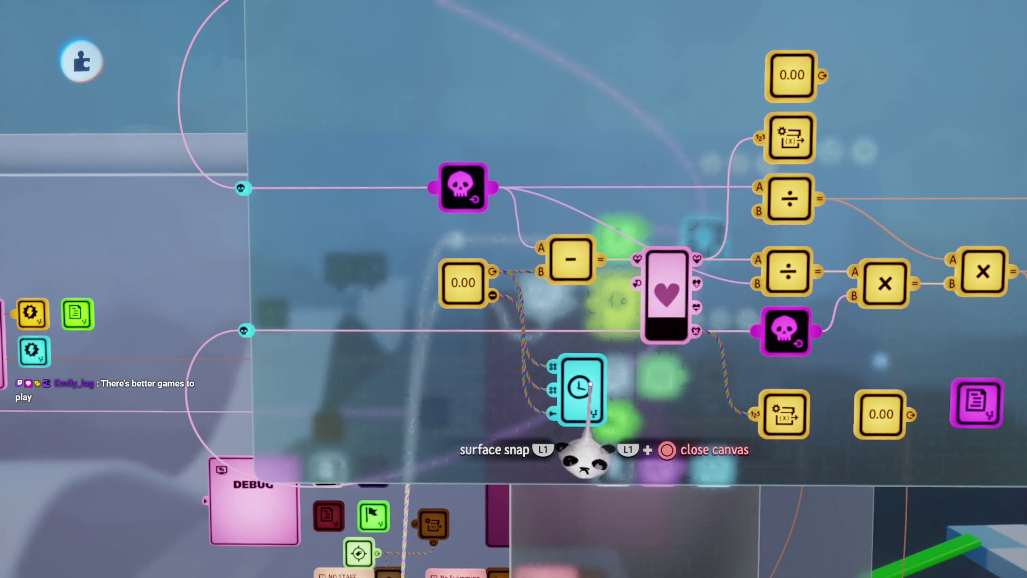
pyautogui.scroll(-5, 591, 396)
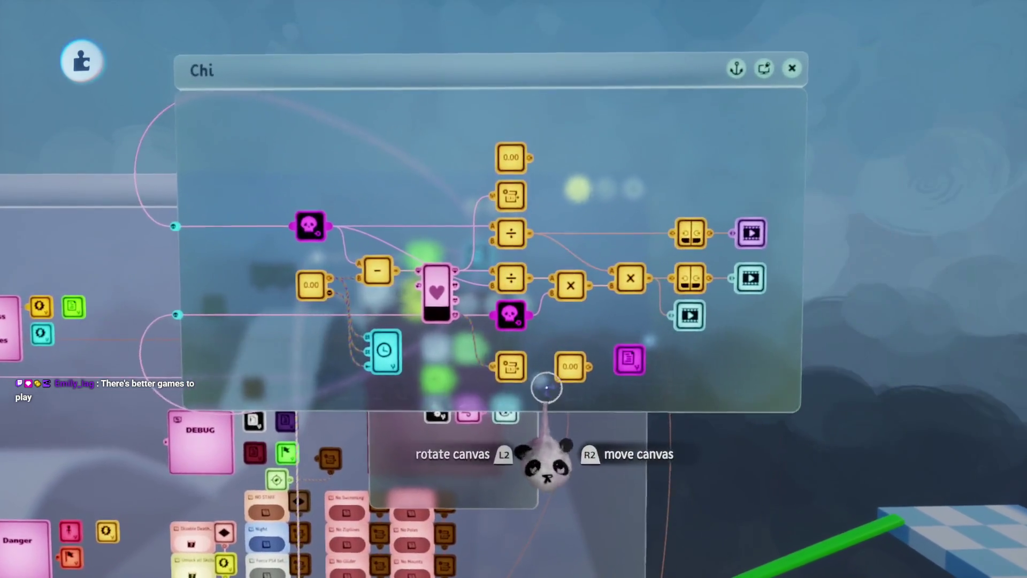
pyautogui.moveTo(546, 387)
pyautogui.mouseDown()
pyautogui.moveTo(708, 435)
pyautogui.moveTo(719, 419)
pyautogui.moveTo(665, 181)
pyautogui.moveTo(530, 326)
pyautogui.moveTo(294, 167)
pyautogui.moveTo(289, 179)
pyautogui.moveTo(249, 177)
pyautogui.moveTo(274, 165)
pyautogui.moveTo(348, 176)
pyautogui.mouseUp()
pyautogui.moveTo(567, 243); pyautogui.dragTo(642, 298)
pyautogui.moveTo(493, 378)
pyautogui.mouseDown()
pyautogui.moveTo(557, 217)
pyautogui.moveTo(543, 211)
pyautogui.moveTo(522, 366)
pyautogui.moveTo(640, 423)
pyautogui.moveTo(658, 378)
pyautogui.moveTo(556, 418)
pyautogui.moveTo(435, 297)
pyautogui.moveTo(571, 298)
pyautogui.moveTo(787, 351)
pyautogui.moveTo(724, 371)
pyautogui.moveTo(688, 408)
pyautogui.moveTo(699, 376)
pyautogui.moveTo(577, 399)
pyautogui.moveTo(601, 415)
pyautogui.moveTo(606, 378)
pyautogui.mouseUp()
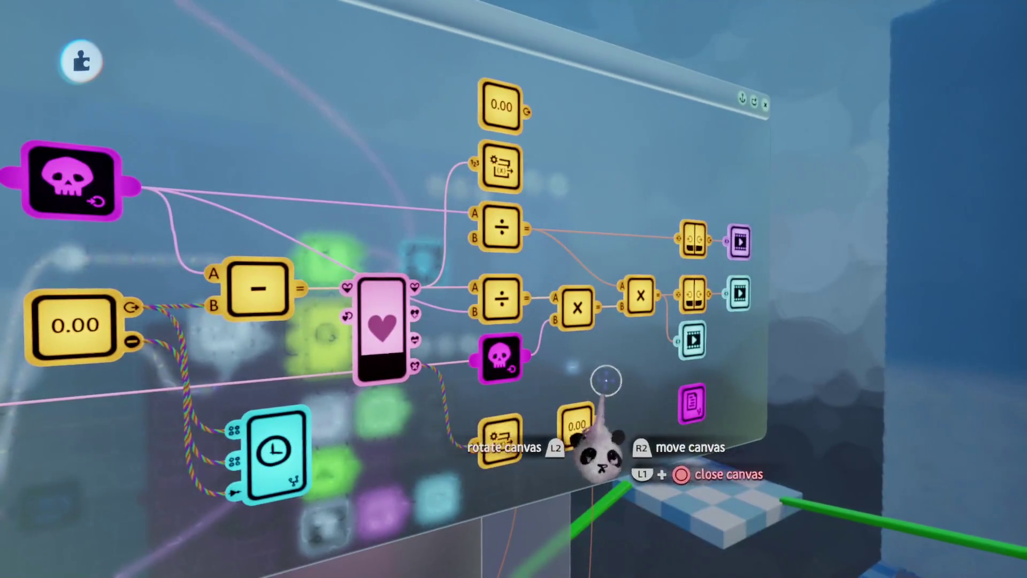
pyautogui.moveTo(593, 252)
pyautogui.mouseDown()
pyautogui.moveTo(600, 299)
pyautogui.moveTo(642, 297)
pyautogui.moveTo(640, 256)
pyautogui.moveTo(637, 470)
pyautogui.moveTo(576, 274)
pyautogui.moveTo(543, 383)
pyautogui.moveTo(462, 247)
pyautogui.mouseUp()
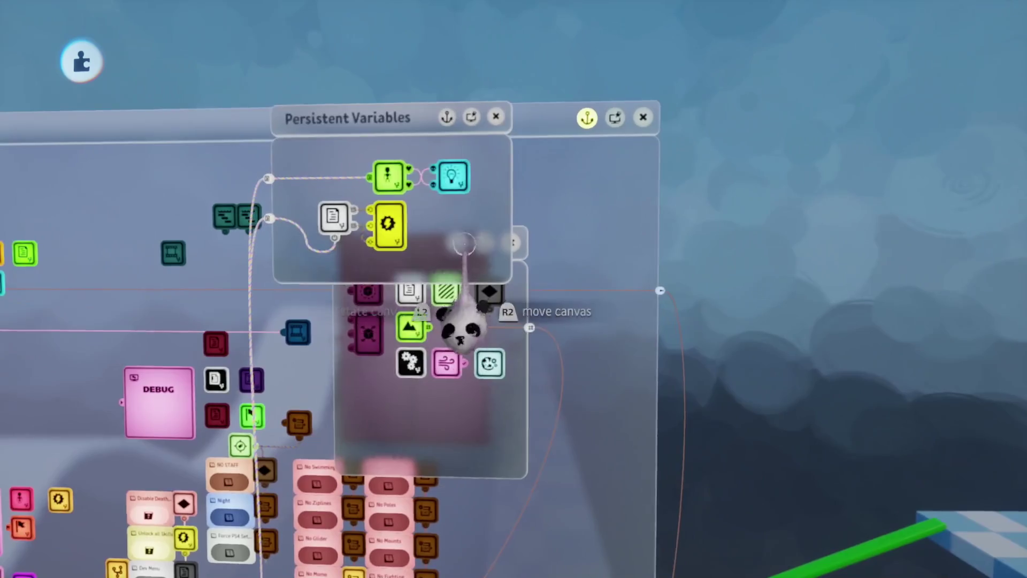
# - Close the Persistent Variables canvas, zoom out over Aang's logic, and reopen the Persistent Variables group
pyautogui.click(463, 247)
pyautogui.moveTo(695, 346)
pyautogui.mouseDown()
pyautogui.moveTo(775, 367)
pyautogui.moveTo(740, 310)
pyautogui.moveTo(758, 368)
pyautogui.mouseUp()
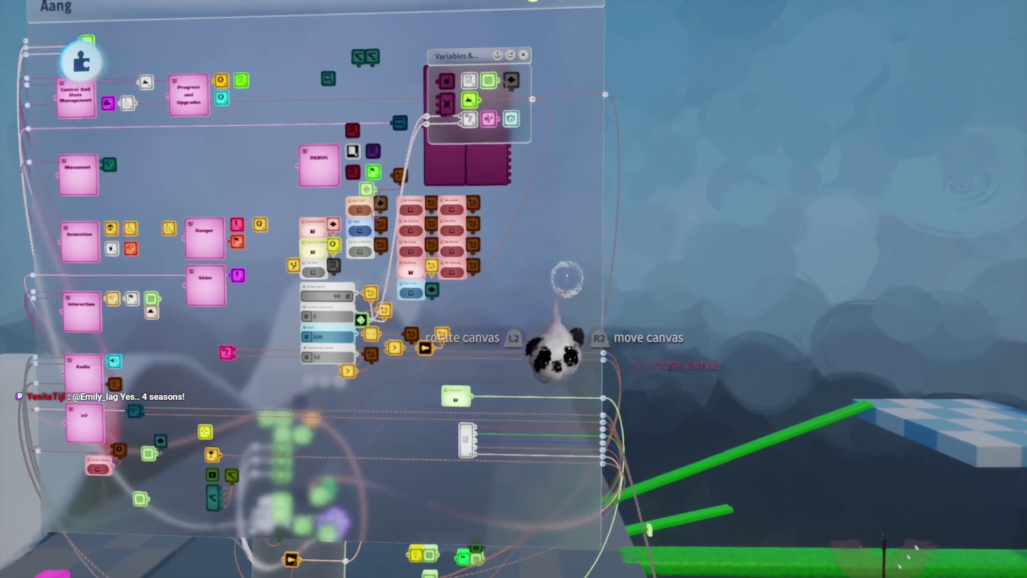
pyautogui.scroll(5, 560, 280)
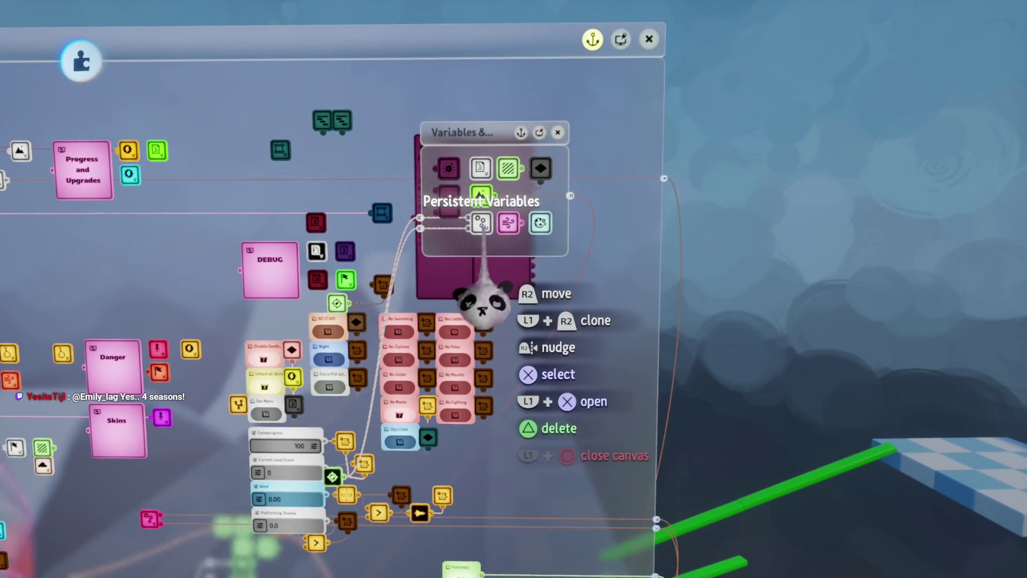
pyautogui.doubleClick(482, 224)
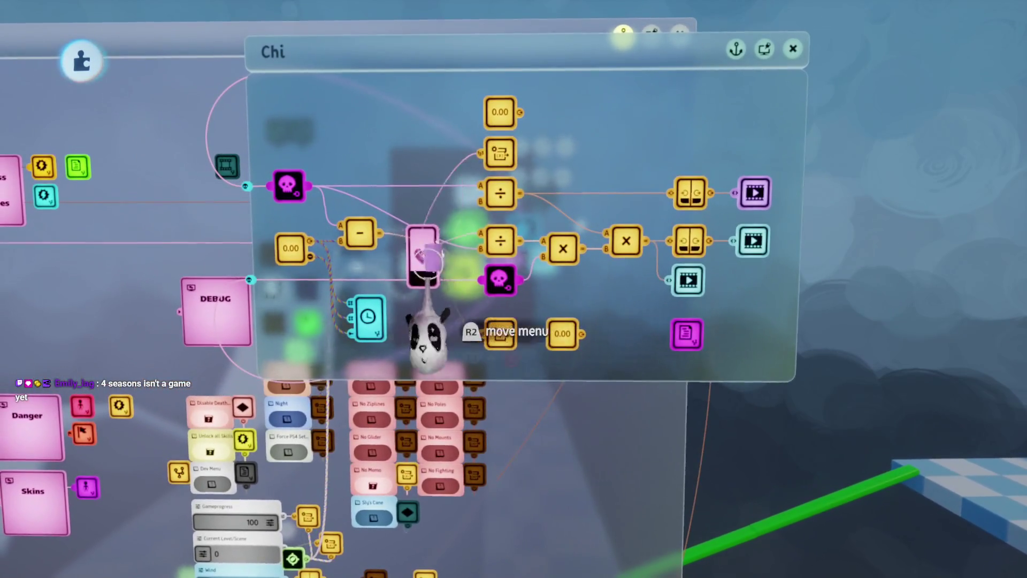
# - Set the Chi health gadget's Current Health to 100
pyautogui.click(423, 267)
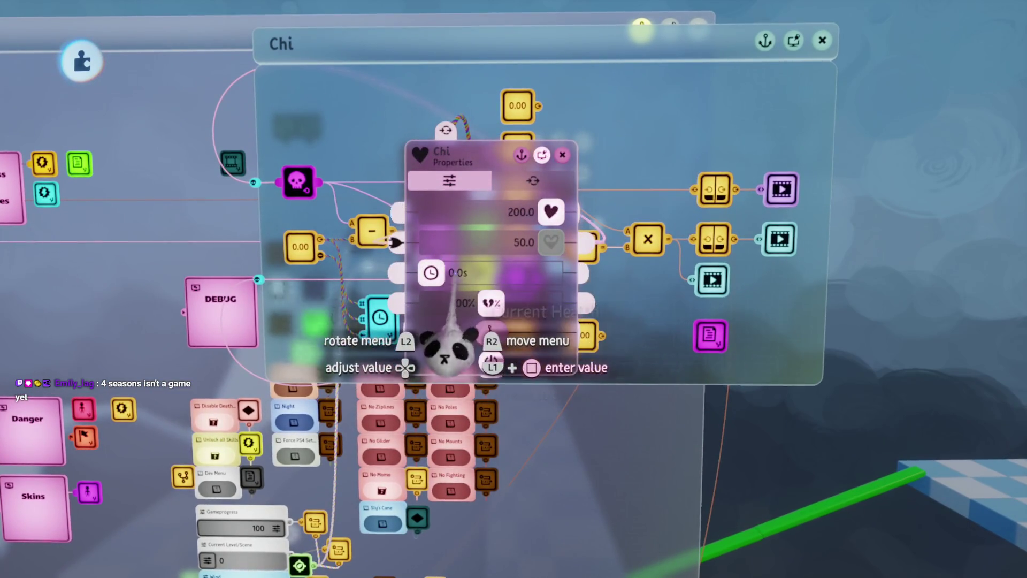
pyautogui.click(450, 242)
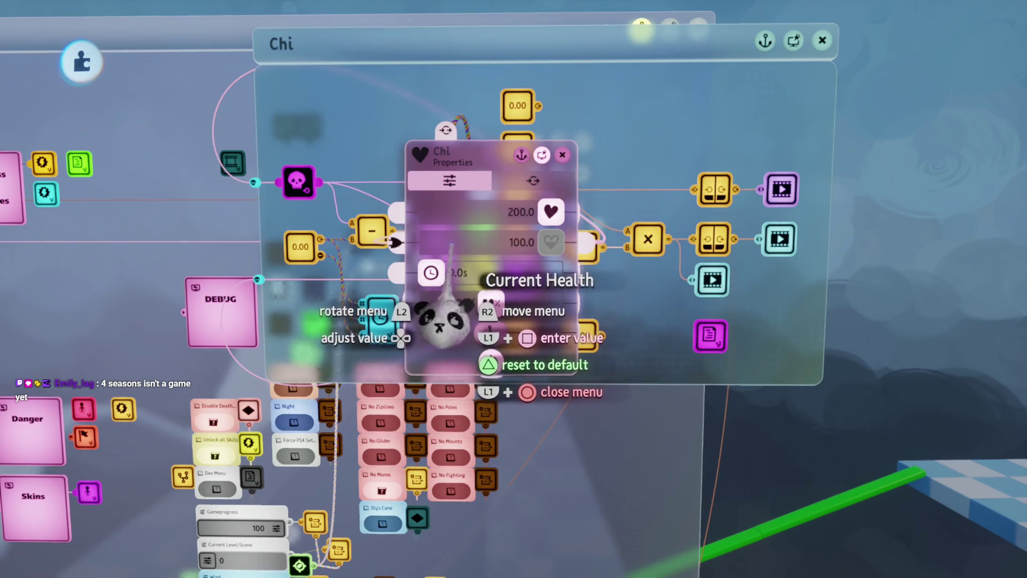
pyautogui.moveTo(450, 245); pyautogui.dragTo(499, 247)
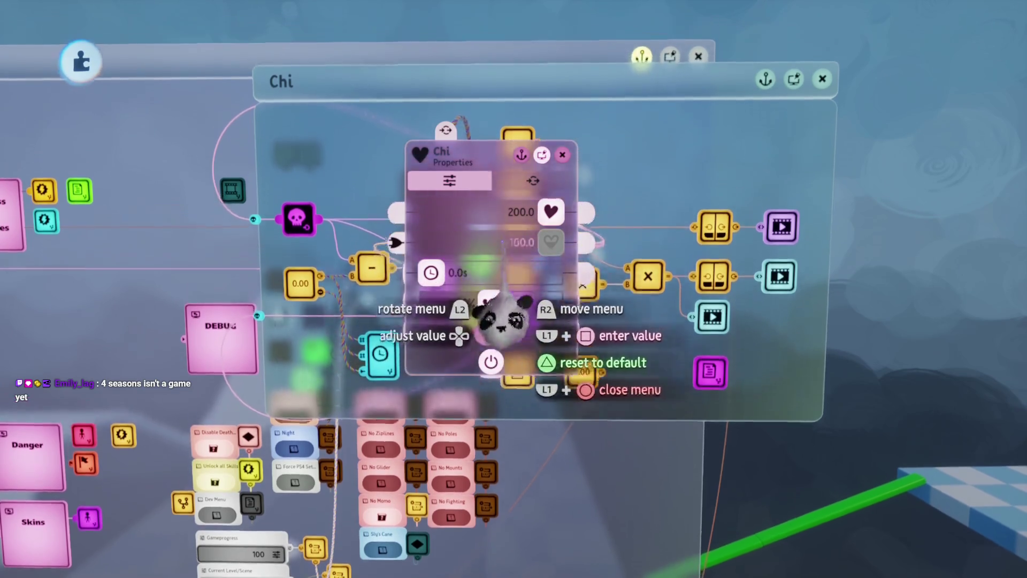
pyautogui.press('Escape')
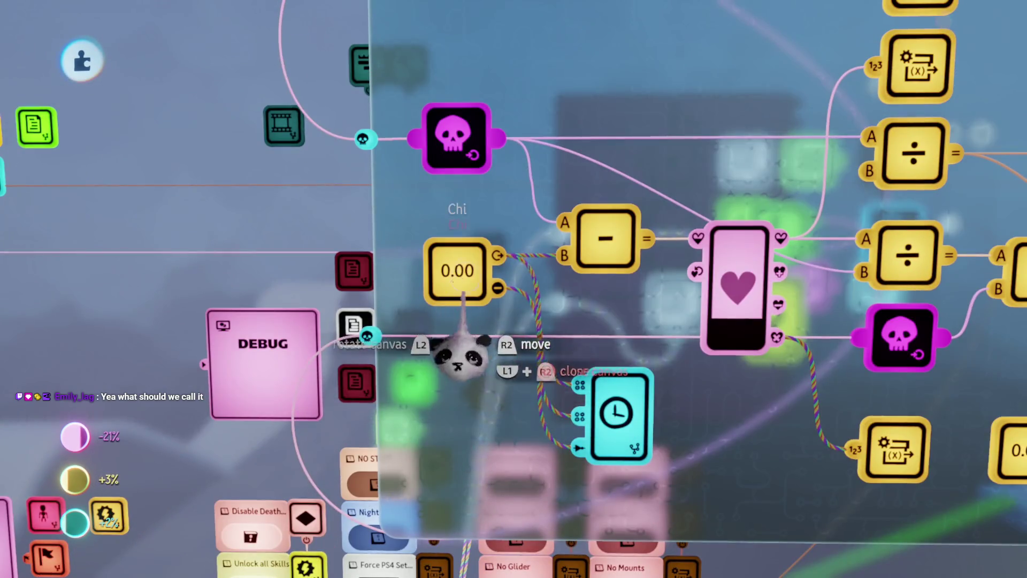
# - Check the 0.00 value node's settings and rewire its lower output port
pyautogui.click(458, 342)
pyautogui.press('Escape')
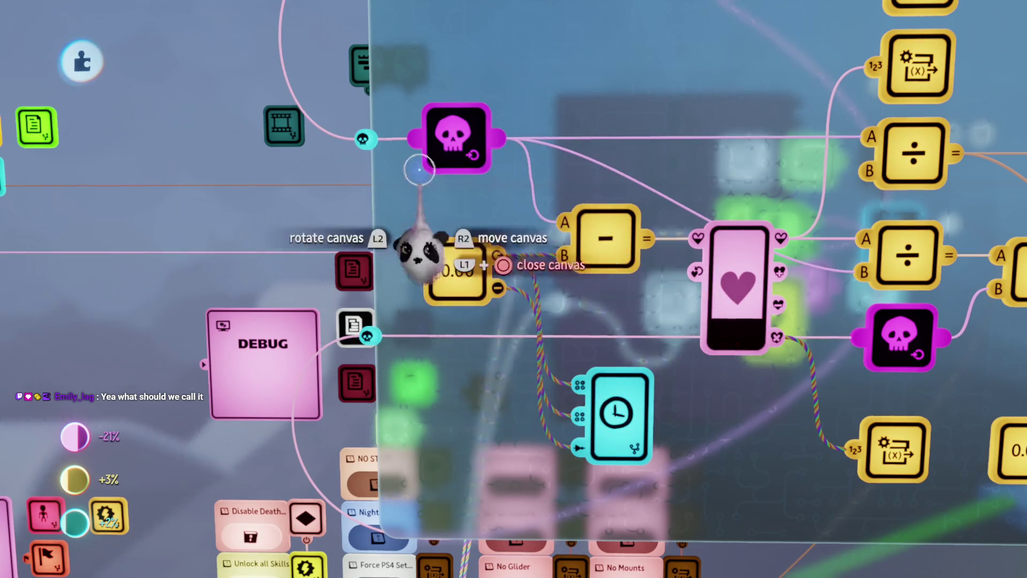
pyautogui.moveTo(497, 288)
pyautogui.mouseDown()
pyautogui.moveTo(516, 356)
pyautogui.moveTo(457, 380)
pyautogui.mouseUp()
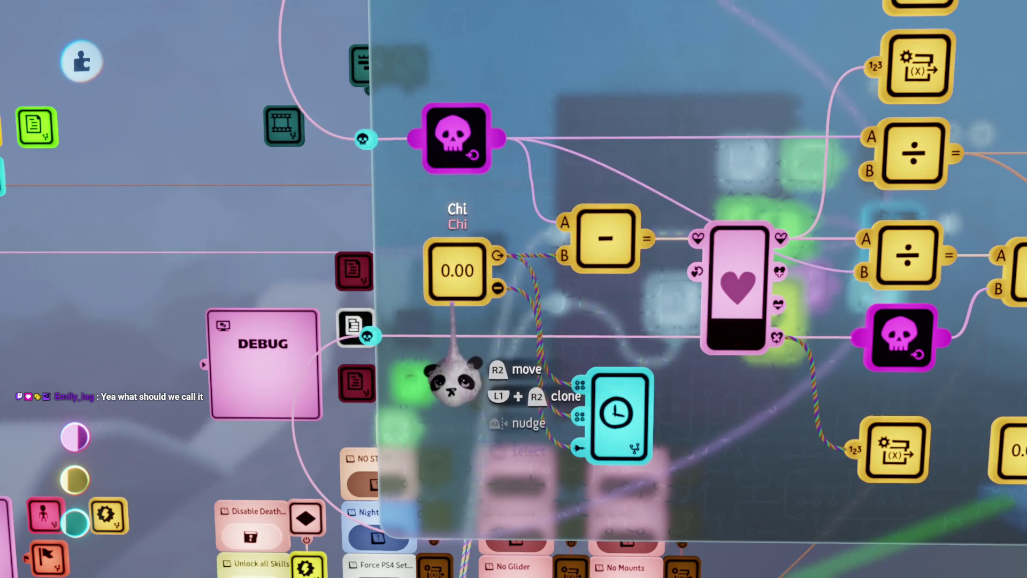
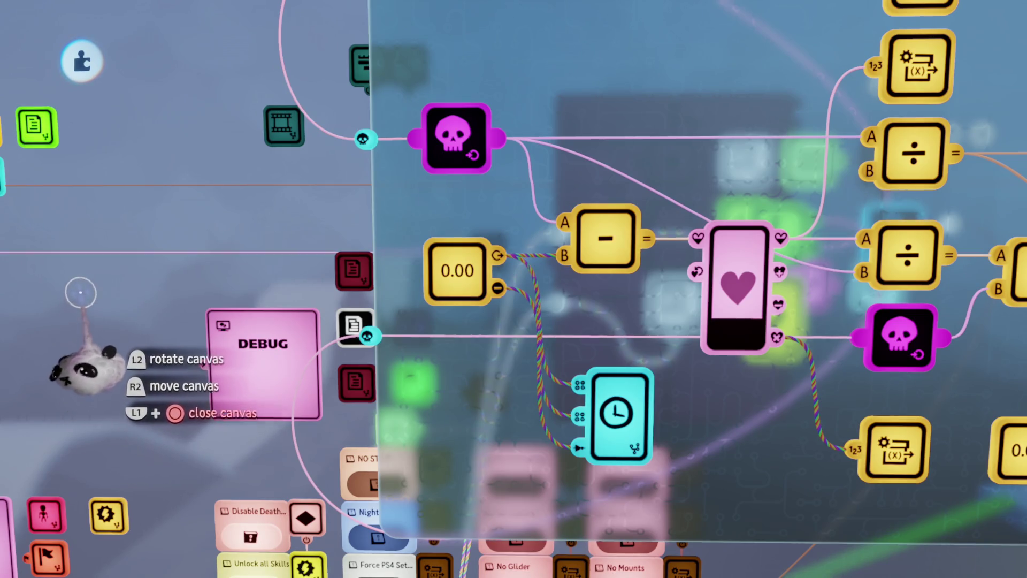
# - After a quick look inside the Recharge Chi chip, rename the Chi variable to 'Chi Decrease'
pyautogui.click(618, 422)
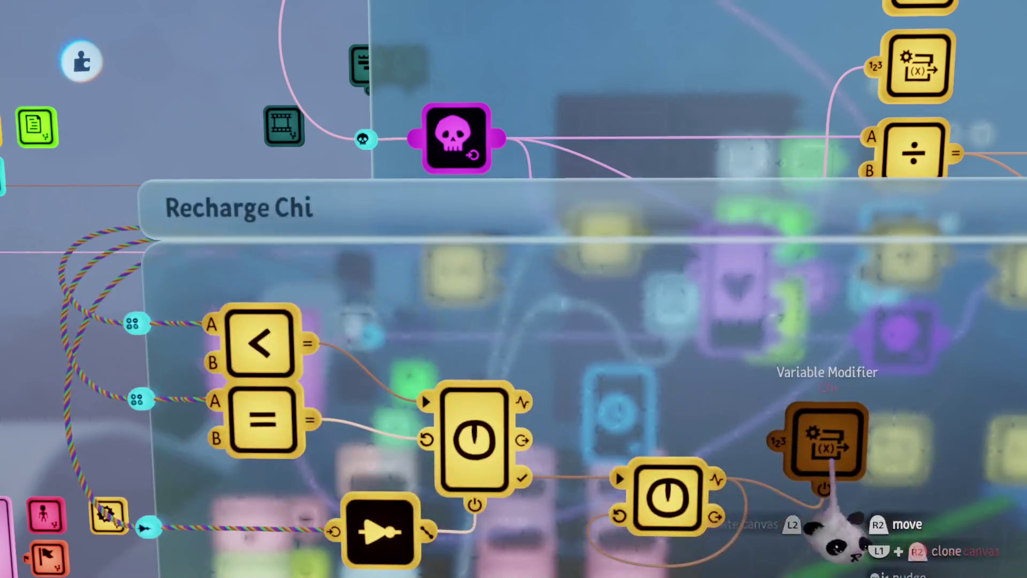
pyautogui.press('Escape')
pyautogui.rightClick(477, 270)
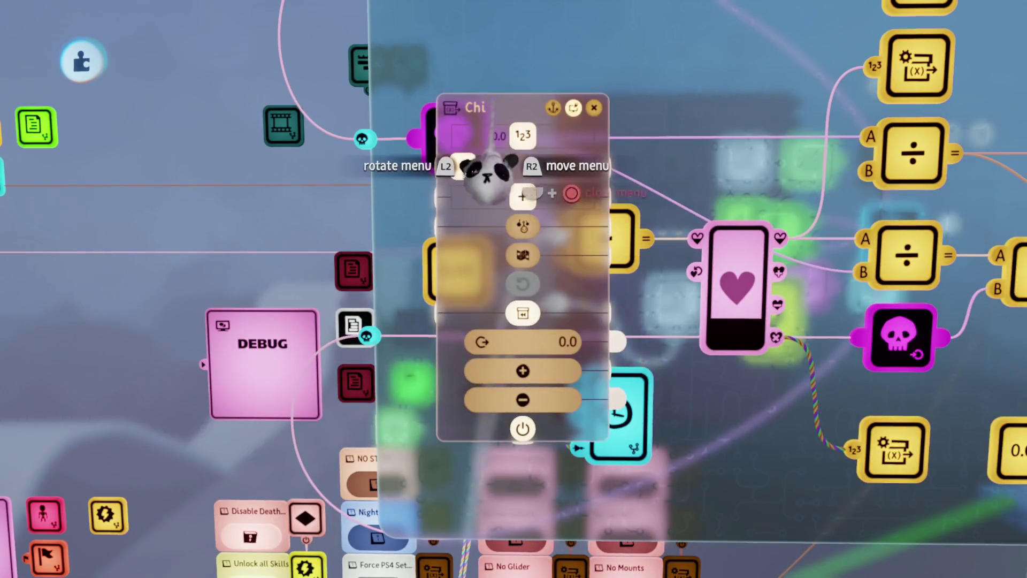
pyautogui.click(487, 171)
pyautogui.write('D')
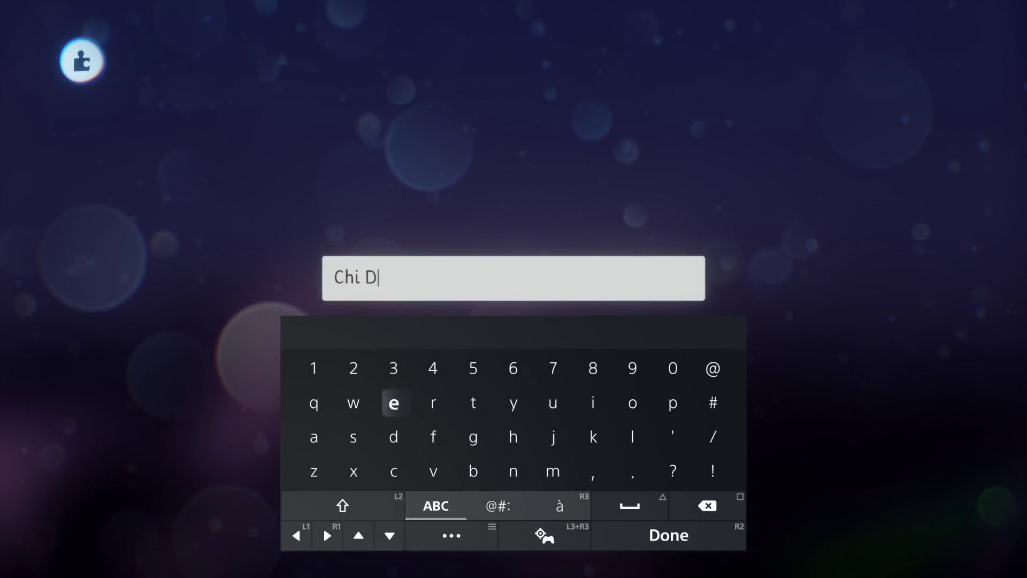
pyautogui.write('ecrease')
pyautogui.press('Return')
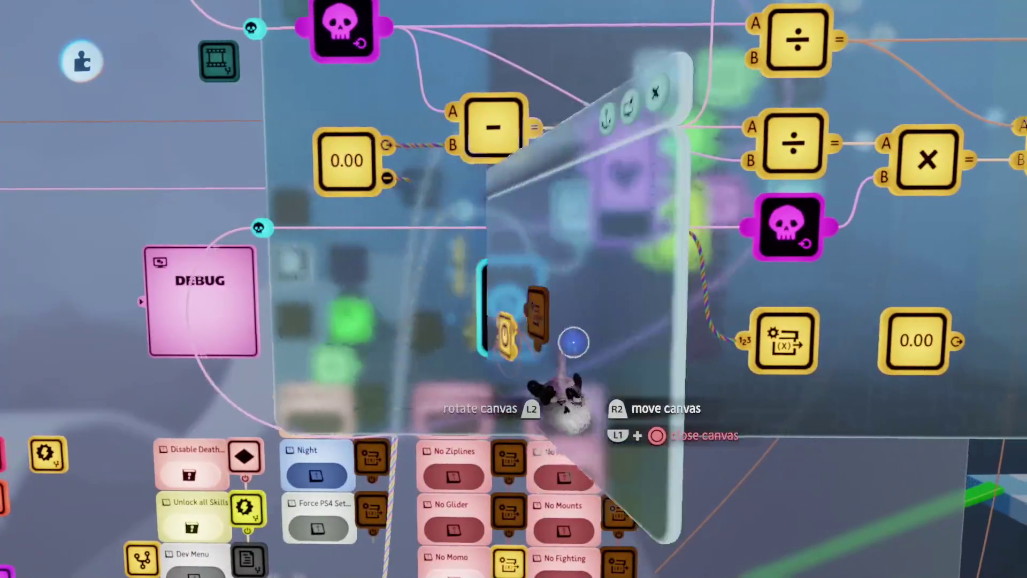
# - Check the variable modifier's settings, then close the Chi chip canvas
pyautogui.click(499, 348)
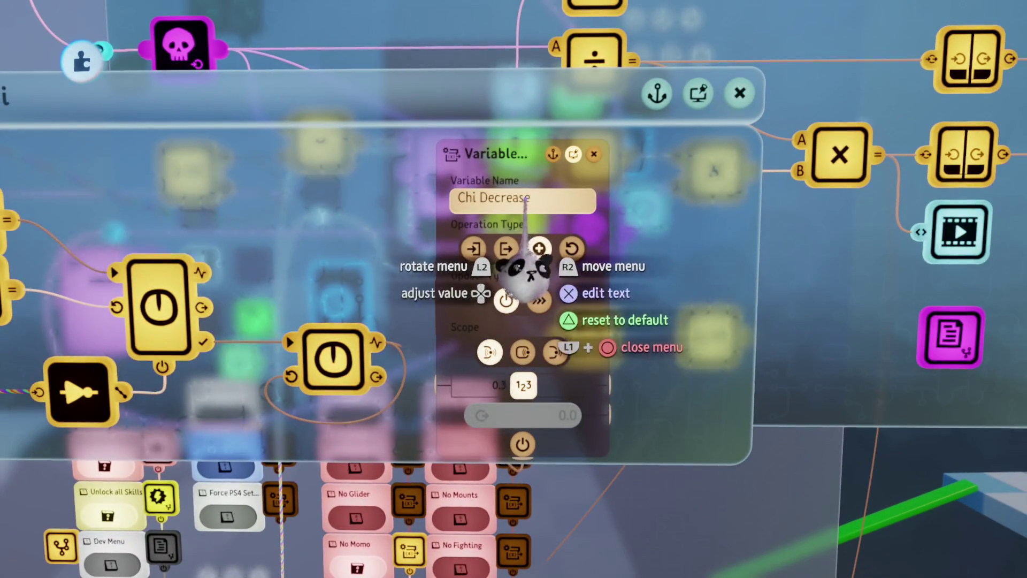
pyautogui.press('Escape')
pyautogui.press('Escape')
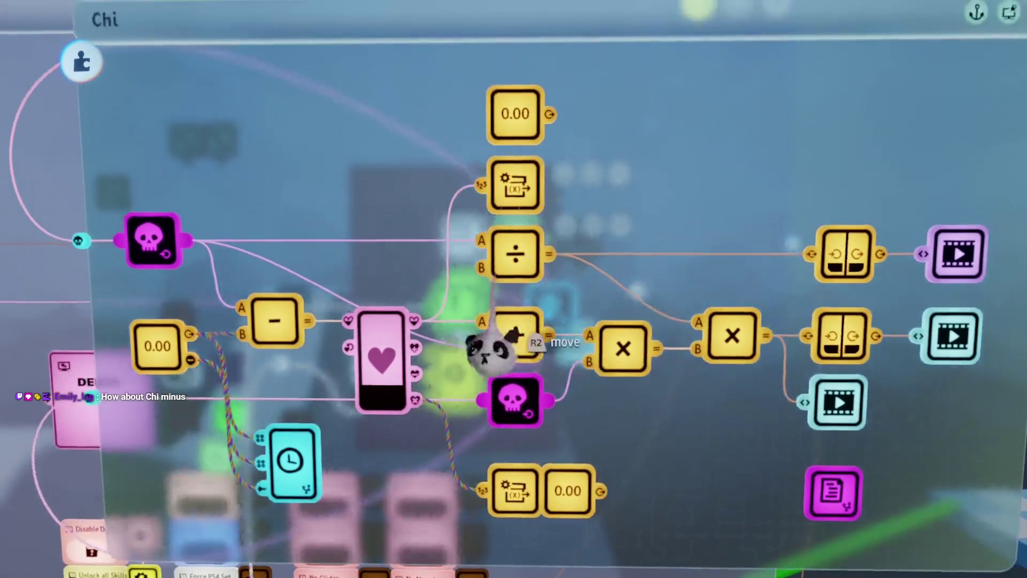
pyautogui.press('Escape')
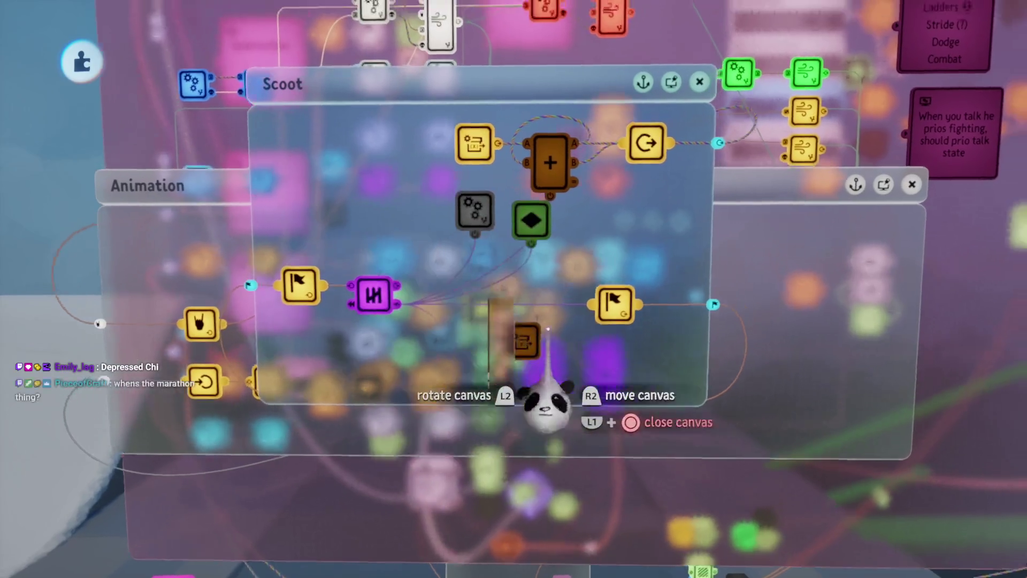
# - Peek inside the Scoot chip's logic, then leave Dreams for the console home screen
pyautogui.click(461, 230)
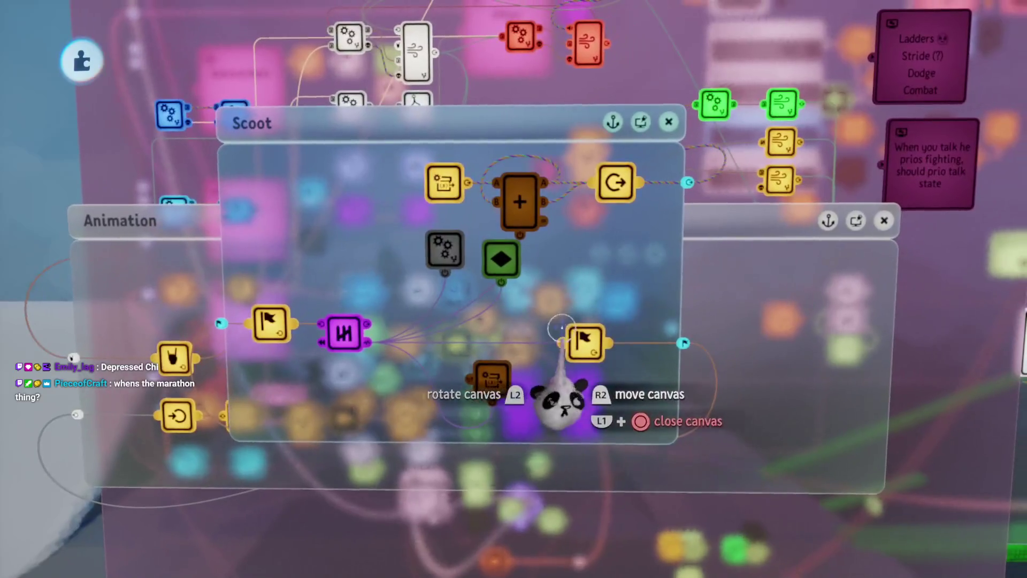
pyautogui.press('Escape')
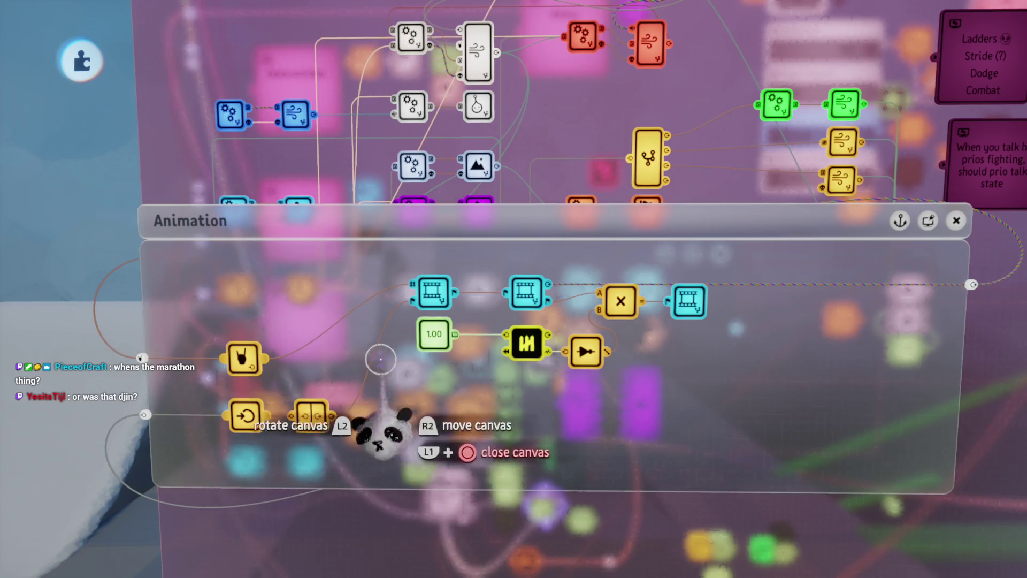
pyautogui.press('super')
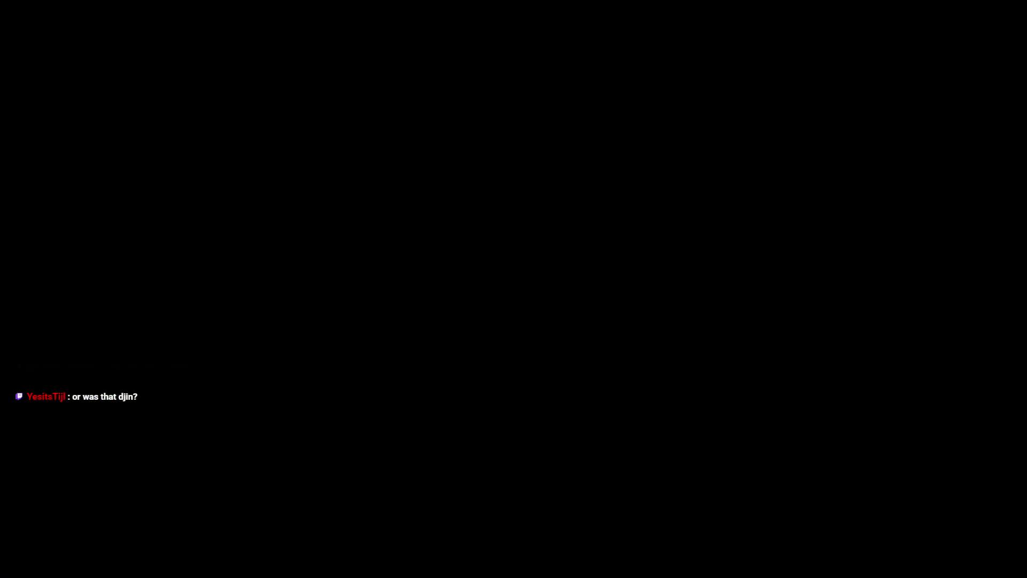
pyautogui.press('Left')
pyautogui.press('Left')
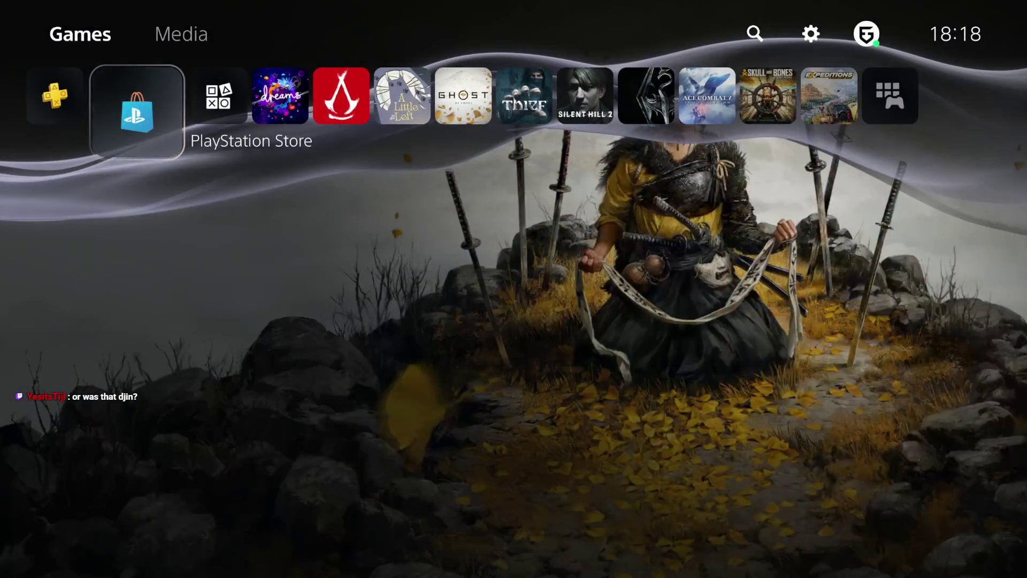
pyautogui.press('Return')
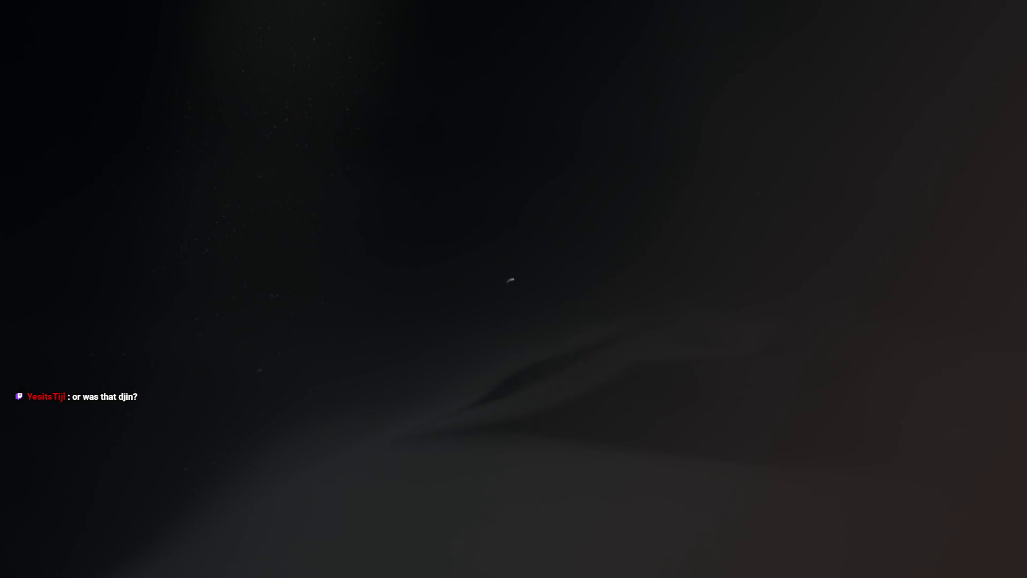
pyautogui.press('Right')
pyautogui.press('Left')
pyautogui.press('Left')
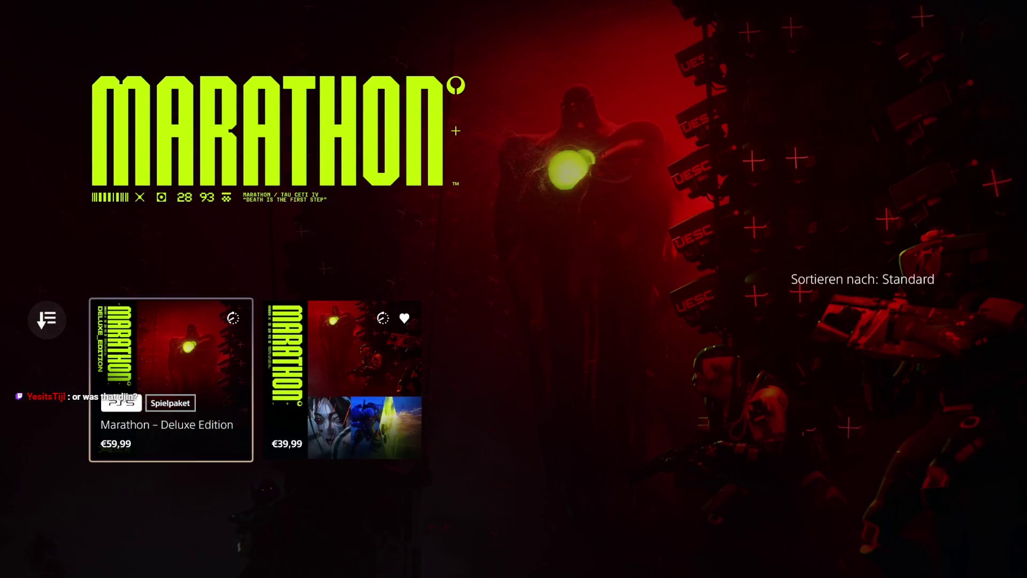
pyautogui.press('Escape')
pyautogui.press('Right')
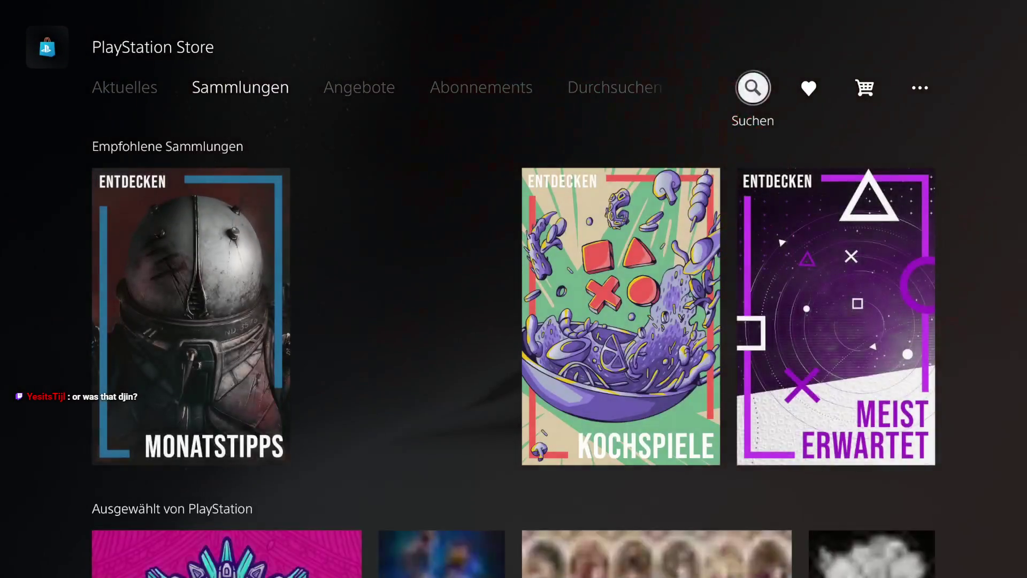
pyautogui.press('Return')
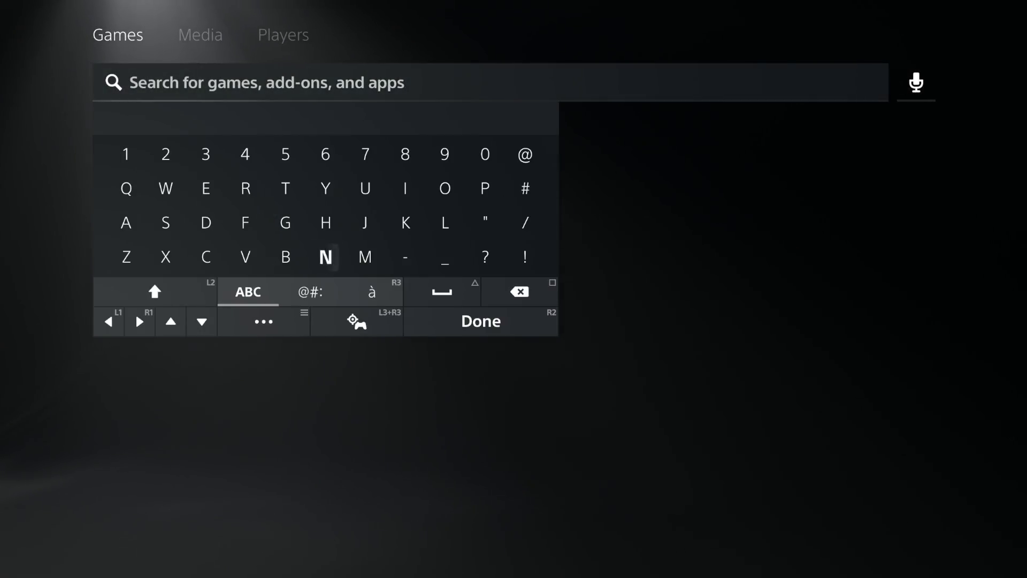
pyautogui.write('Mar')
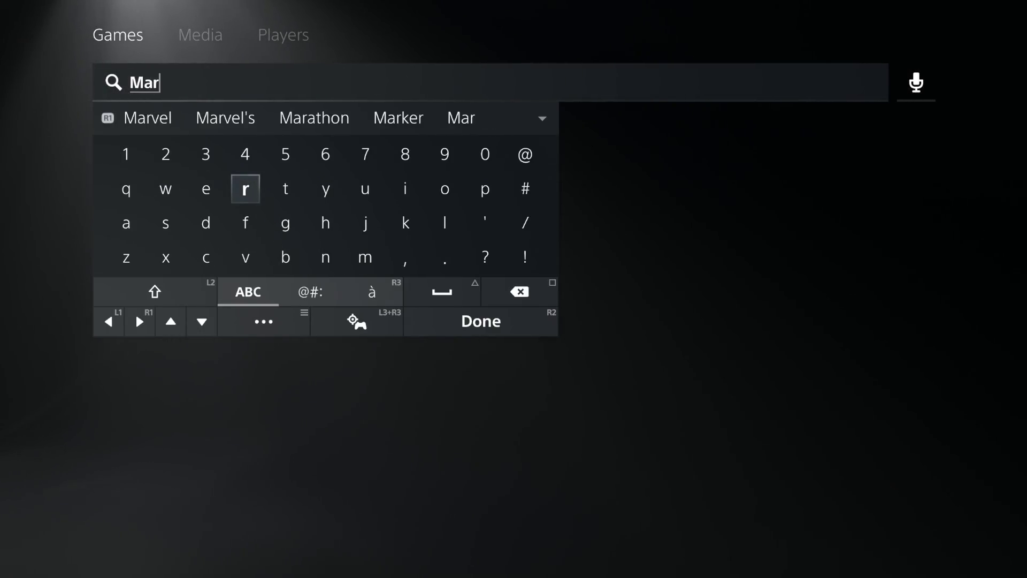
pyautogui.press('Escape')
pyautogui.press('Return')
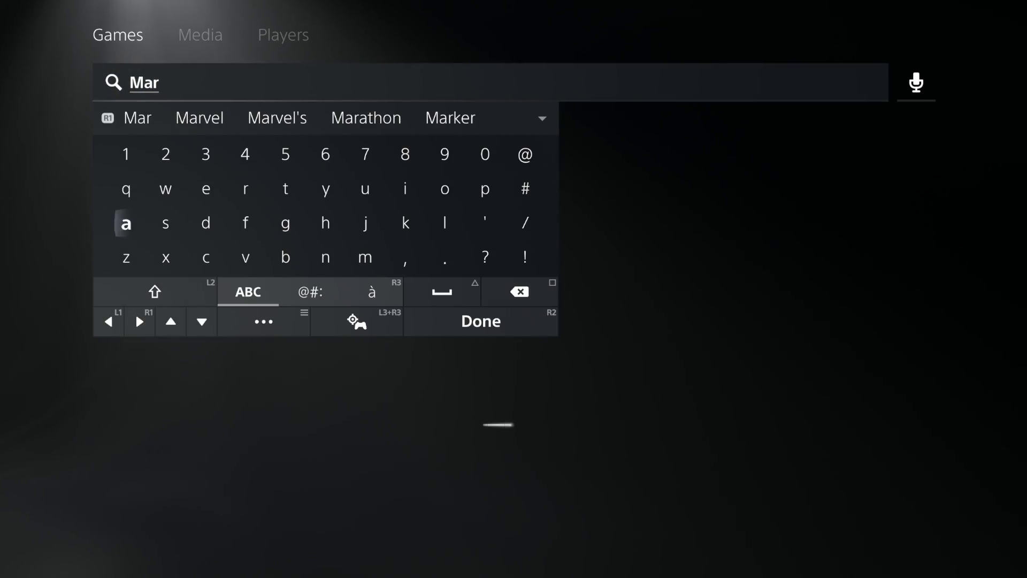
pyautogui.write('ath')
pyautogui.press('Return')
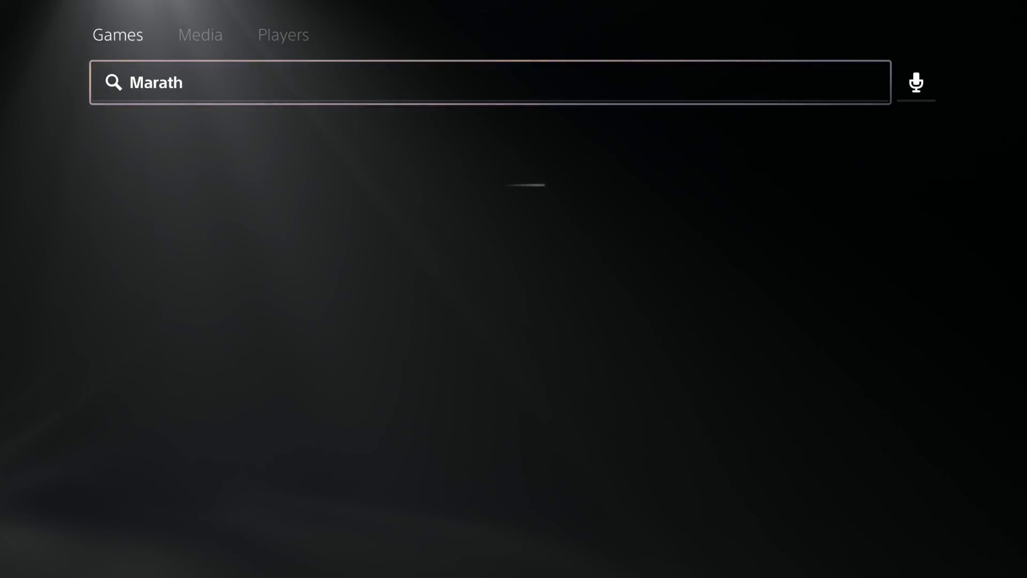
pyautogui.press('Down')
pyautogui.press('Return')
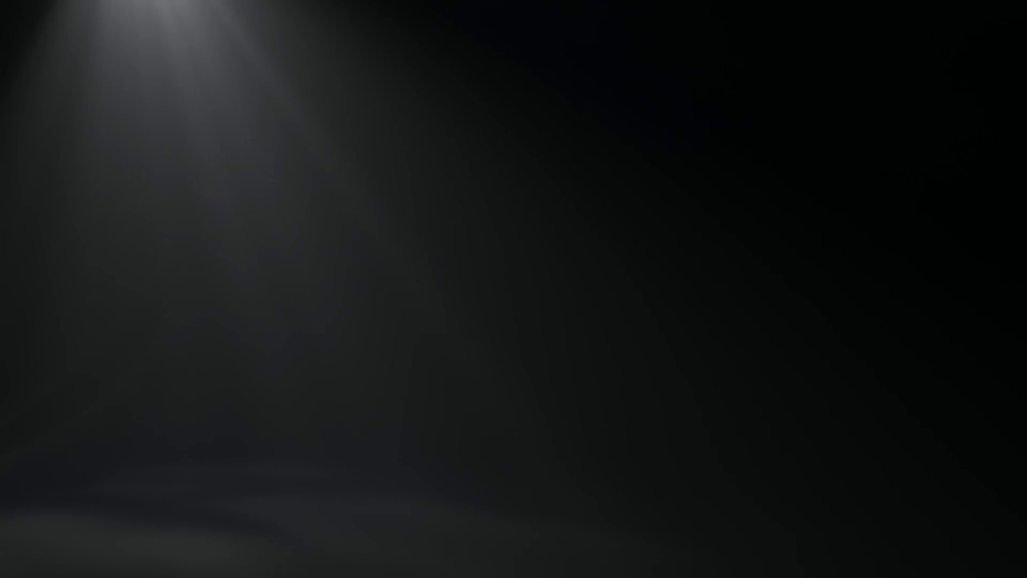
pyautogui.press('Right')
pyautogui.press('Right')
pyautogui.press('Return')
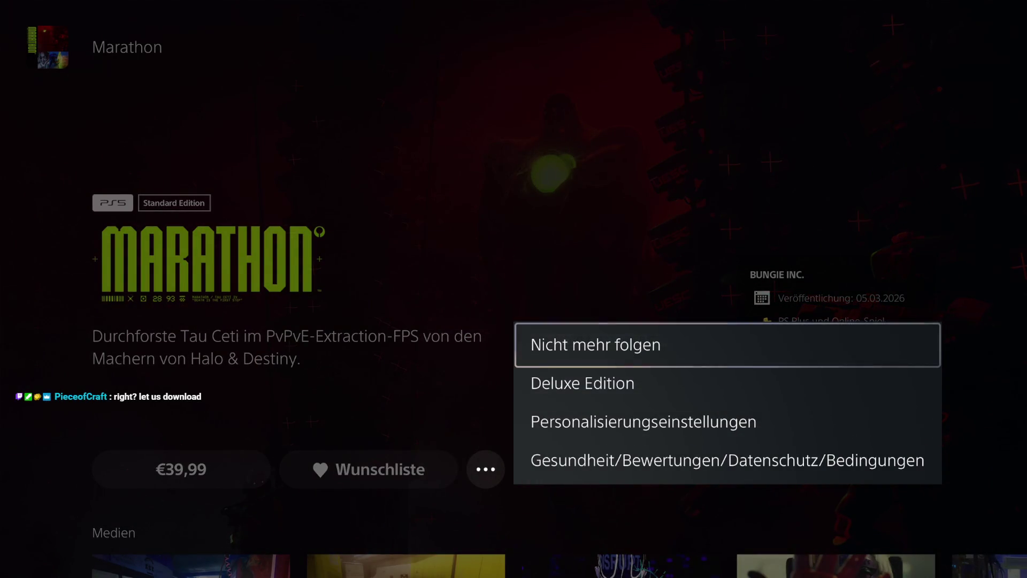
pyautogui.press('Escape')
pyautogui.press('Escape')
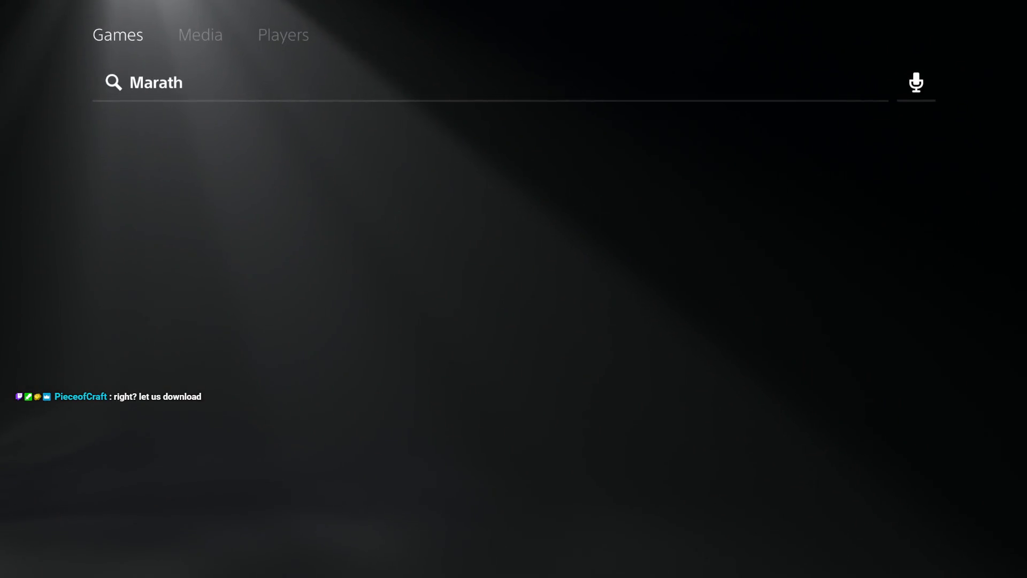
pyautogui.press('Escape')
pyautogui.press('Escape')
pyautogui.press('Right')
pyautogui.press('Right')
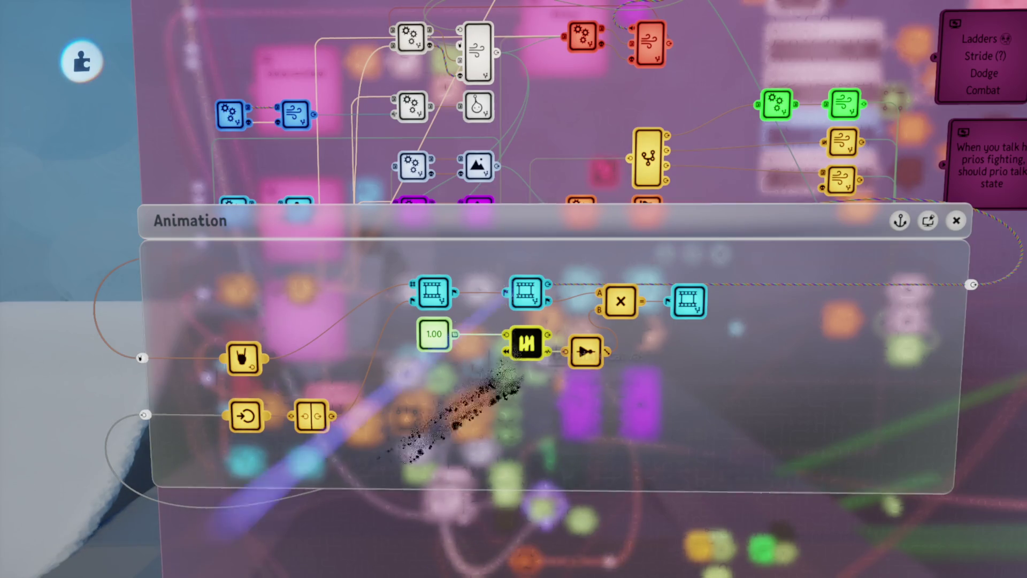
# - Close the Animation and Airscooter canvases and inspect the Glider chip's Animation logic
pyautogui.press('Escape')
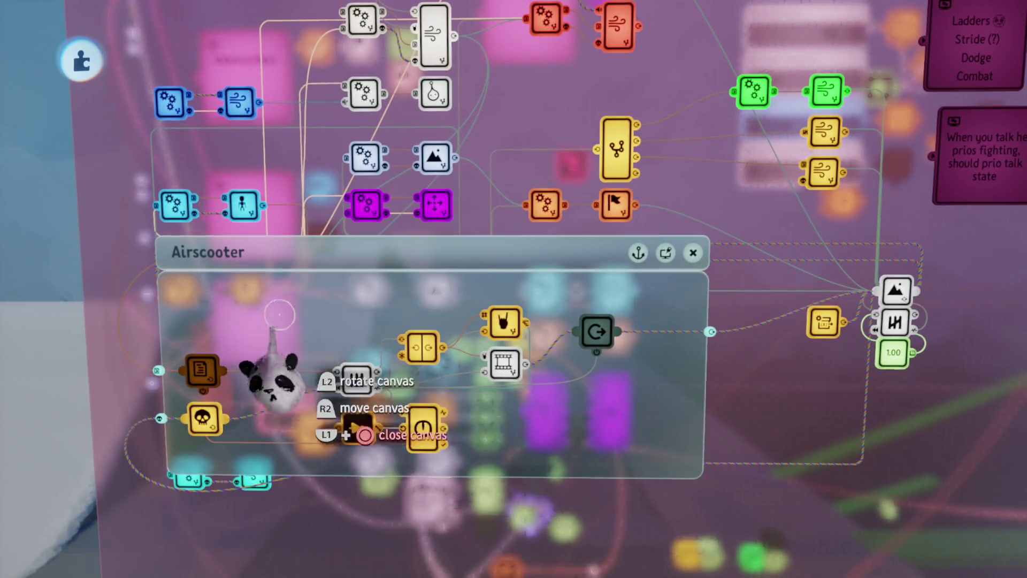
pyautogui.press('Escape')
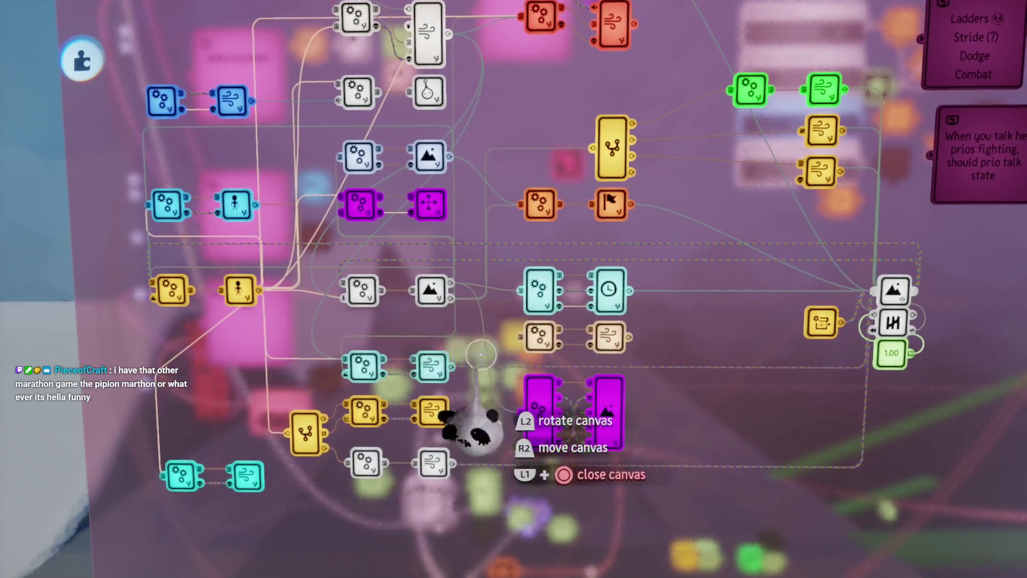
pyautogui.click(604, 215)
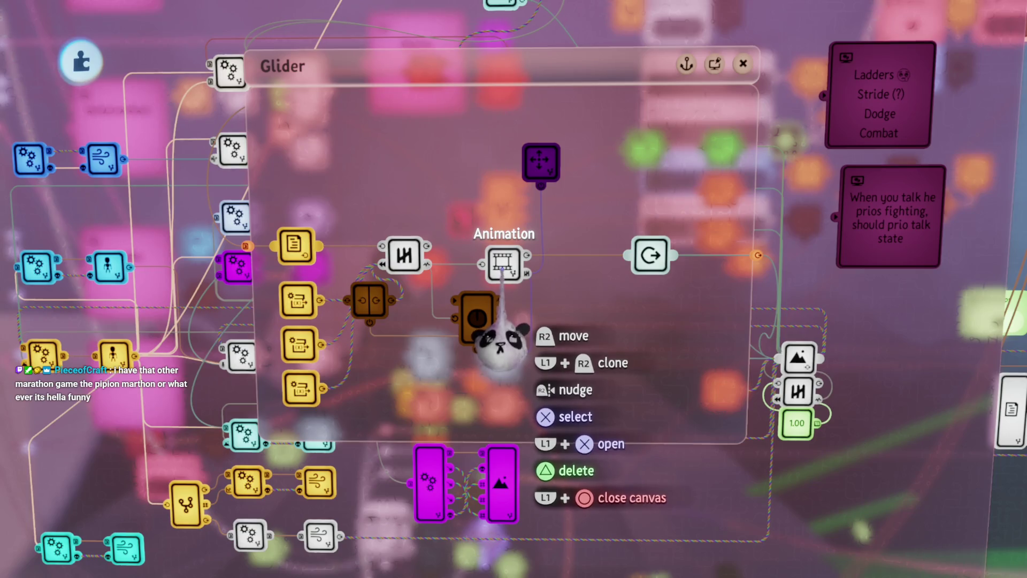
pyautogui.click(503, 270)
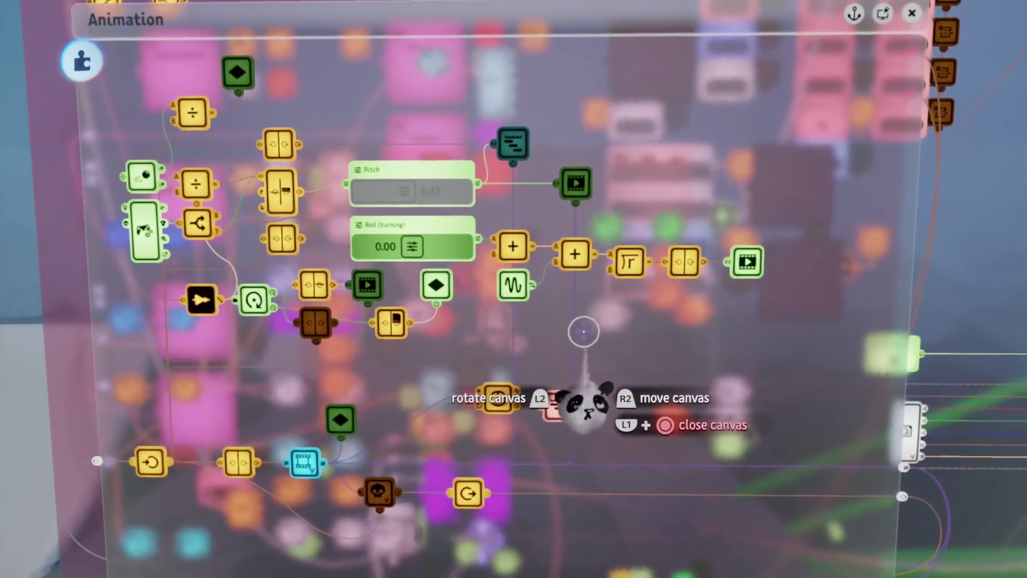
# - Close the glider Animation canvas and start a play-test of the character
pyautogui.press('Escape')
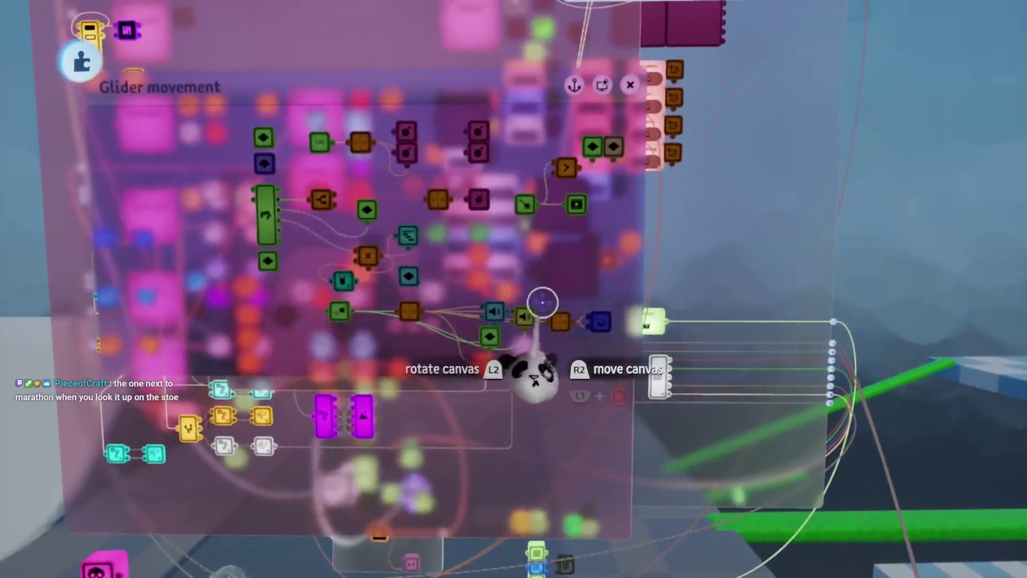
pyautogui.press('Escape')
pyautogui.click(268, 421)
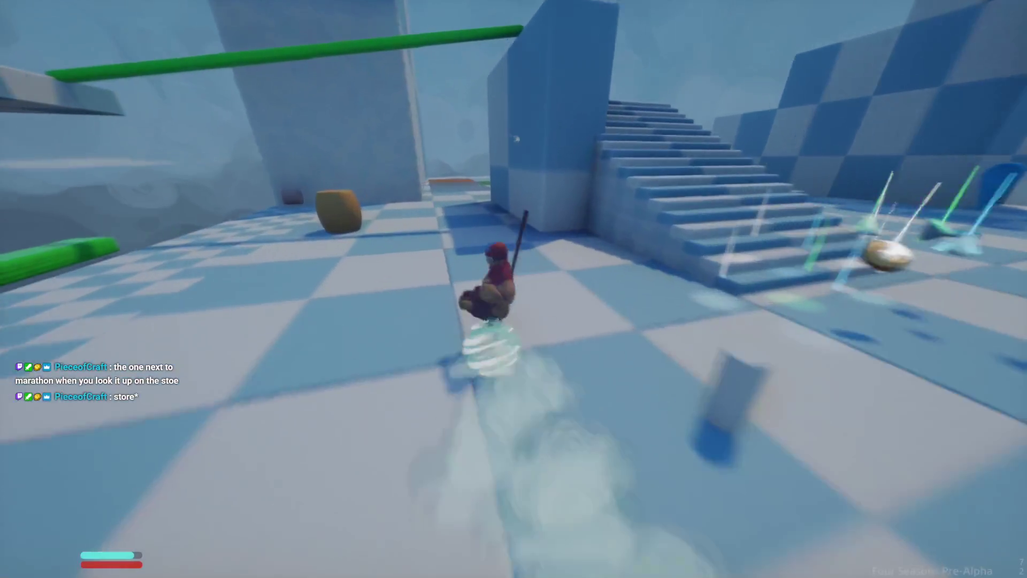
# - Glide, restart the level, and test dashing and walking Aang toward the ice edge
pyautogui.press('space')
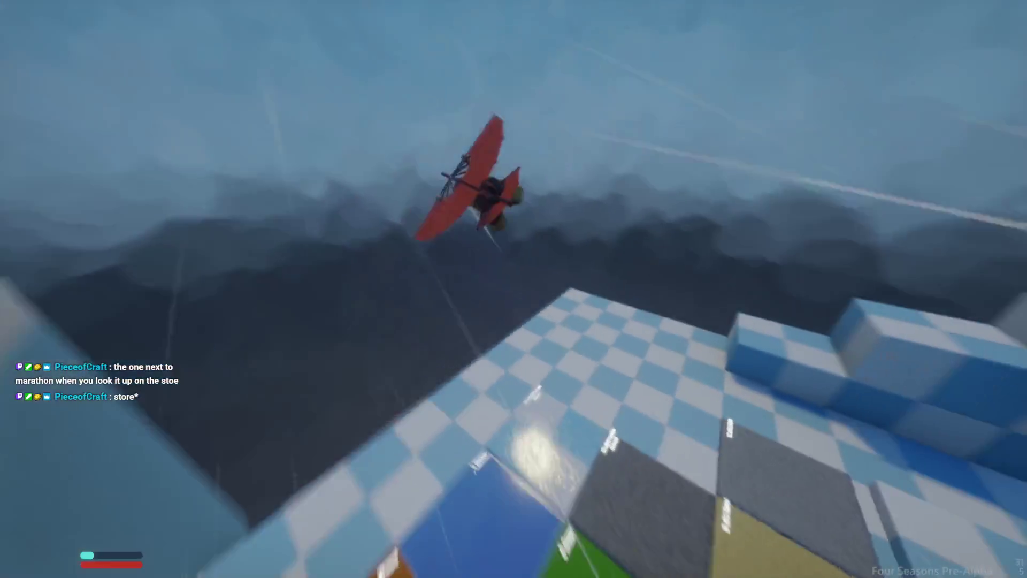
pyautogui.press('Escape')
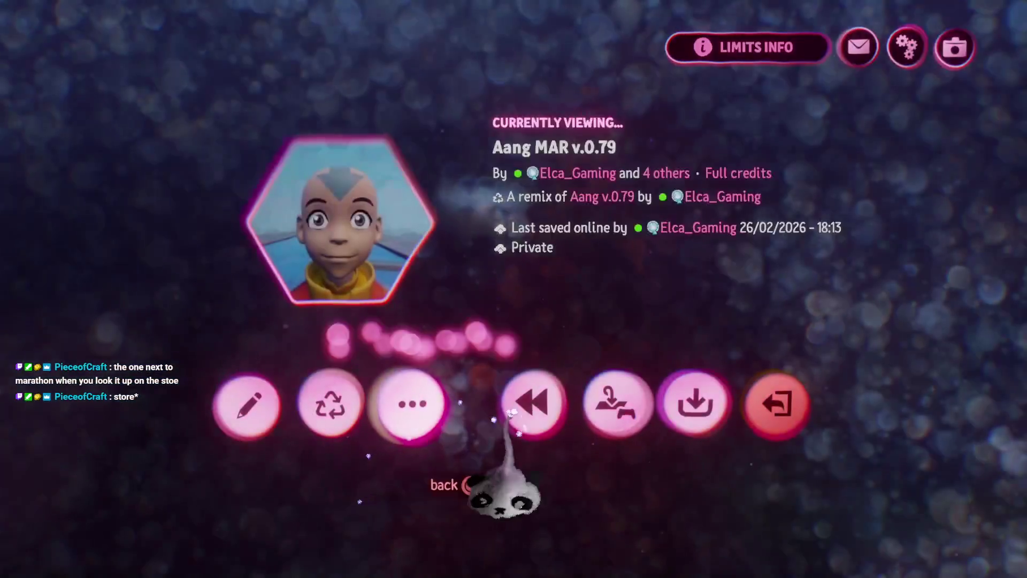
pyautogui.click(527, 403)
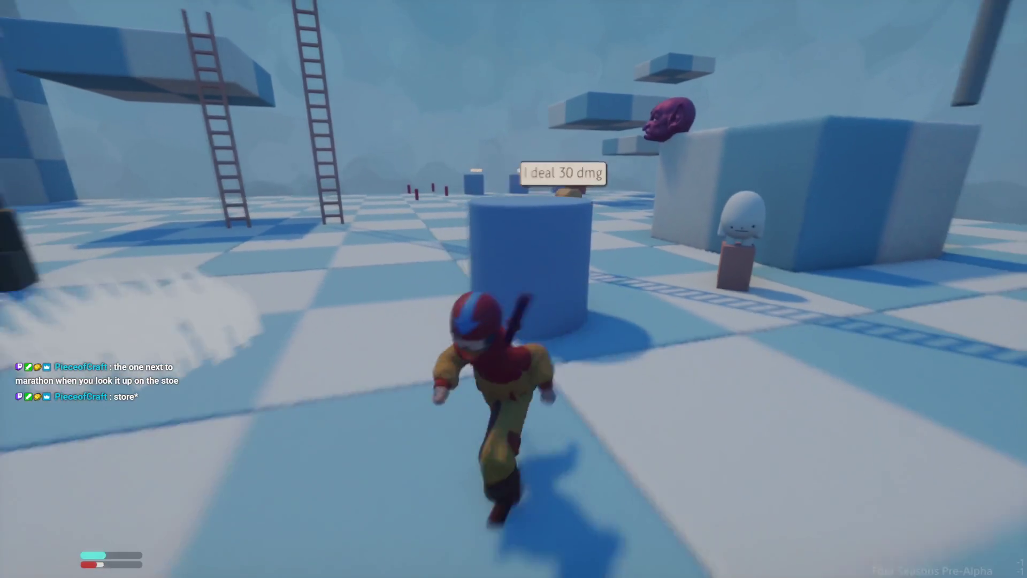
pyautogui.press('shift')
pyautogui.press('w')
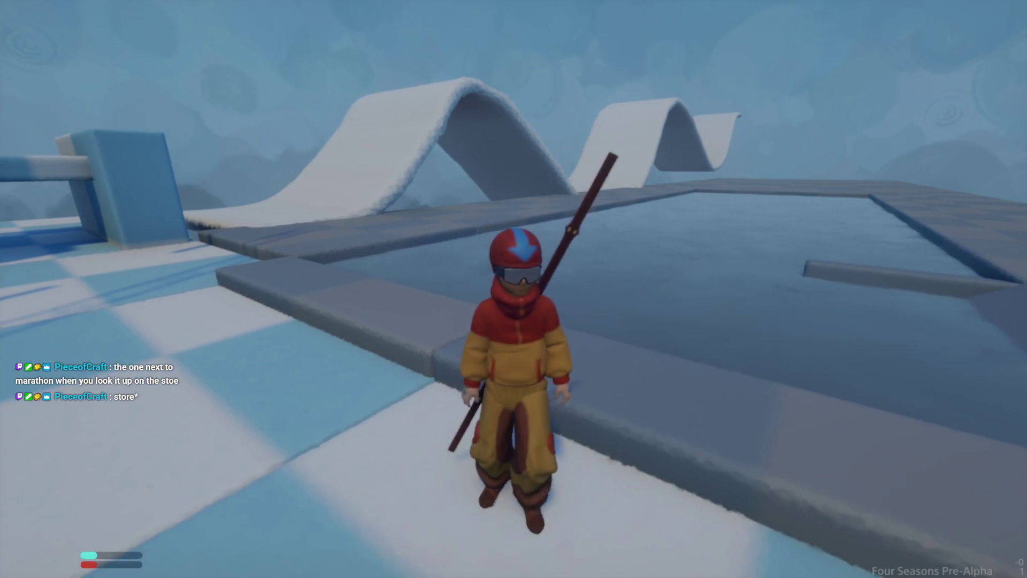
# - Return to edit mode and go to the PS5 home screen via the control center
pyautogui.press('Escape')
pyautogui.click(246, 406)
pyautogui.press('super')
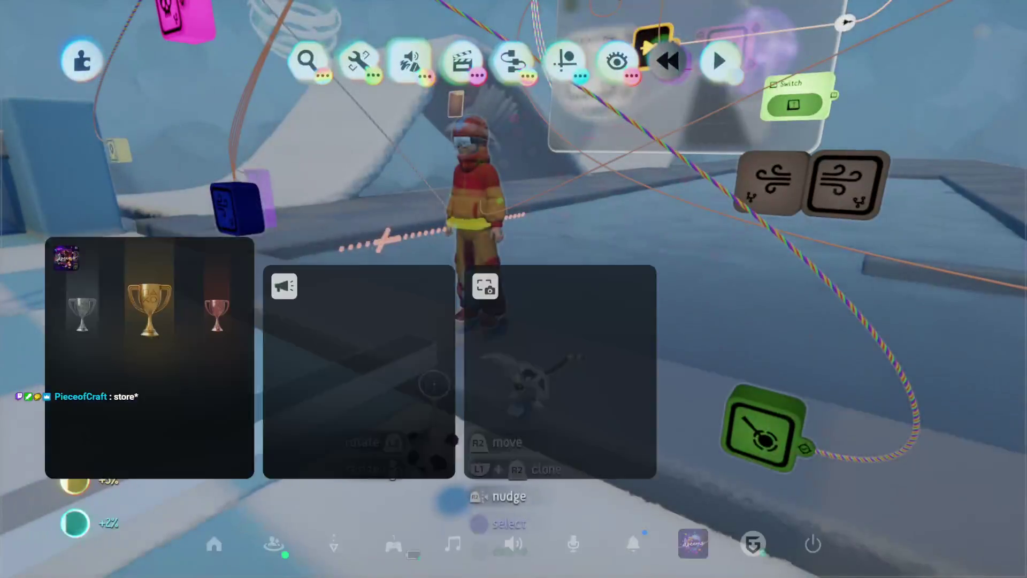
pyautogui.press('Down')
pyautogui.press('Return')
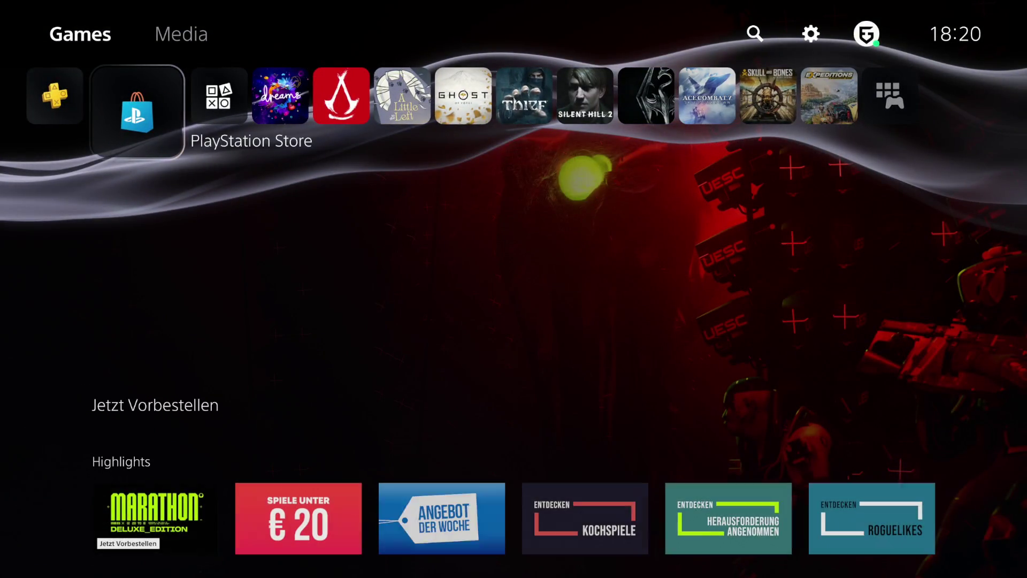
# - Search the PlayStation Store for 'Marathon' and open the Nippon Marathon page
pyautogui.press('Return')
pyautogui.press('Return')
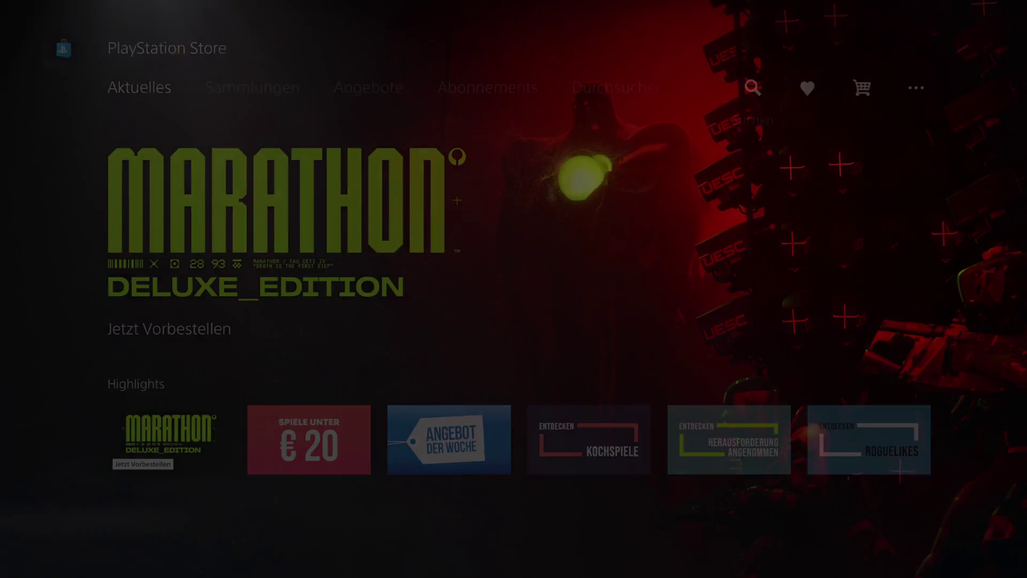
pyautogui.write('M')
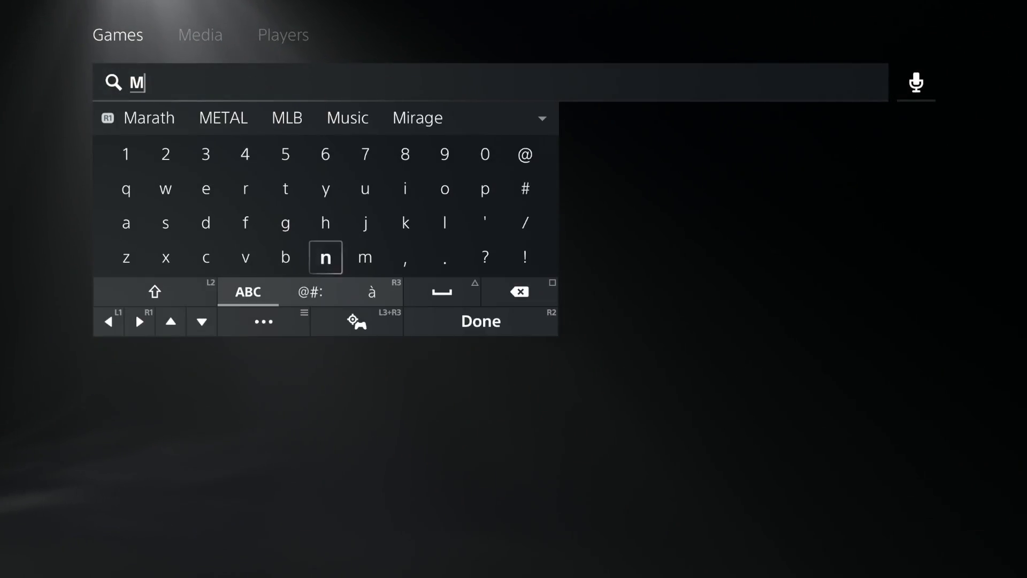
pyautogui.write('ar')
pyautogui.press('Up')
pyautogui.press('Right')
pyautogui.press('Right')
pyautogui.press('Return')
pyautogui.press('Escape')
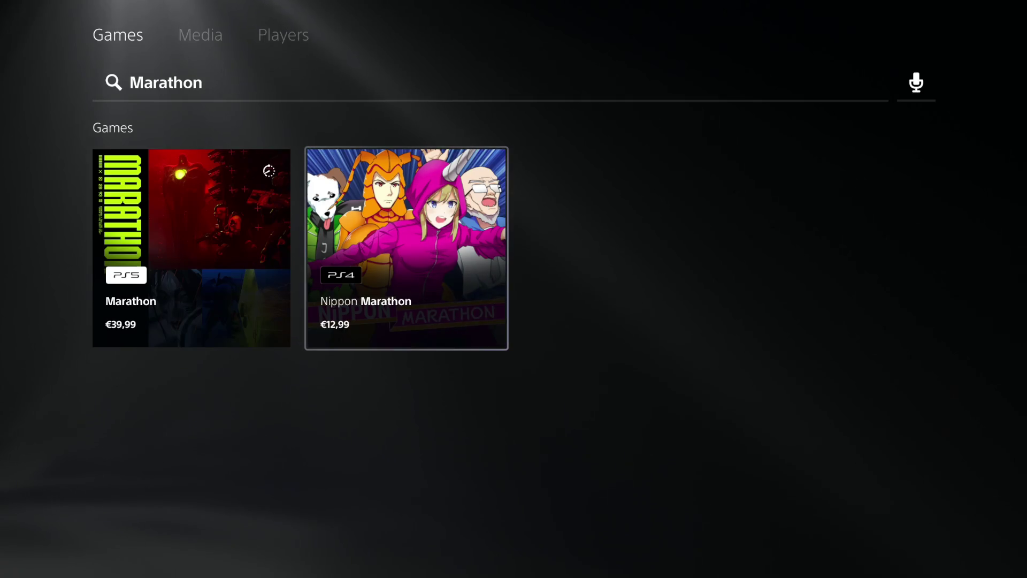
pyautogui.press('Return')
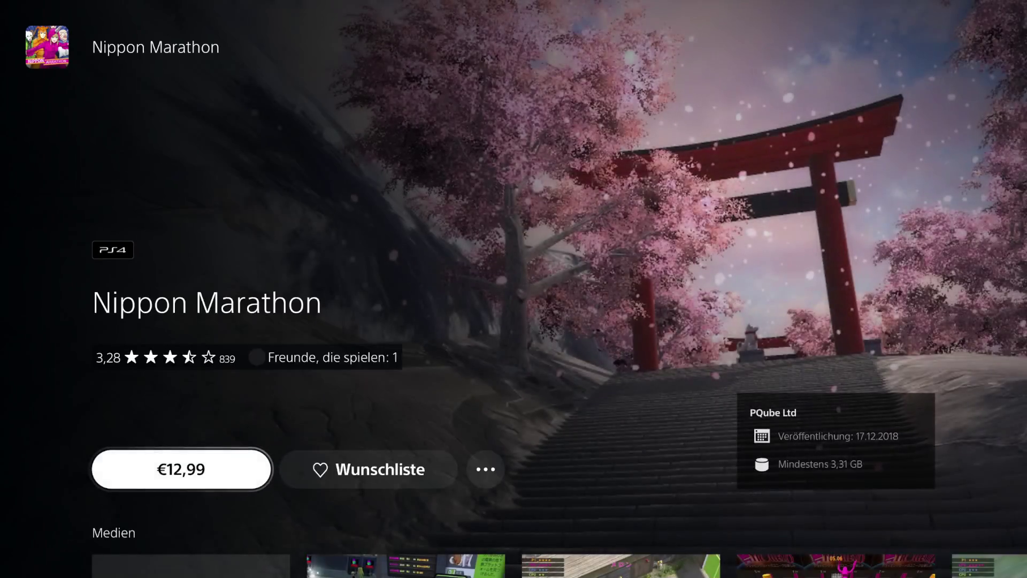
# - Browse the Nippon Marathon media clips, then return to the top of the page
pyautogui.press('Down')
pyautogui.press('Up')
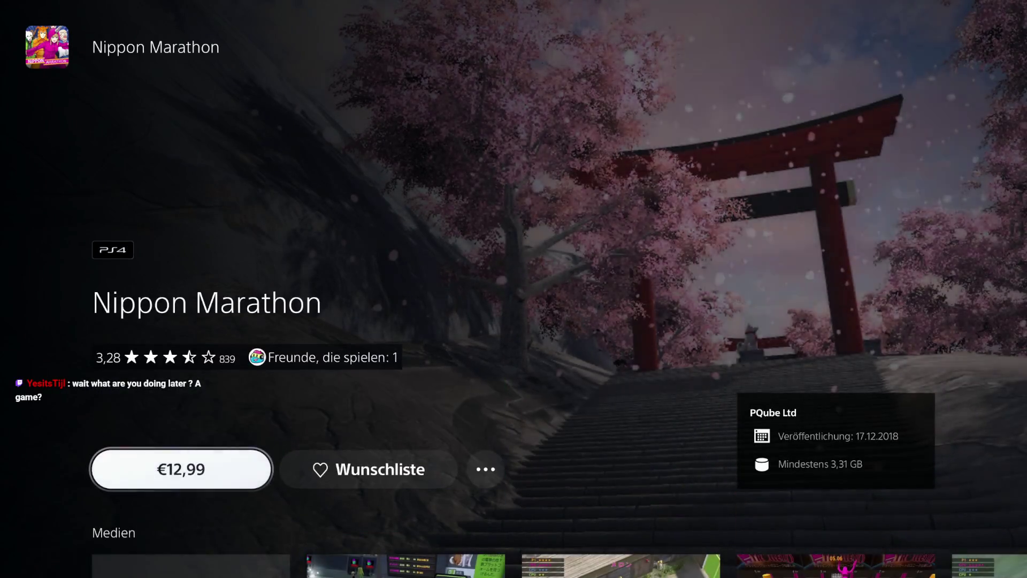
pyautogui.press('Down')
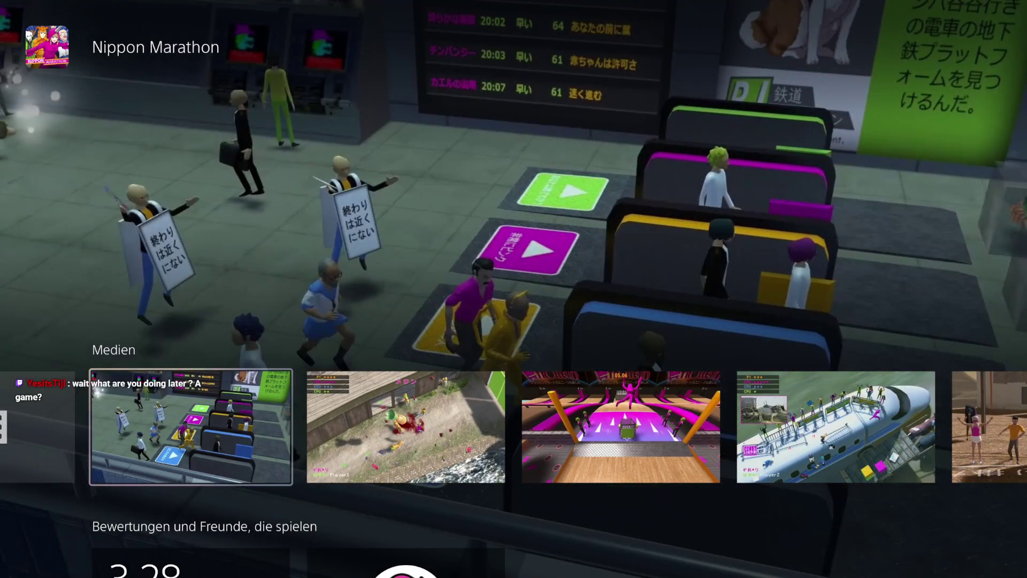
pyautogui.press('Right')
pyautogui.press('Right')
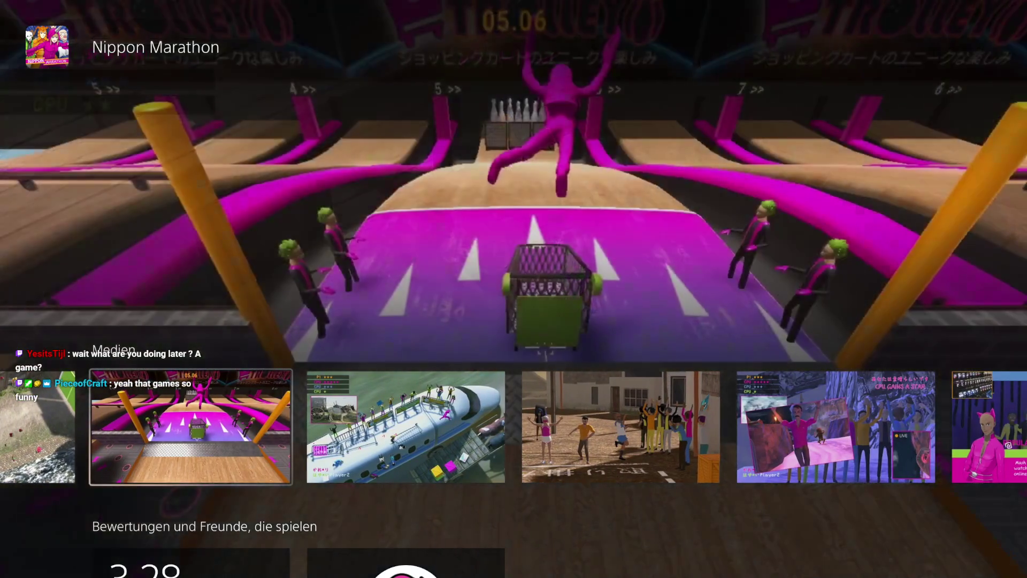
pyautogui.press('Right')
pyautogui.press('Right')
pyautogui.press('Right')
pyautogui.press('Right')
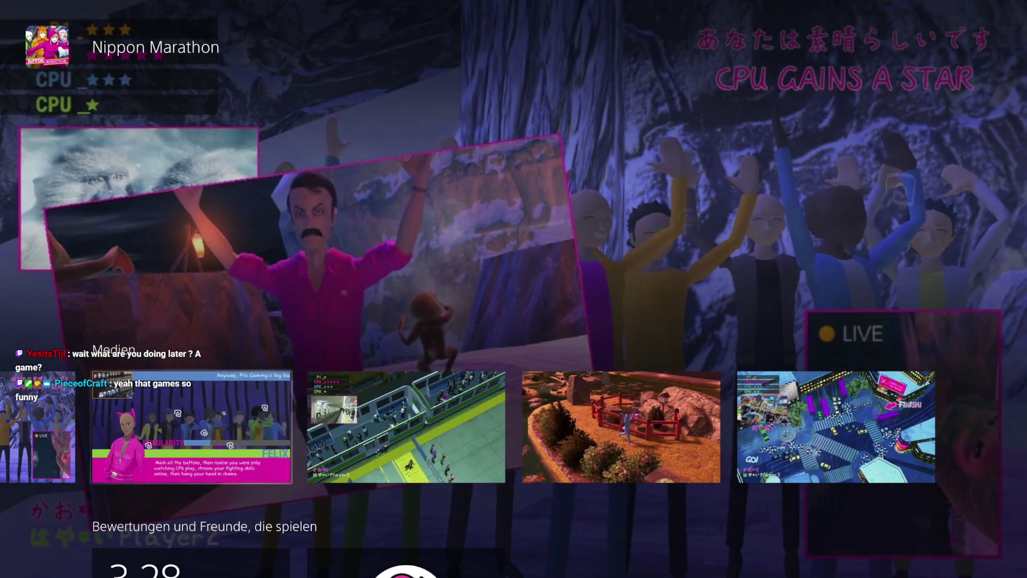
pyautogui.press('Right')
pyautogui.press('Right')
pyautogui.press('Right')
pyautogui.press('Right')
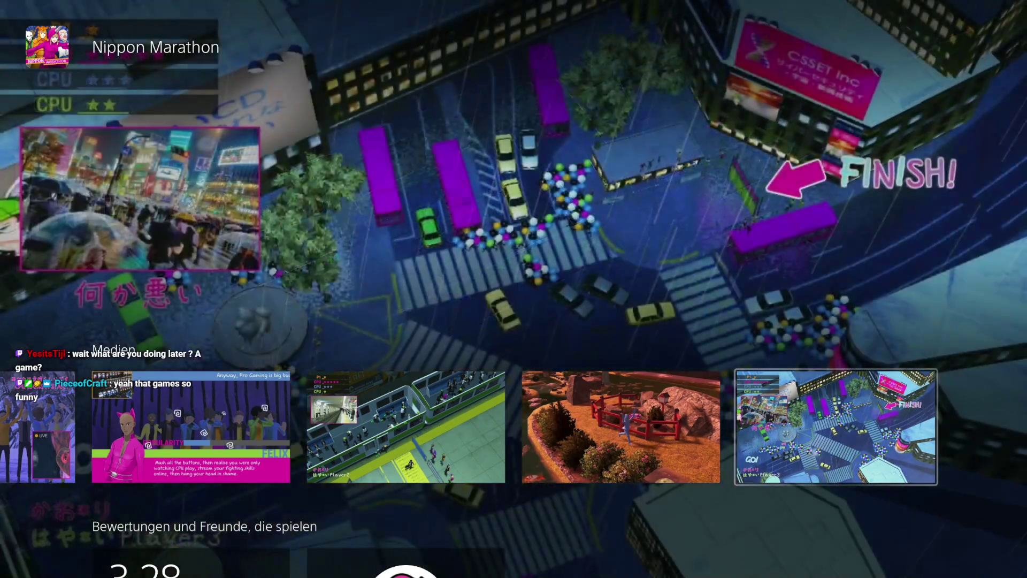
pyautogui.press('Up')
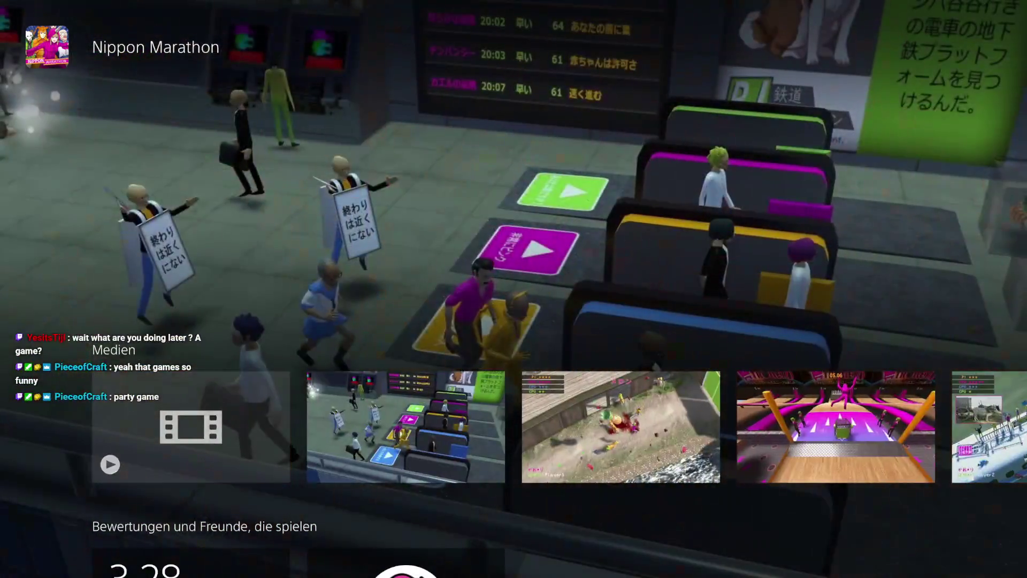
# - Back out of the Store to the Dreams edit mode
pyautogui.press('Escape')
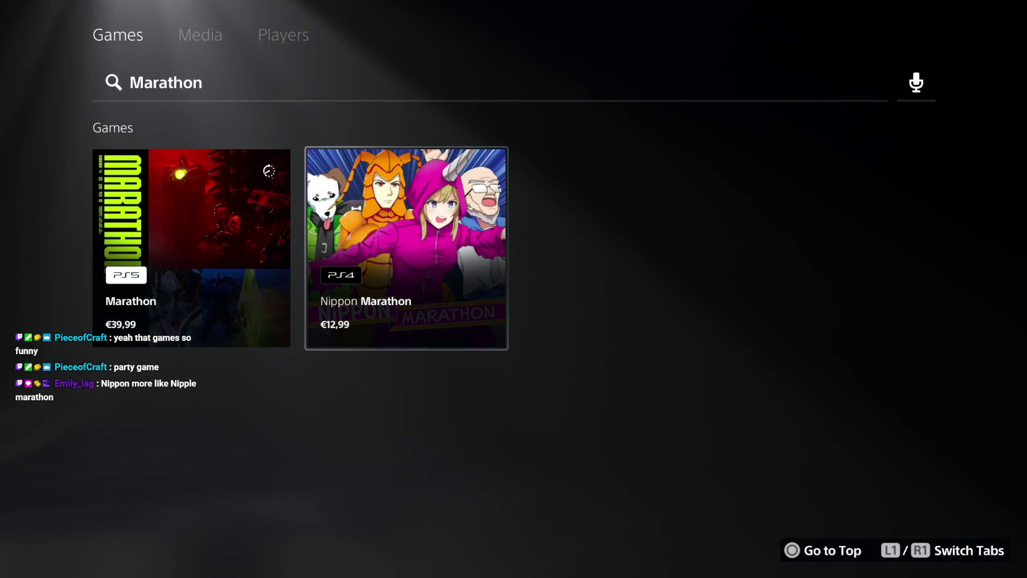
pyautogui.press('Escape')
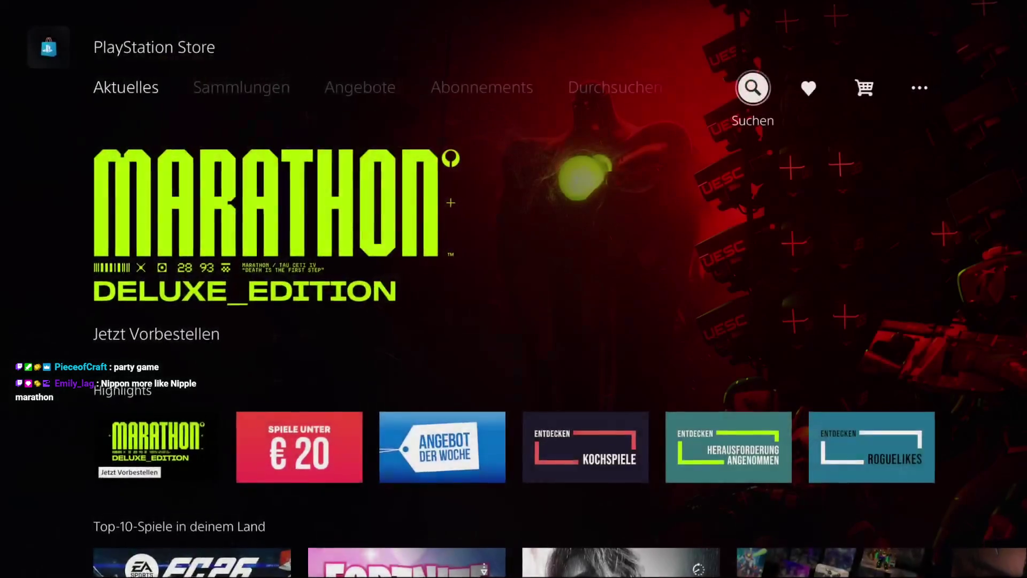
pyautogui.press('Escape')
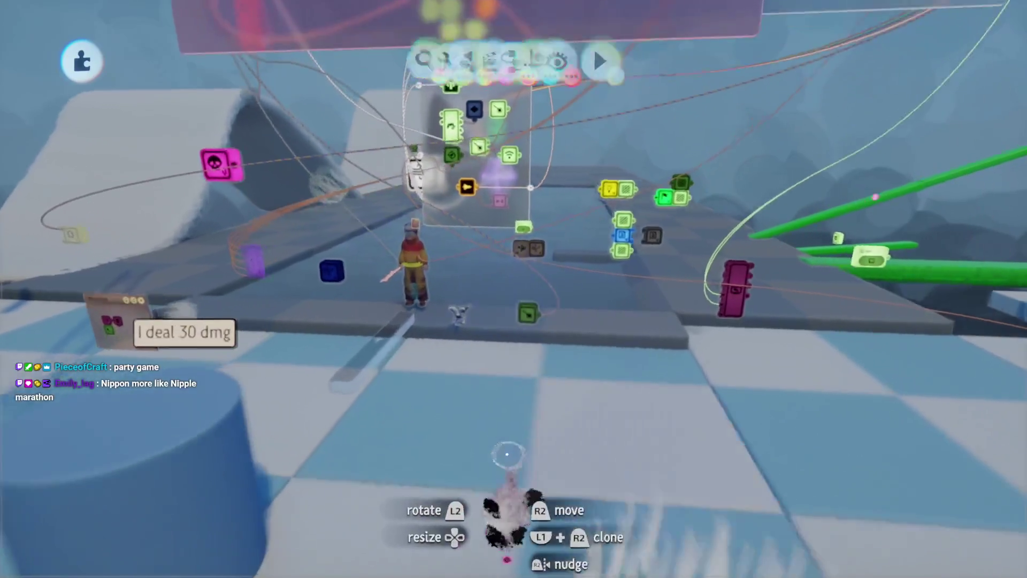
# - Look inside the Glider microchip, then pan the canvas over to centre on the Chi chip's nodes
pyautogui.click(529, 385)
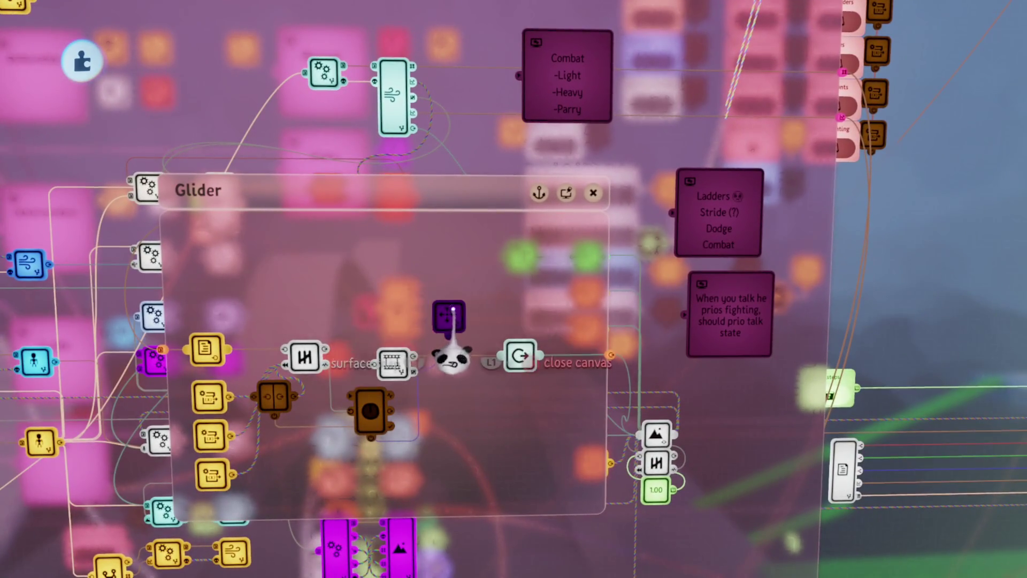
pyautogui.press('Escape')
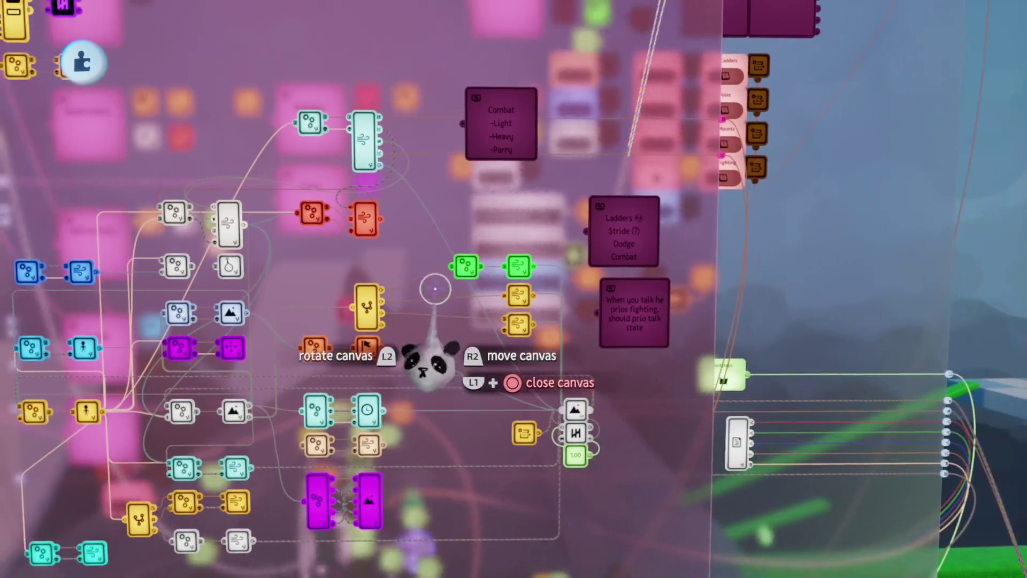
pyautogui.moveTo(562, 411)
pyautogui.mouseDown()
pyautogui.moveTo(545, 385)
pyautogui.moveTo(649, 286)
pyautogui.moveTo(660, 289)
pyautogui.moveTo(615, 336)
pyautogui.moveTo(556, 348)
pyautogui.moveTo(557, 371)
pyautogui.mouseUp()
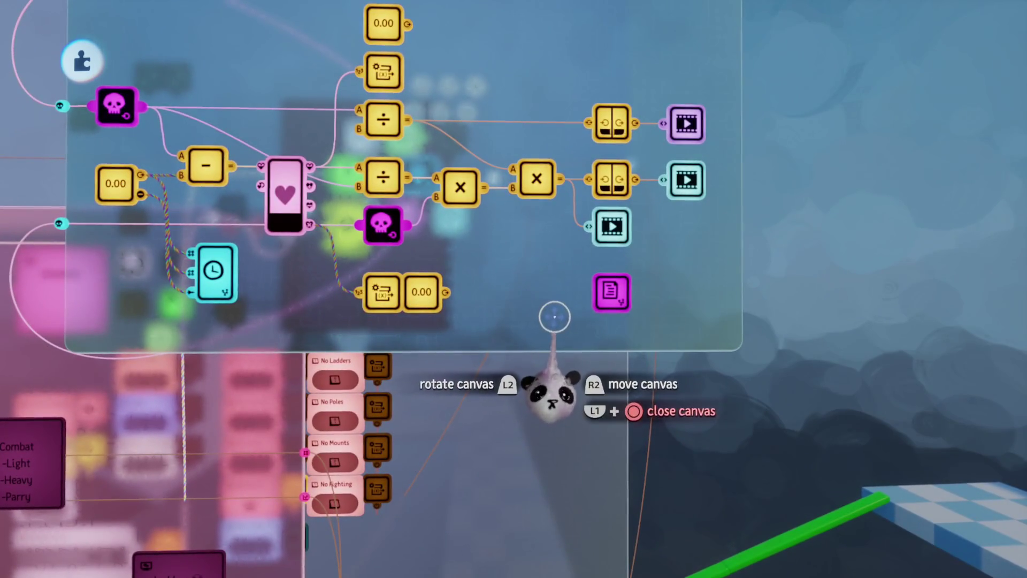
pyautogui.moveTo(382, 316)
pyautogui.mouseDown()
pyautogui.moveTo(380, 305)
pyautogui.moveTo(395, 328)
pyautogui.moveTo(296, 247)
pyautogui.mouseUp()
pyautogui.moveTo(470, 257)
pyautogui.mouseDown()
pyautogui.moveTo(624, 369)
pyautogui.moveTo(535, 278)
pyautogui.moveTo(711, 471)
pyautogui.moveTo(644, 257)
pyautogui.mouseUp()
# - Save Aang MAR v.0.79 as a private online version with the note 'Last stable'
pyautogui.press('Escape')
pyautogui.click(645, 393)
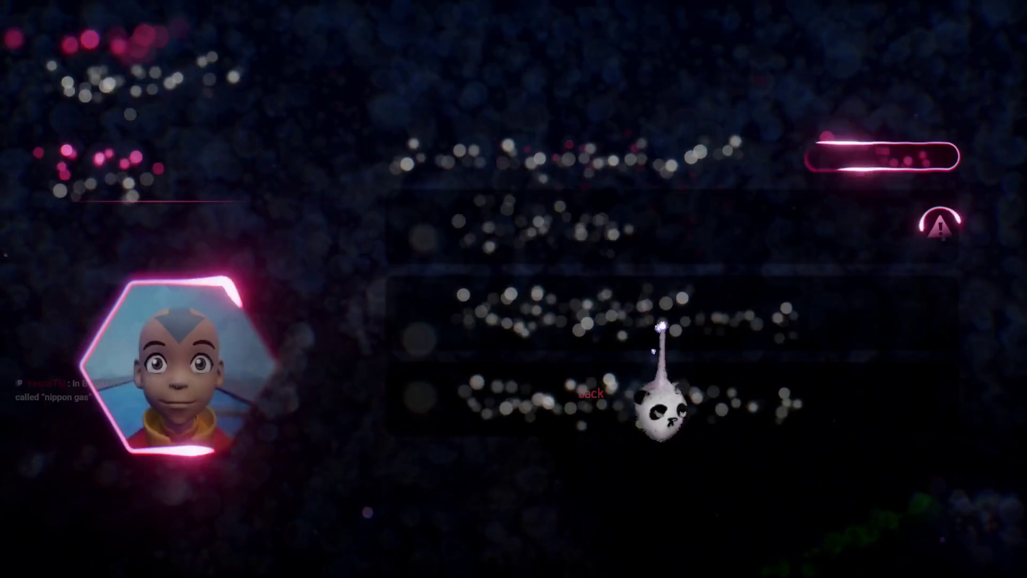
pyautogui.click(656, 302)
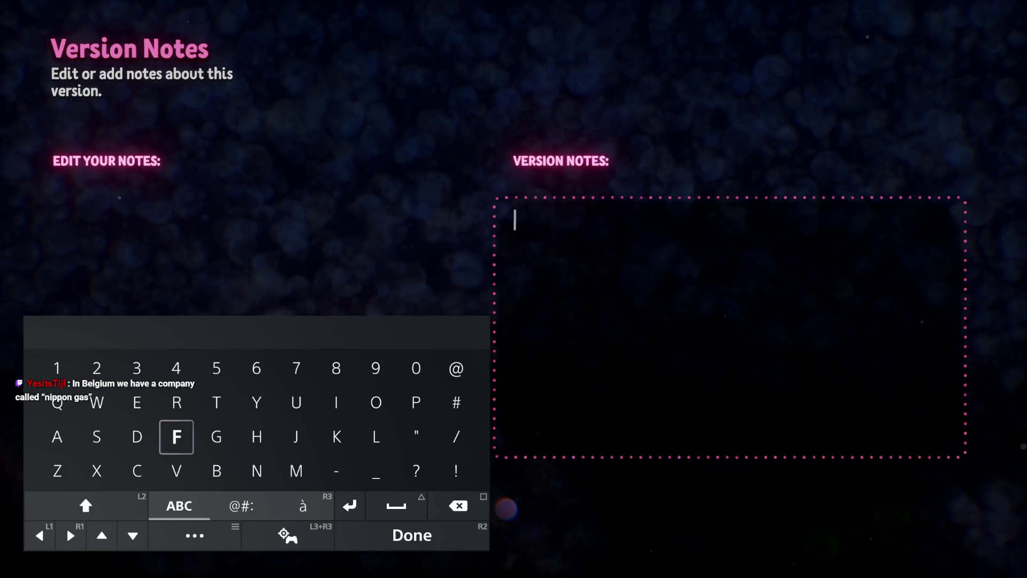
pyautogui.write('Las')
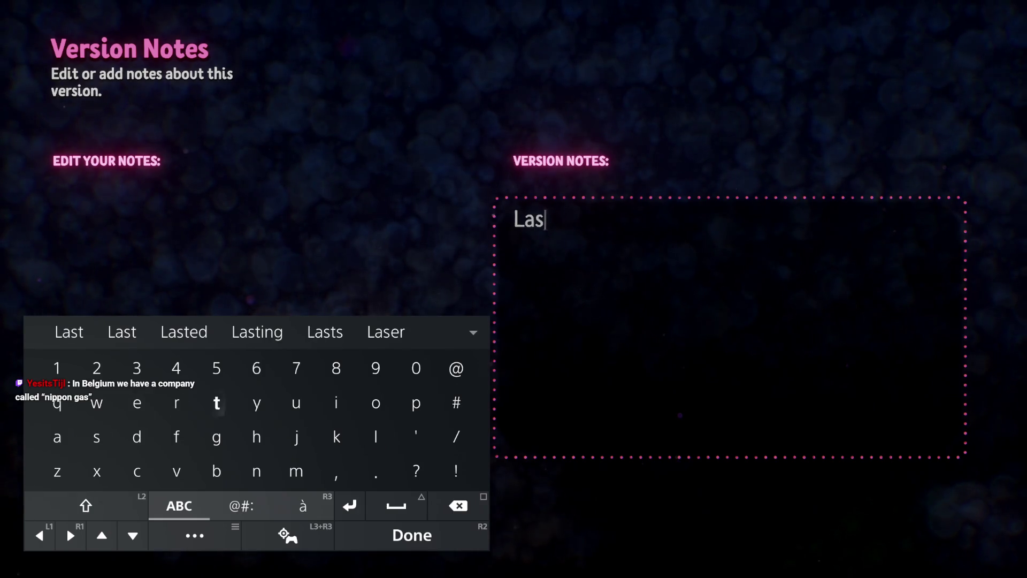
pyautogui.write('t stabl')
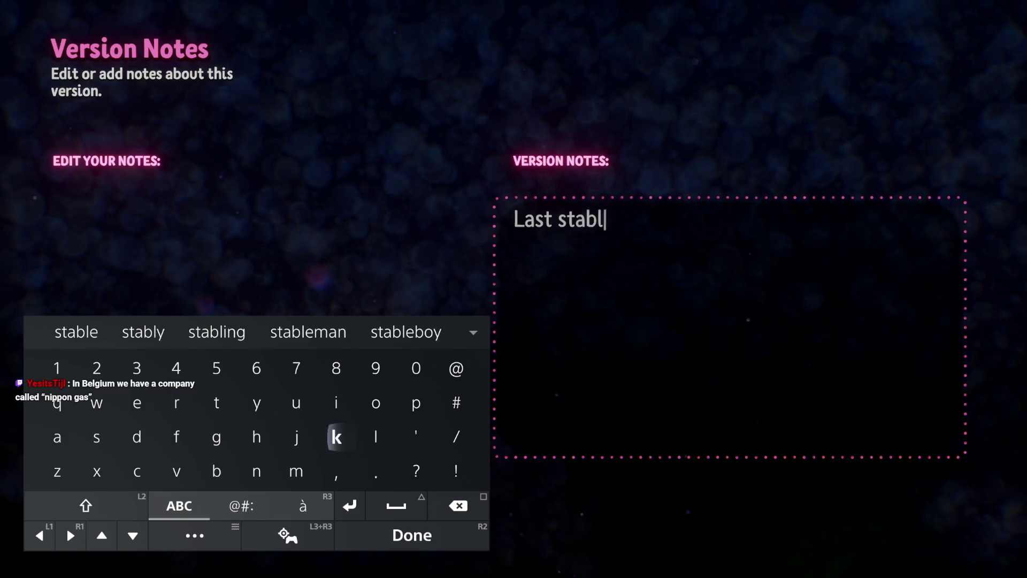
pyautogui.write('e')
pyautogui.press('Return')
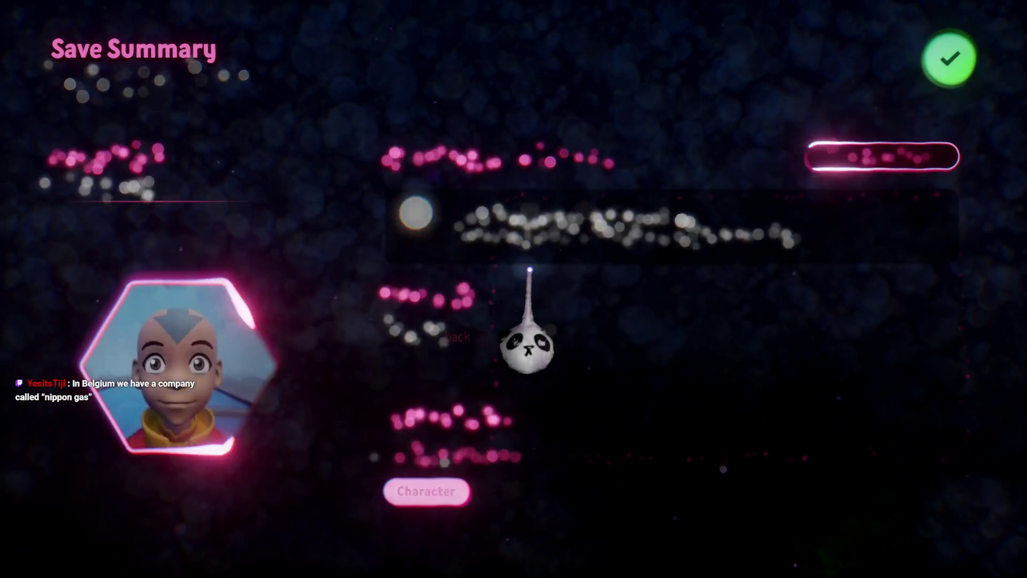
pyautogui.click(949, 57)
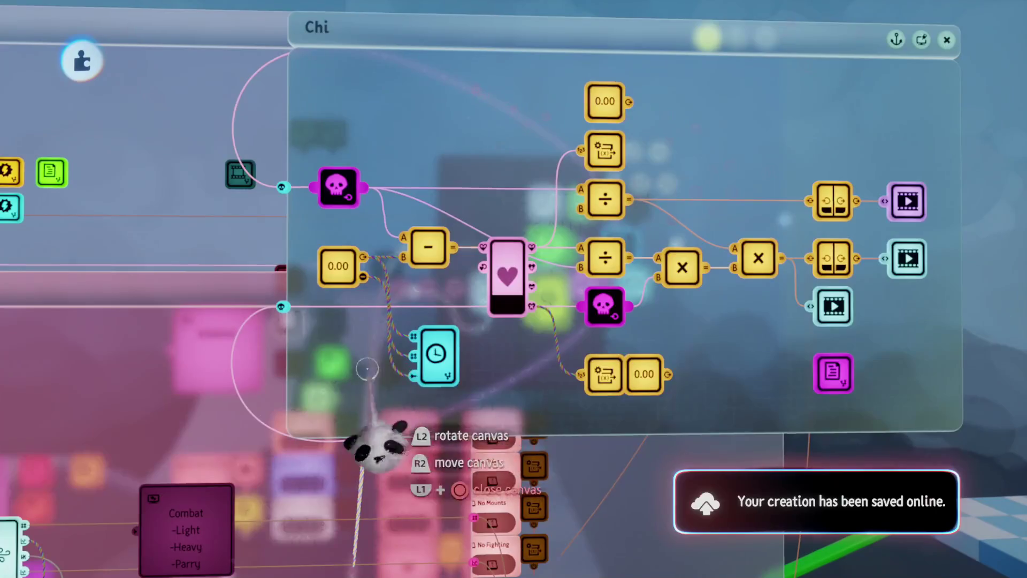
# - Reposition the Chi node near the subtract node in the logic canvas
pyautogui.scroll(3, 498, 406)
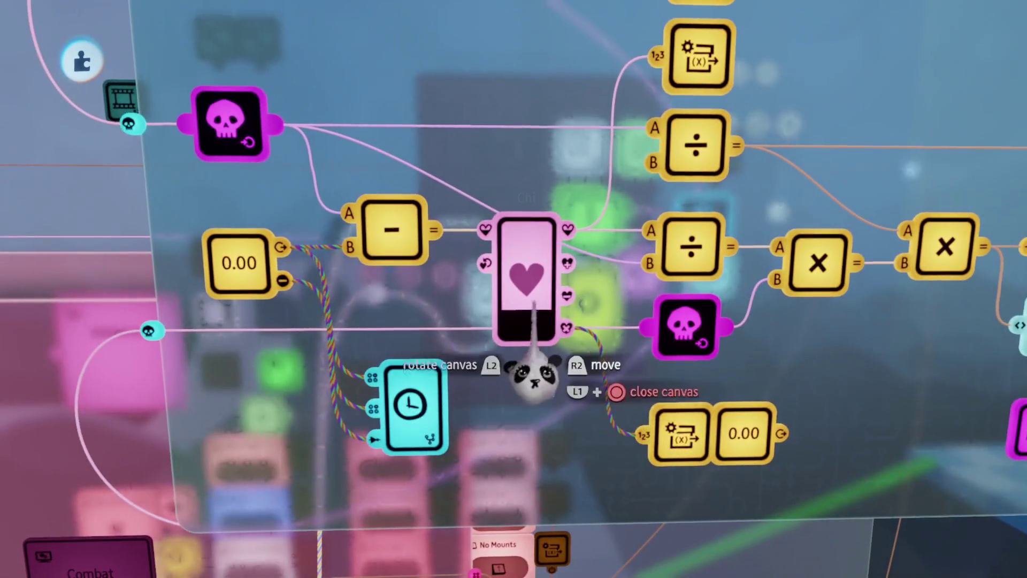
pyautogui.moveTo(535, 344); pyautogui.dragTo(548, 359)
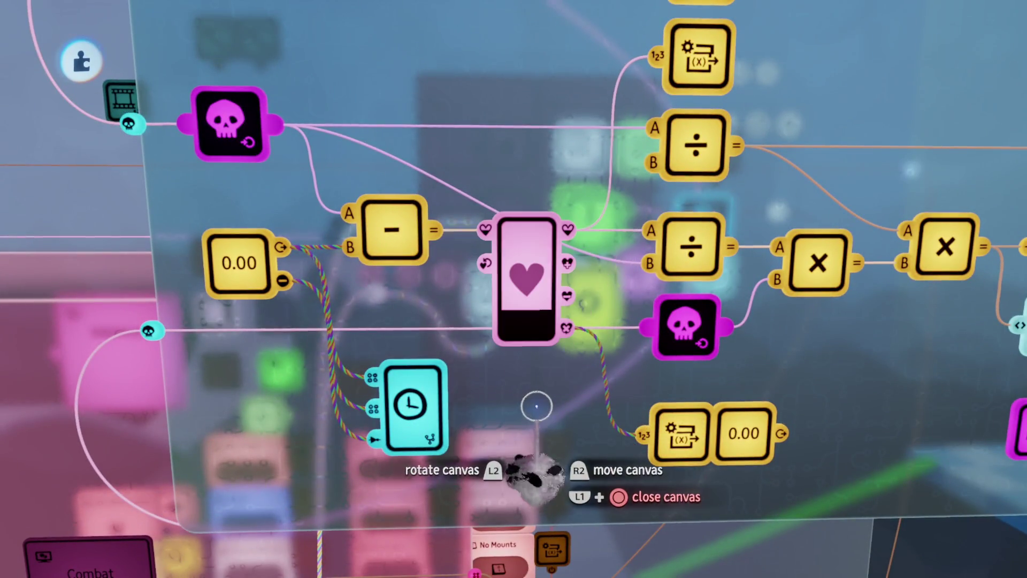
pyautogui.moveTo(528, 408)
pyautogui.mouseDown()
pyautogui.moveTo(488, 227)
pyautogui.moveTo(501, 243)
pyautogui.mouseUp()
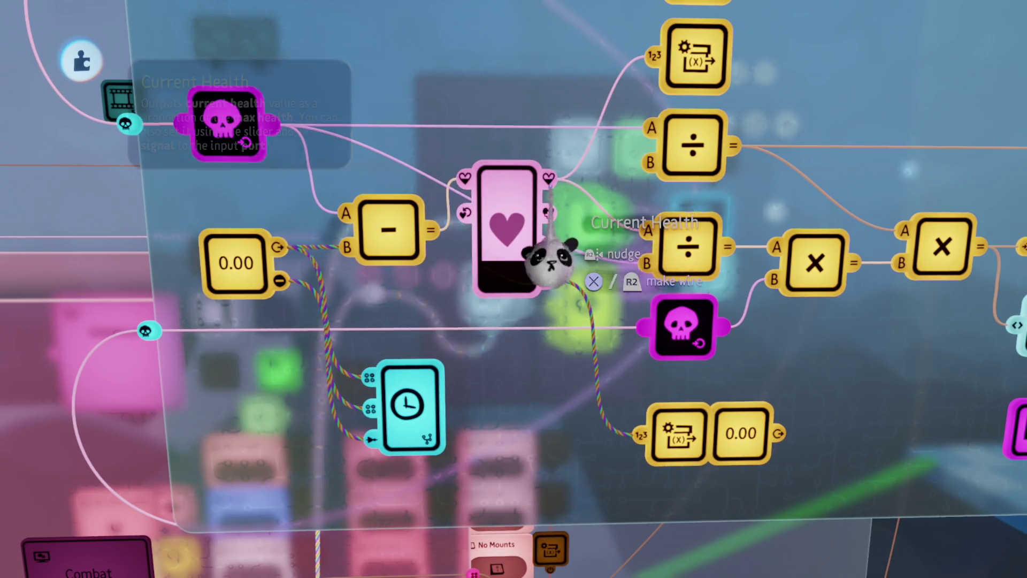
pyautogui.moveTo(551, 250)
pyautogui.mouseDown()
pyautogui.moveTo(554, 302)
pyautogui.moveTo(568, 305)
pyautogui.mouseUp()
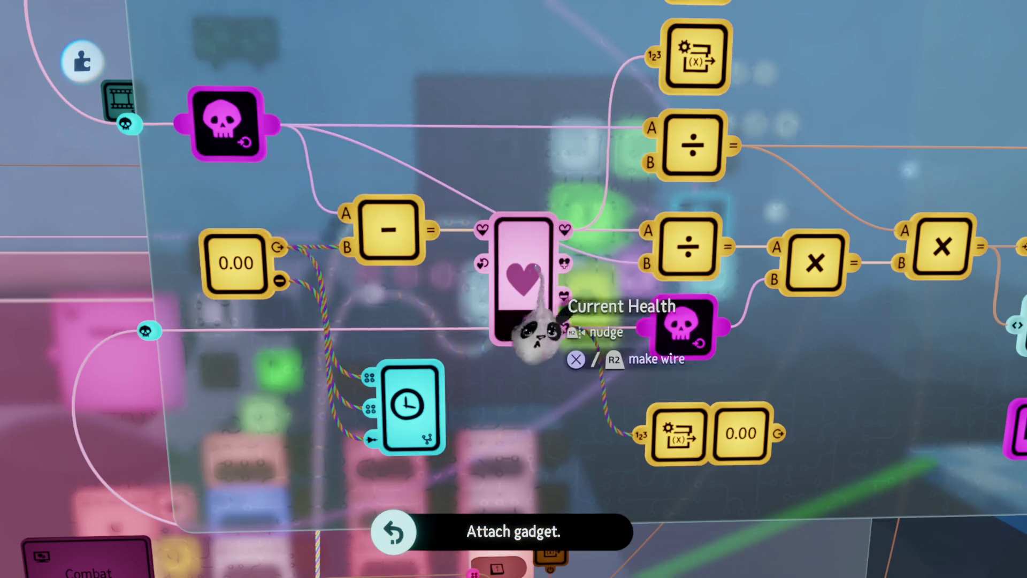
# - Review the Chi gadget's Inputs & Outputs, then grab a new Variable gadget
pyautogui.rightClick(541, 334)
pyautogui.scroll(2, 539, 389)
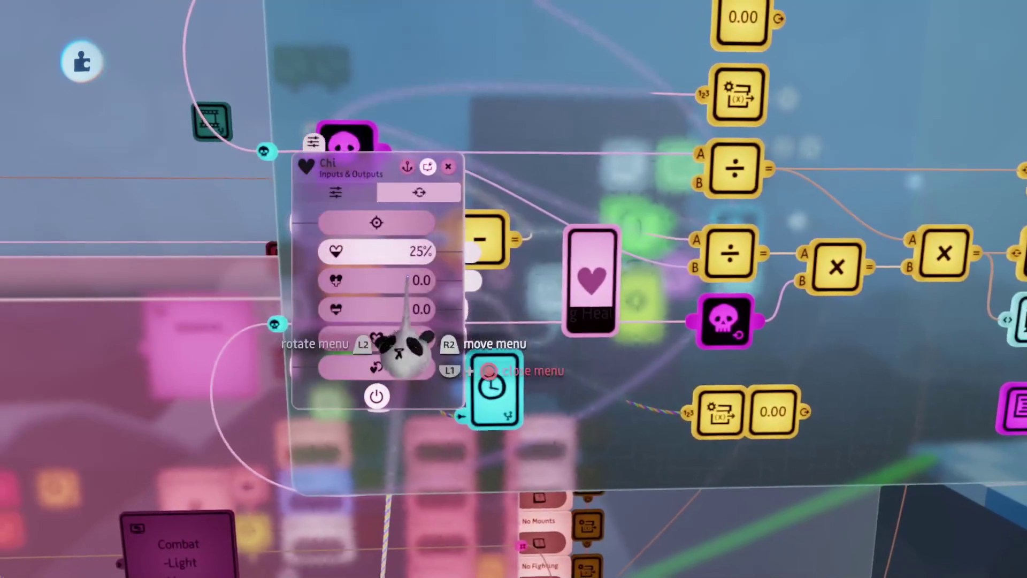
pyautogui.press('Escape')
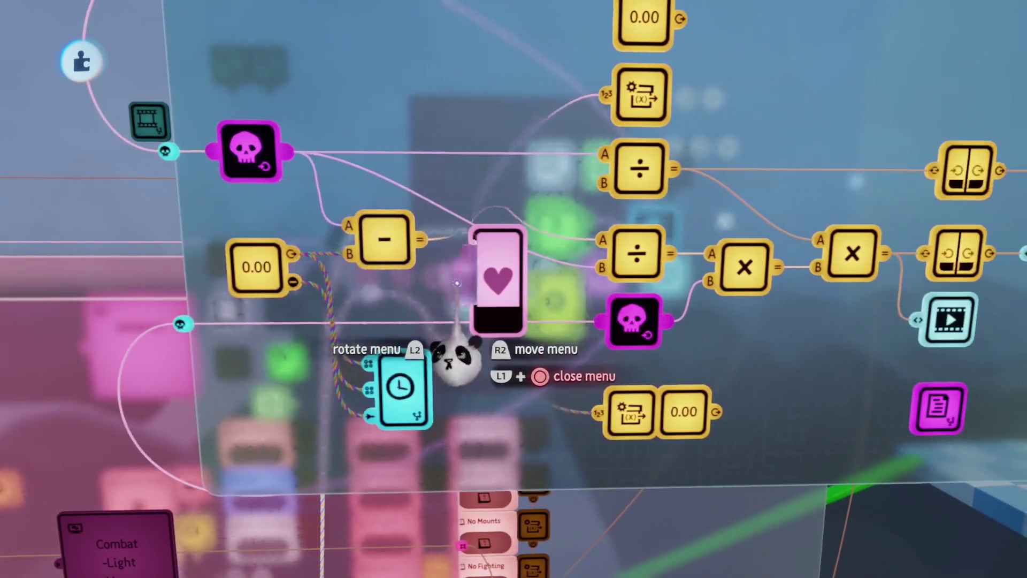
pyautogui.scroll(5, 456, 284)
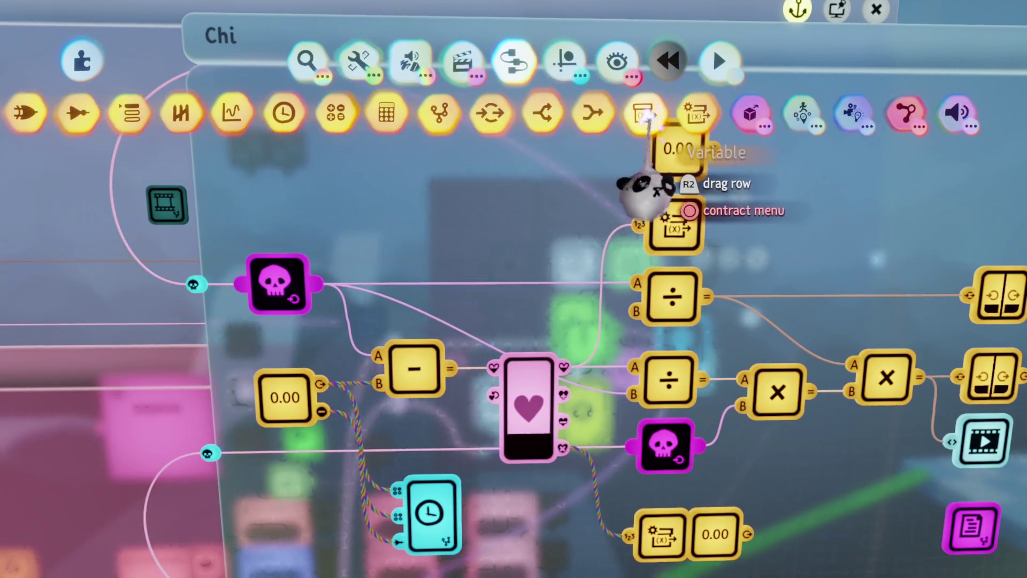
pyautogui.click(642, 152)
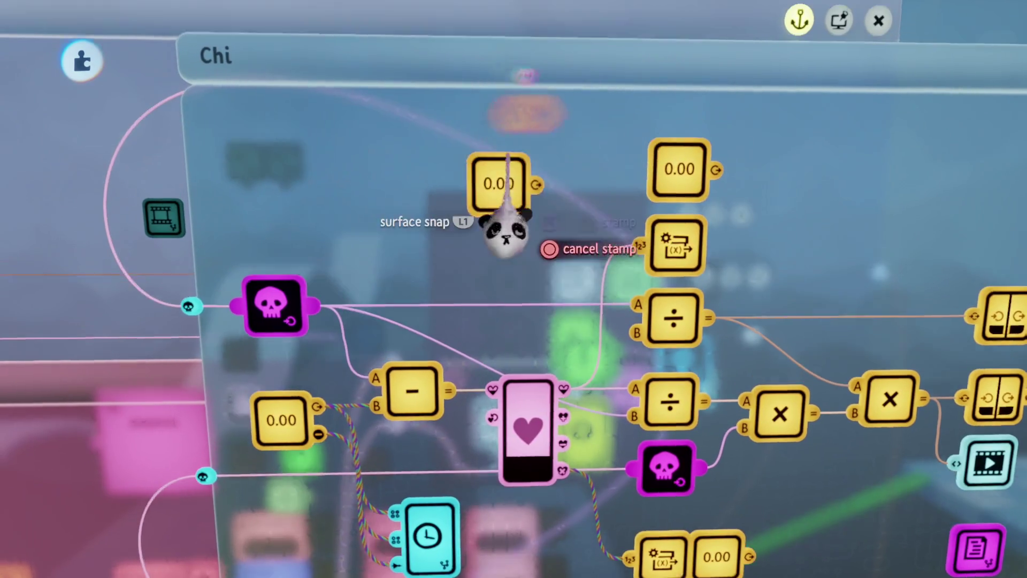
# - Stamp the Variable gadget into the Chi logic and name it 'Managed Chi'
pyautogui.click(512, 202)
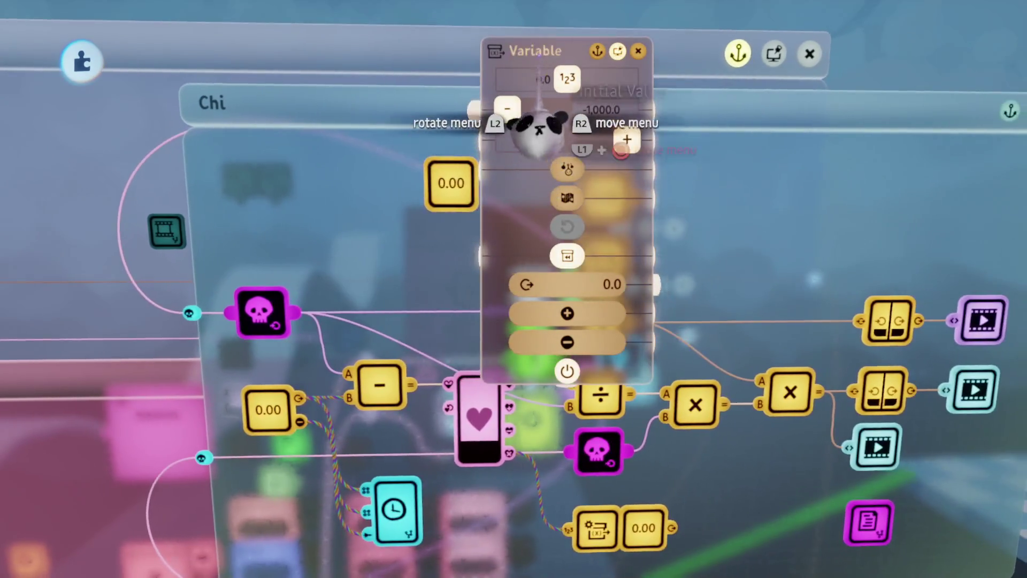
pyautogui.click(532, 131)
pyautogui.write('M')
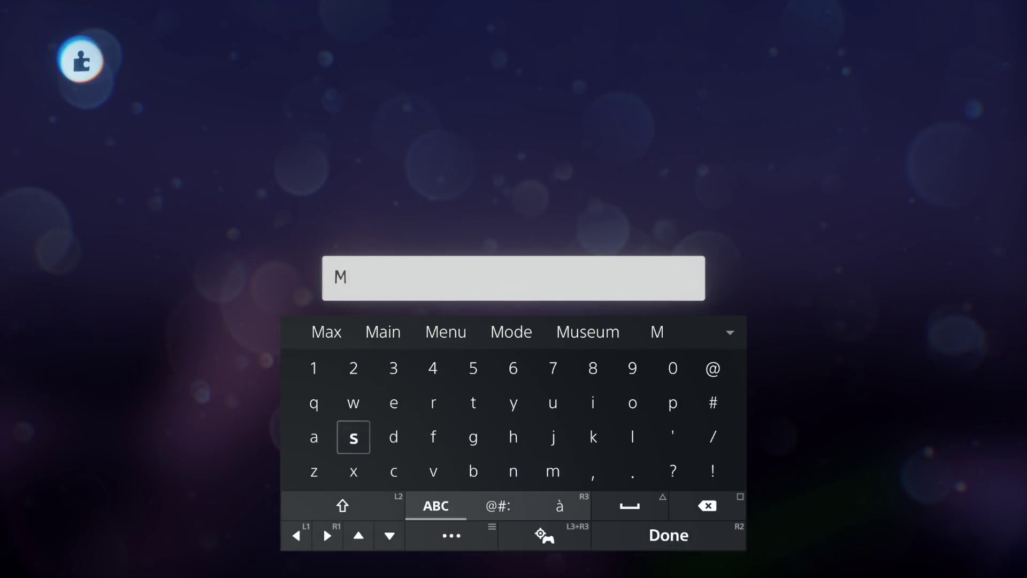
pyautogui.write('an')
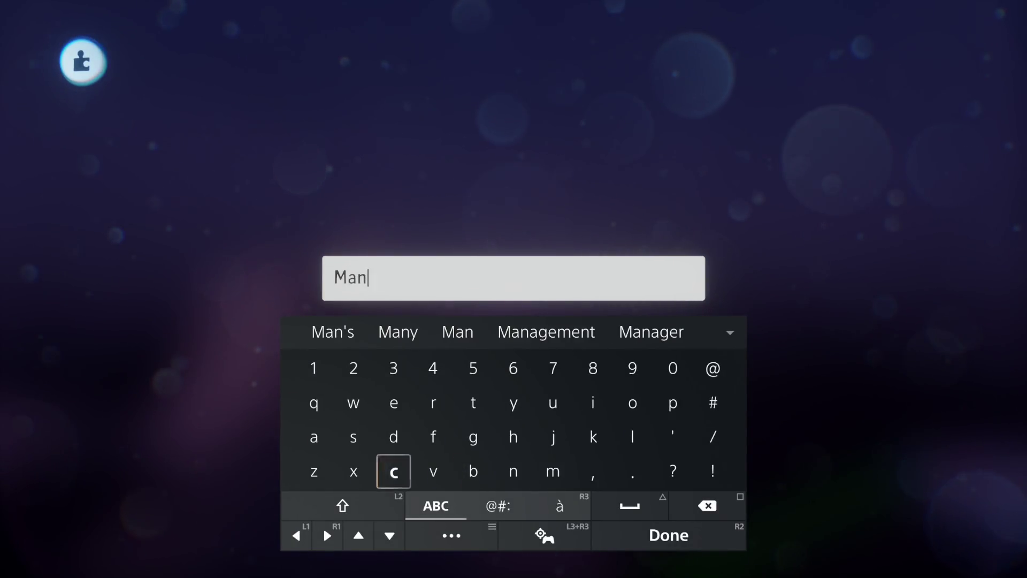
pyautogui.write('ag')
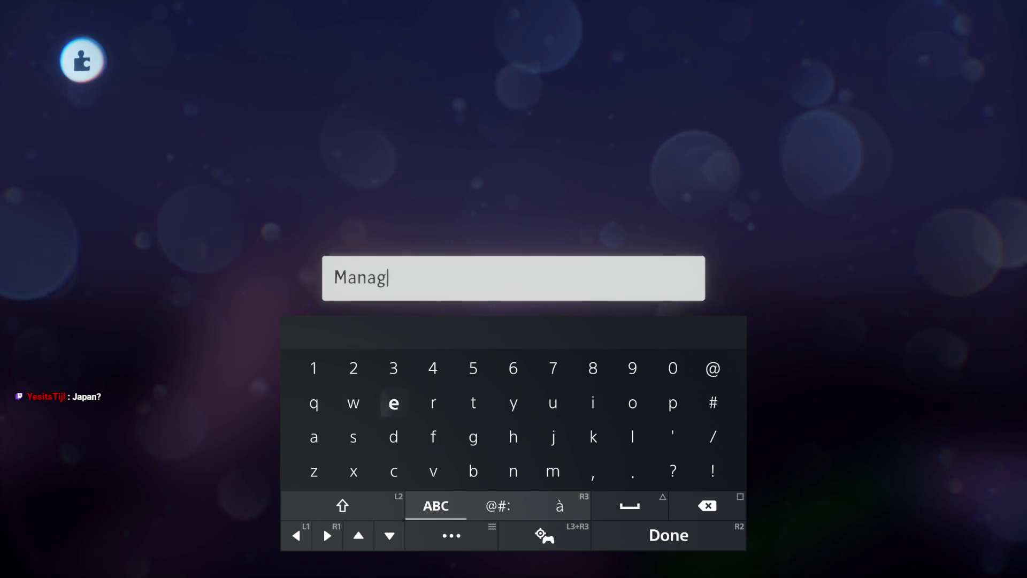
pyautogui.write('ed ')
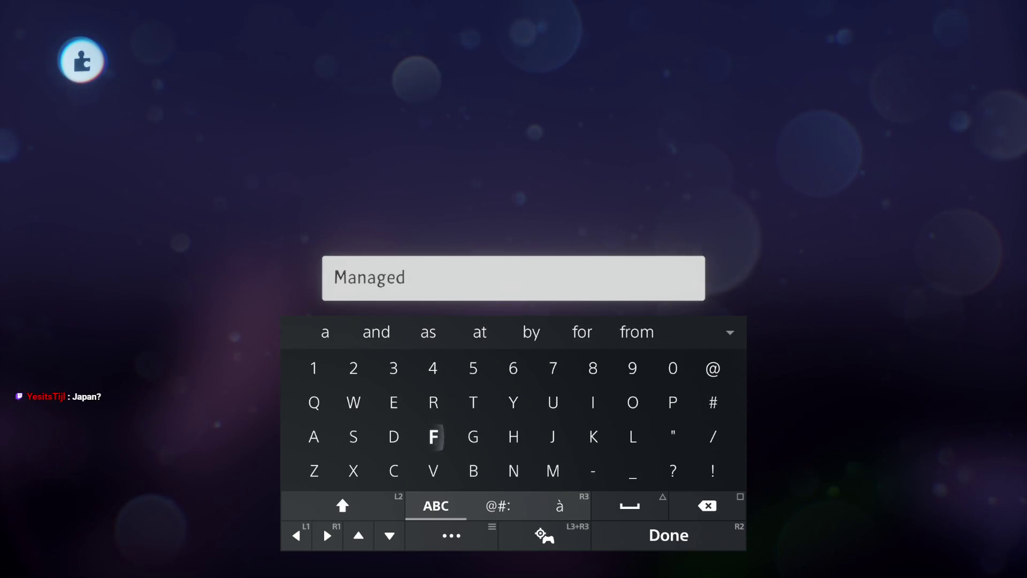
pyautogui.write('Chi')
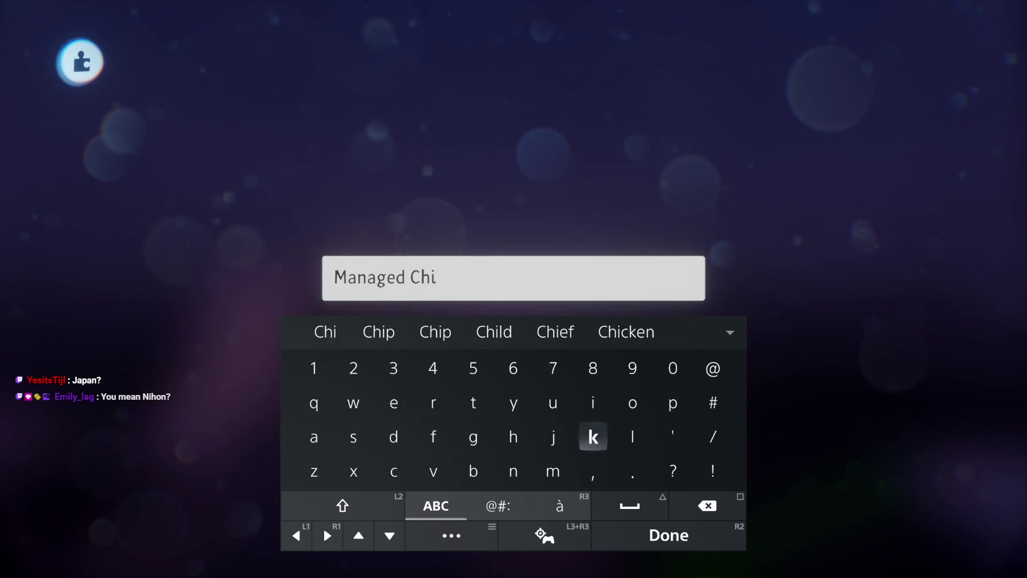
pyautogui.press('Left')
pyautogui.press('Return')
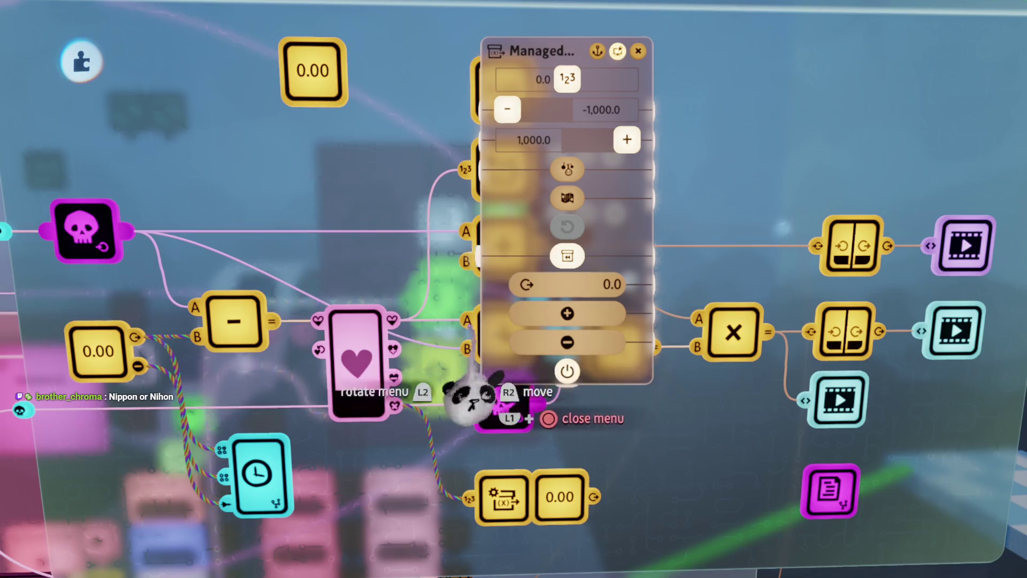
# - Set the Managed Chi variable's minimum to 0 and maximum to 200
pyautogui.click(356, 347)
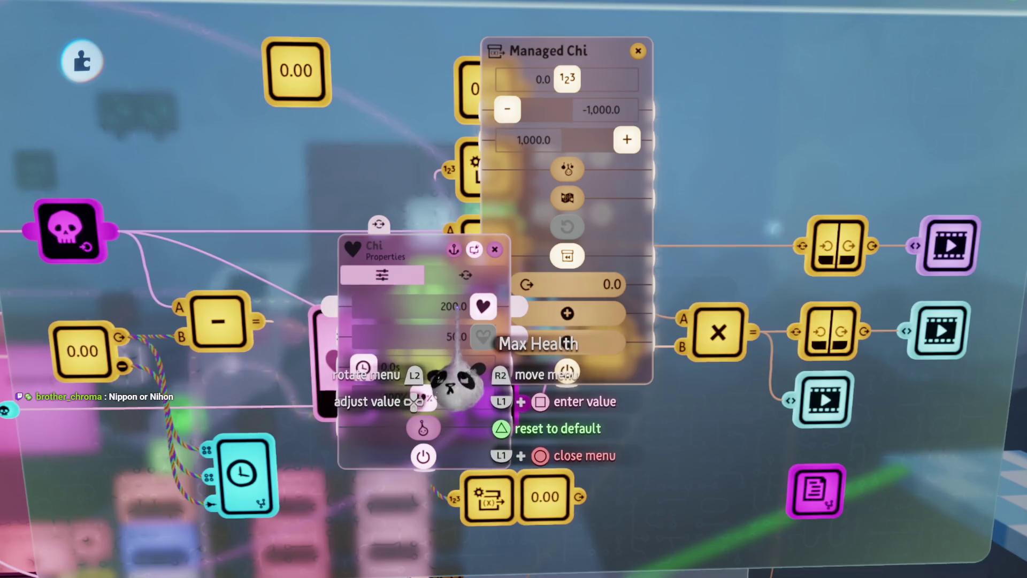
pyautogui.moveTo(455, 379)
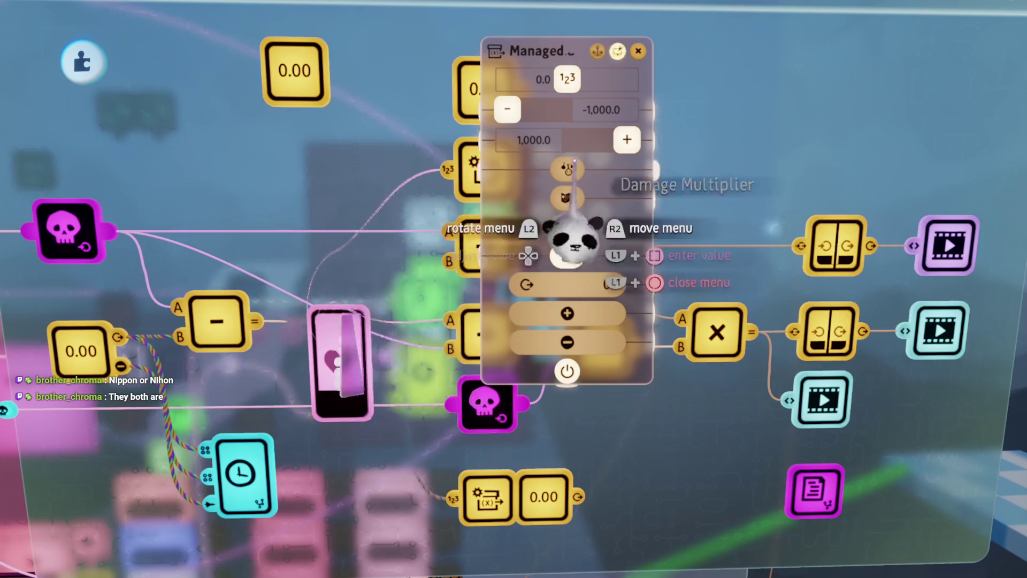
pyautogui.click(588, 110)
pyautogui.press('Down')
pyautogui.press('Down')
pyautogui.write('0')
pyautogui.press('Return')
pyautogui.click(535, 140)
pyautogui.write('2')
pyautogui.press('Return')
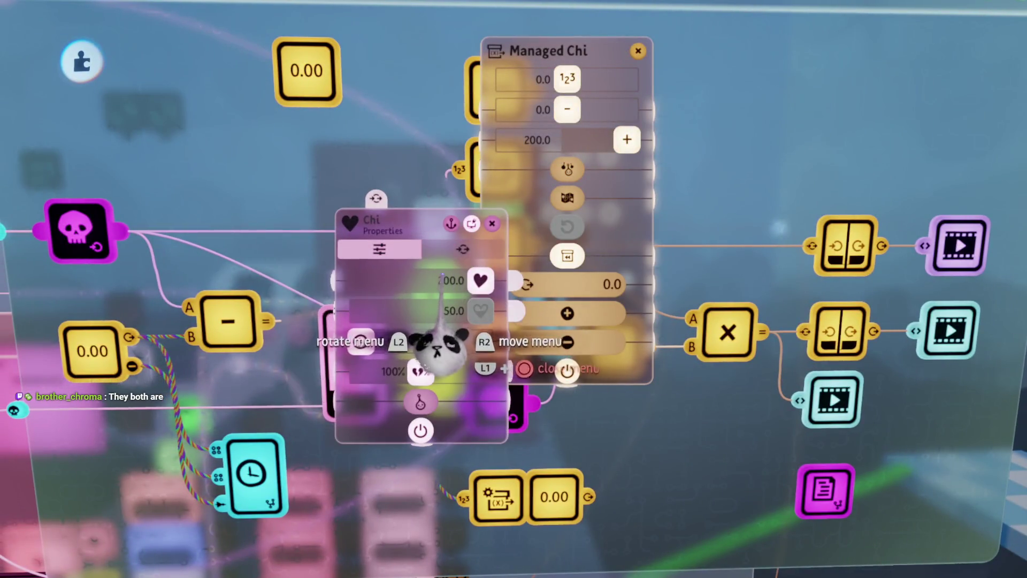
pyautogui.press('Escape')
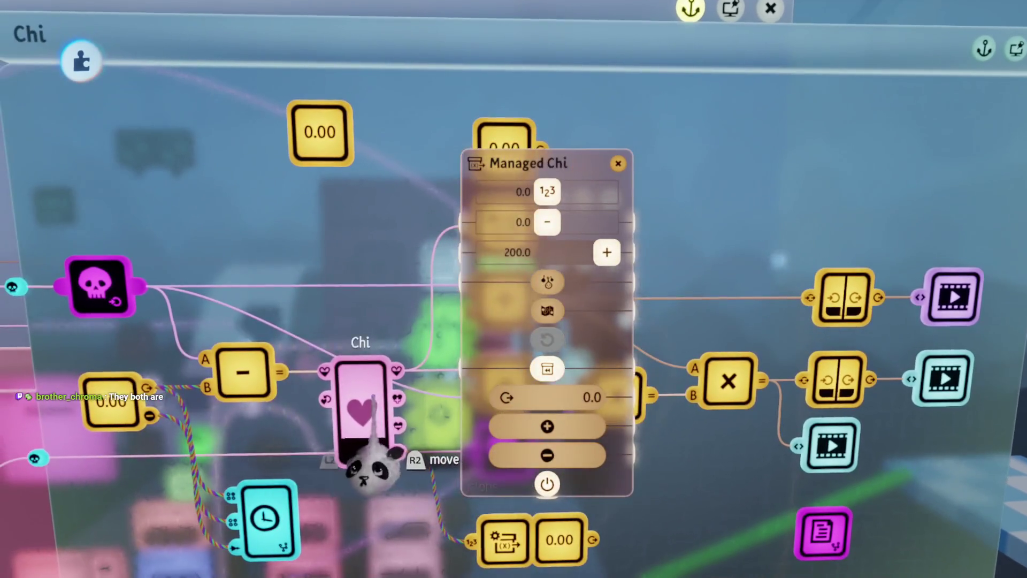
# - Give Managed Chi a starting value of 50
pyautogui.click(367, 455)
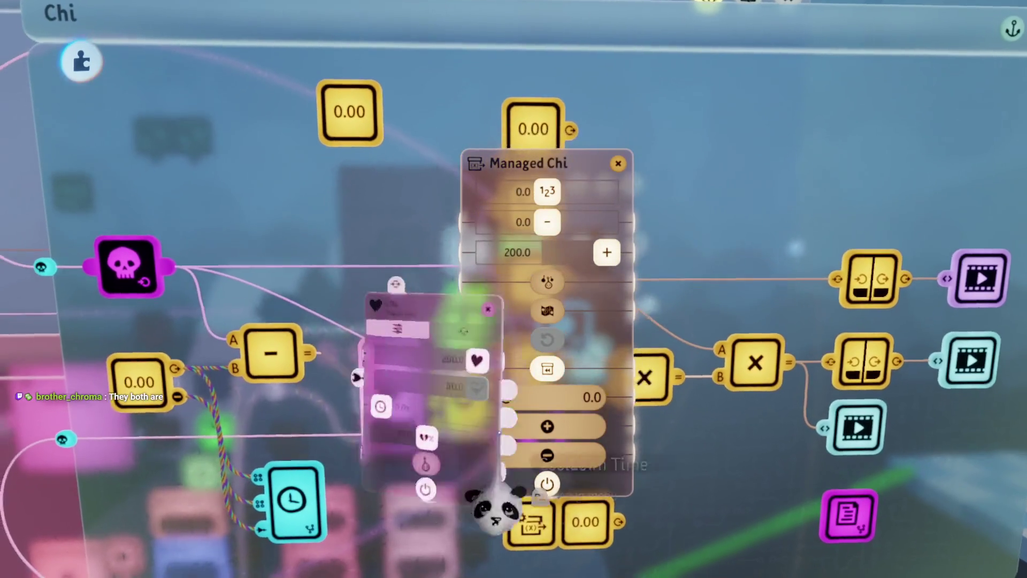
pyautogui.click(529, 286)
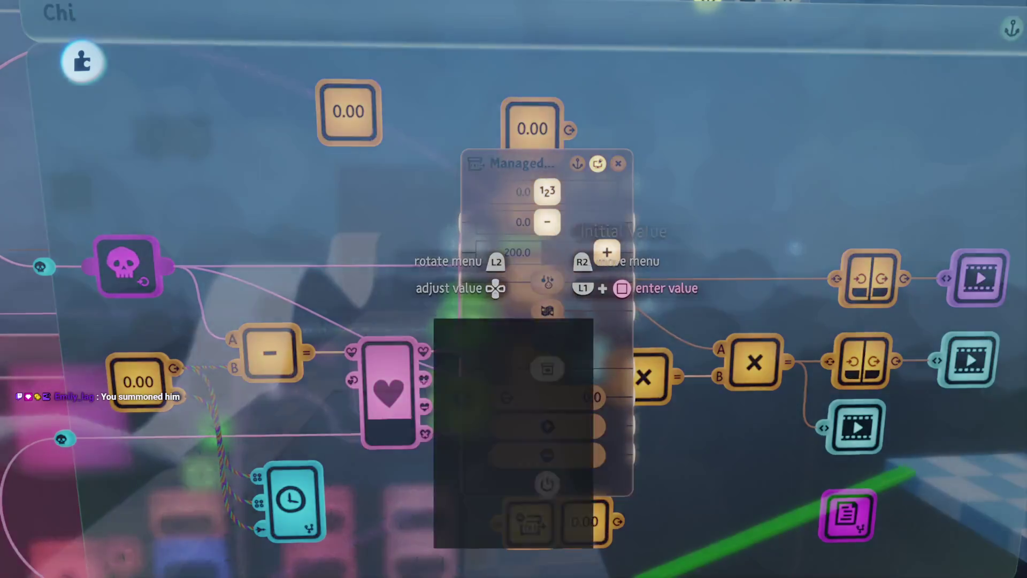
pyautogui.write('50')
pyautogui.press('Return')
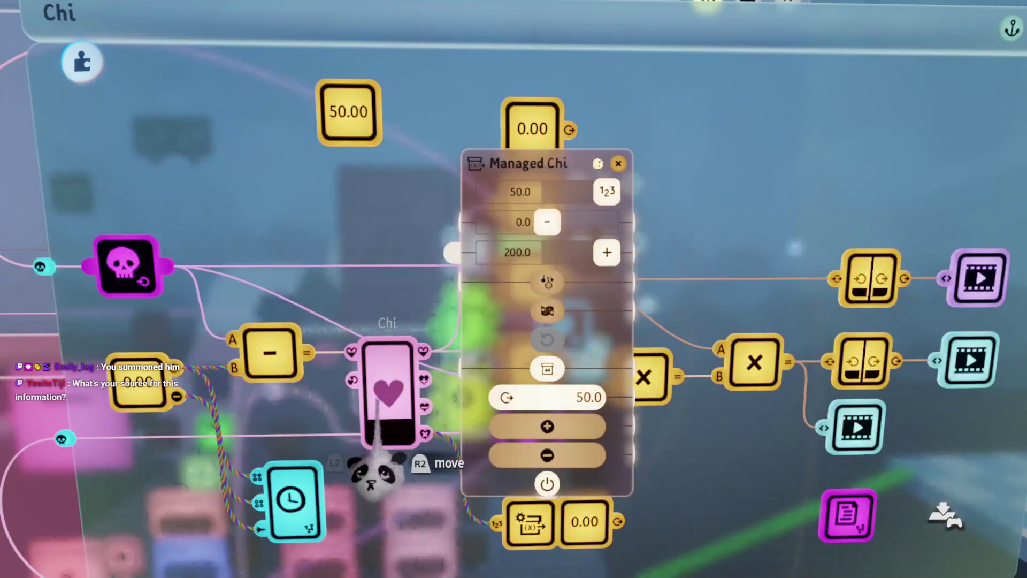
pyautogui.hscroll(3, 374, 464)
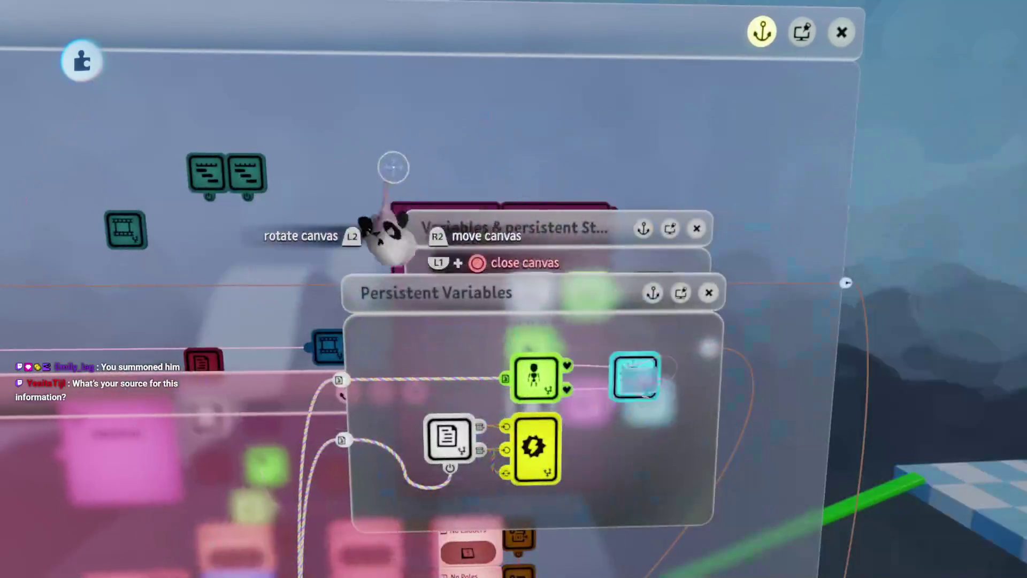
# - Stamp a Variable Modifier gadget into the Chi logic
pyautogui.press('Escape')
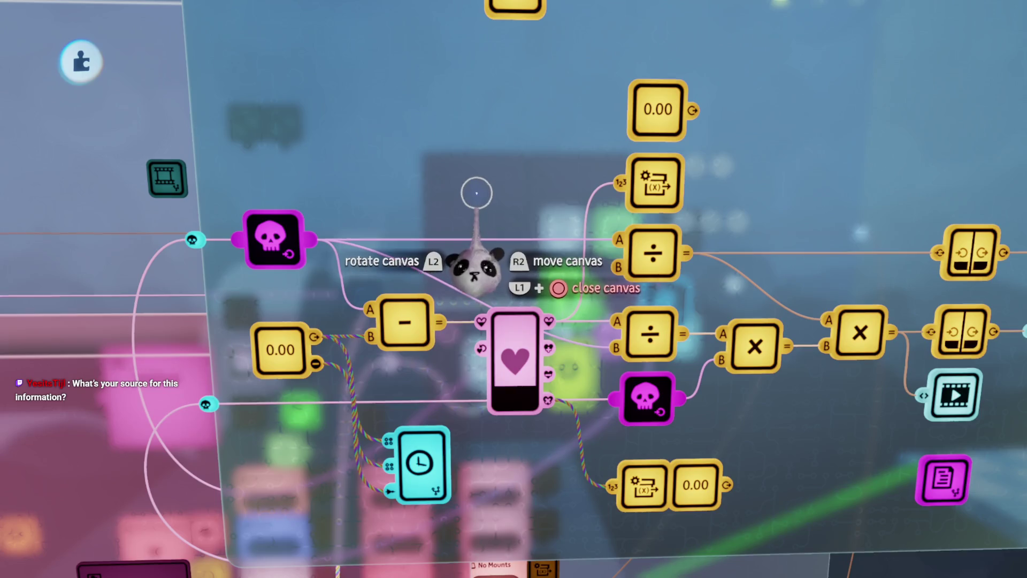
pyautogui.press('Tab')
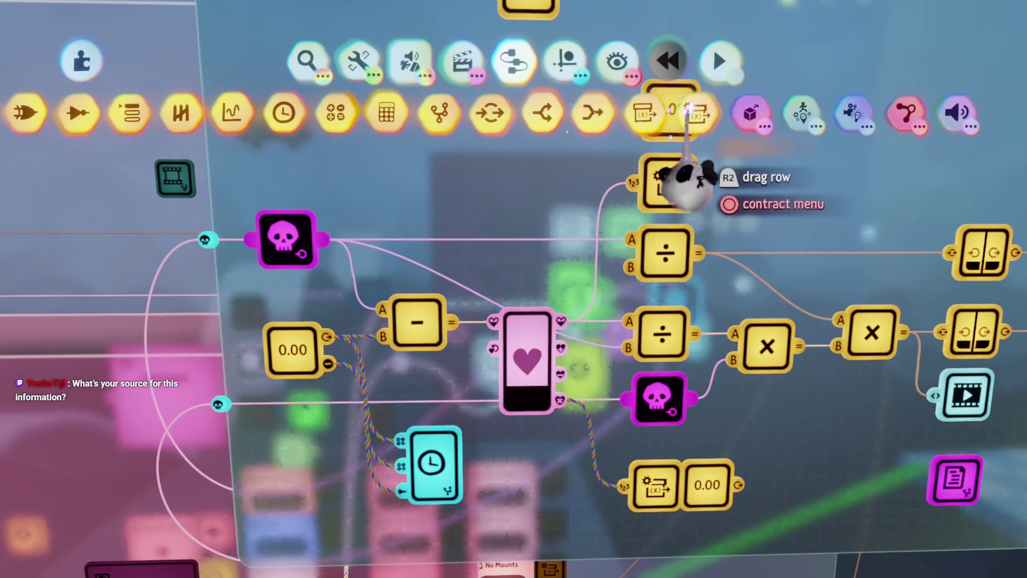
pyautogui.click(690, 113)
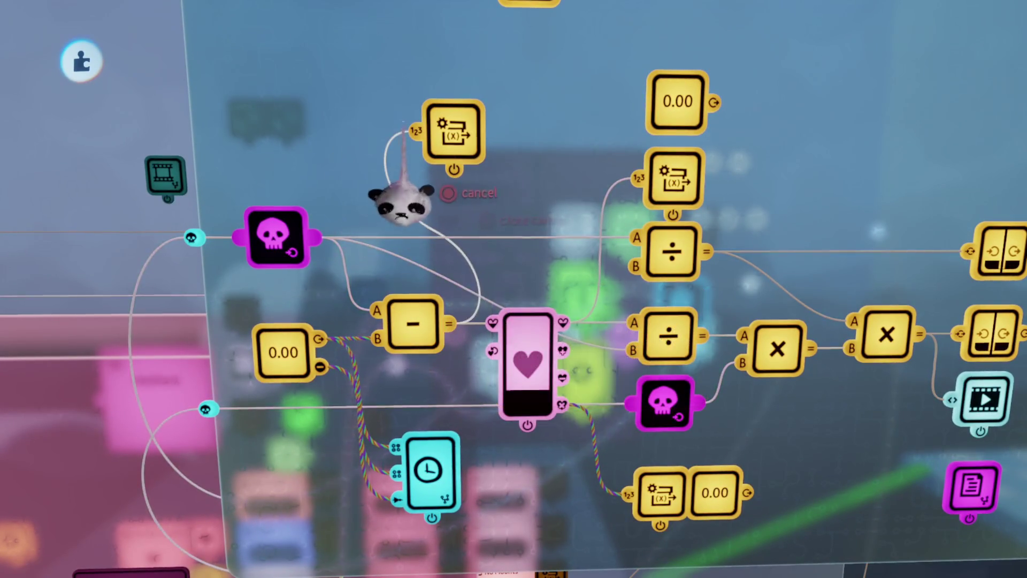
pyautogui.click(454, 139)
# - Set the modifier's Variable Name to Managed Chi and confirm it took effect
pyautogui.click(535, 95)
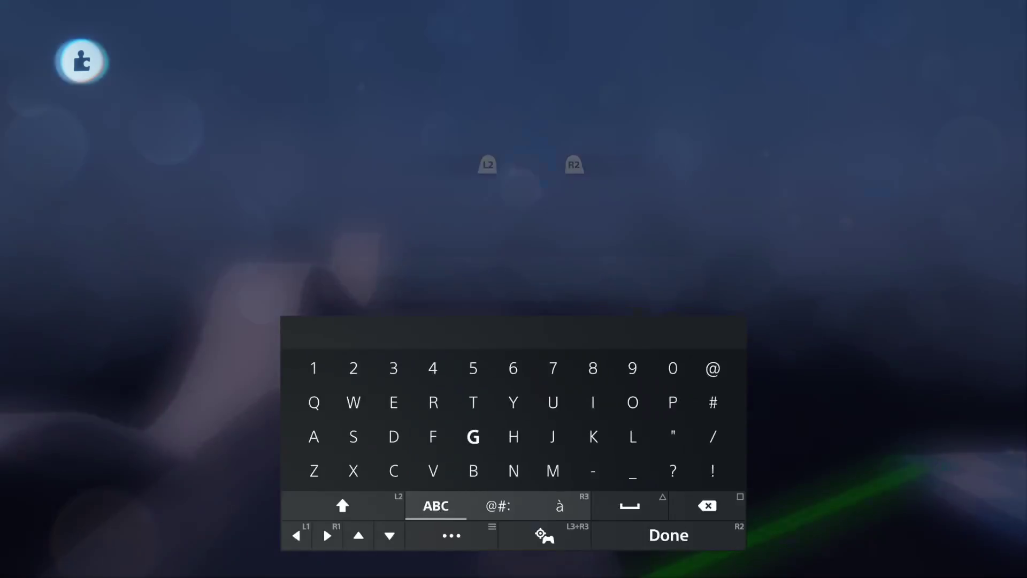
pyautogui.write('M')
pyautogui.press('Return')
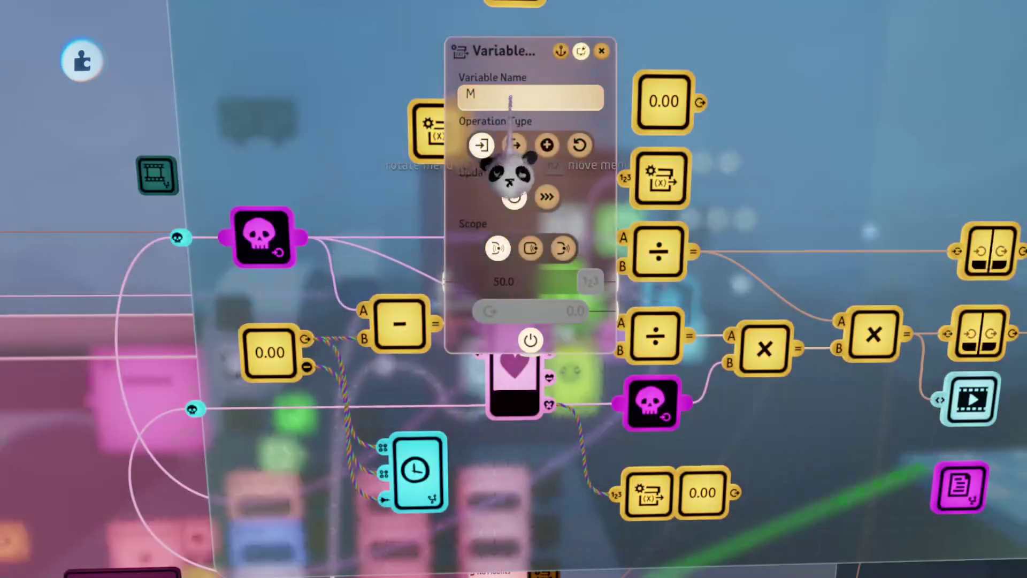
pyautogui.press('Escape')
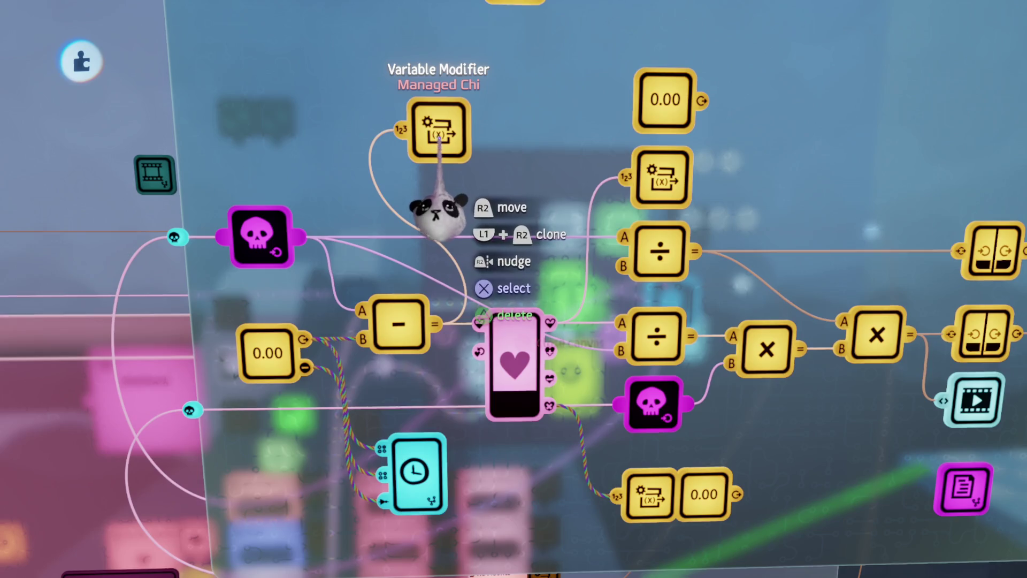
pyautogui.click(442, 217)
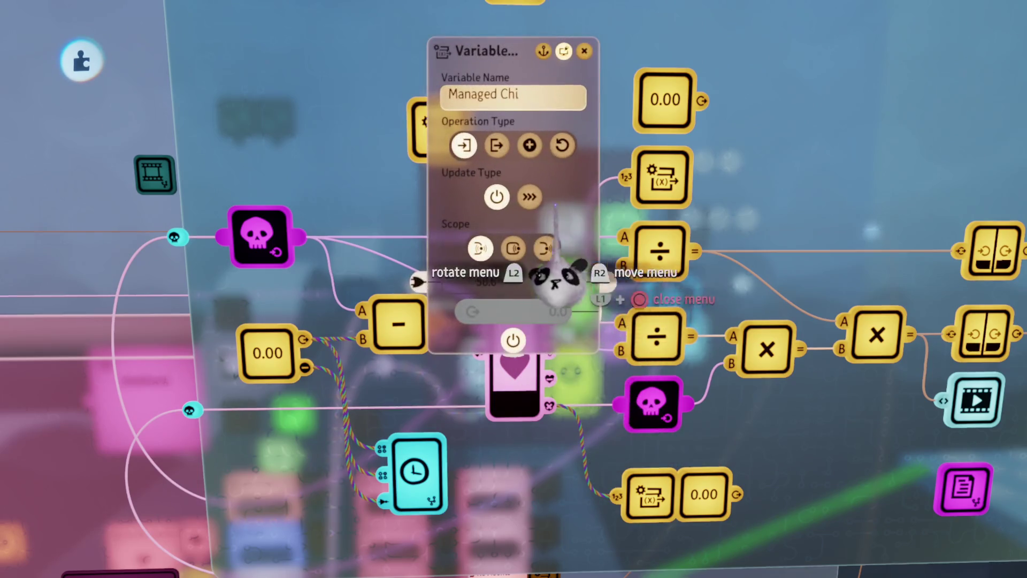
pyautogui.press('Escape')
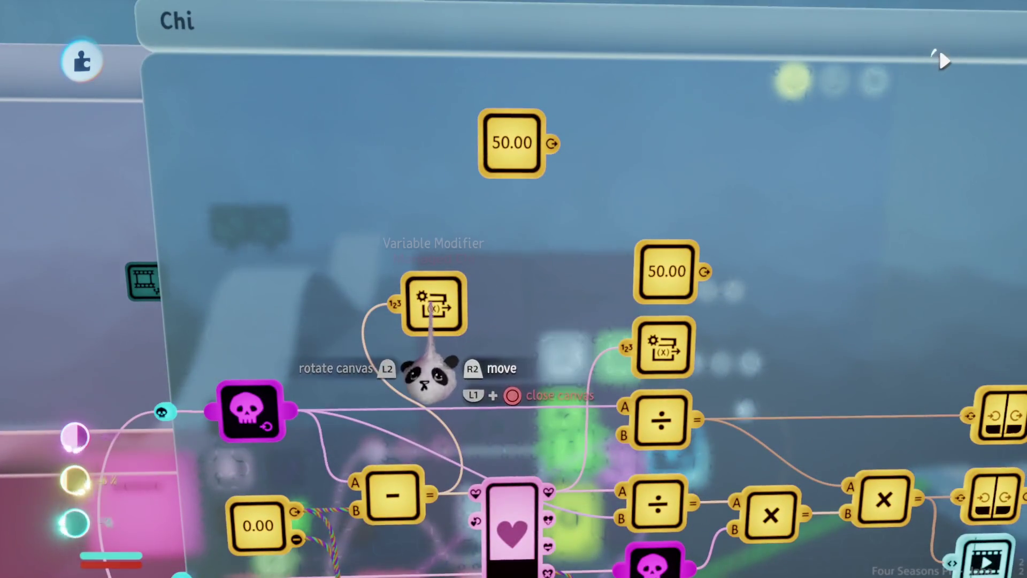
# - Move the 50.00 value node into open space in the Chi logic
pyautogui.scroll(-3, 452, 369)
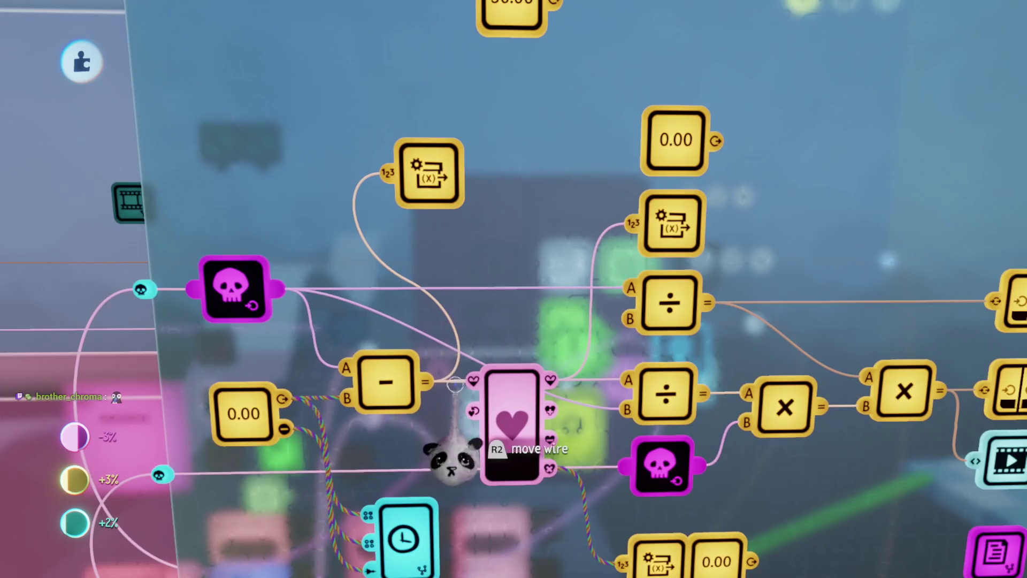
pyautogui.scroll(-3, 454, 397)
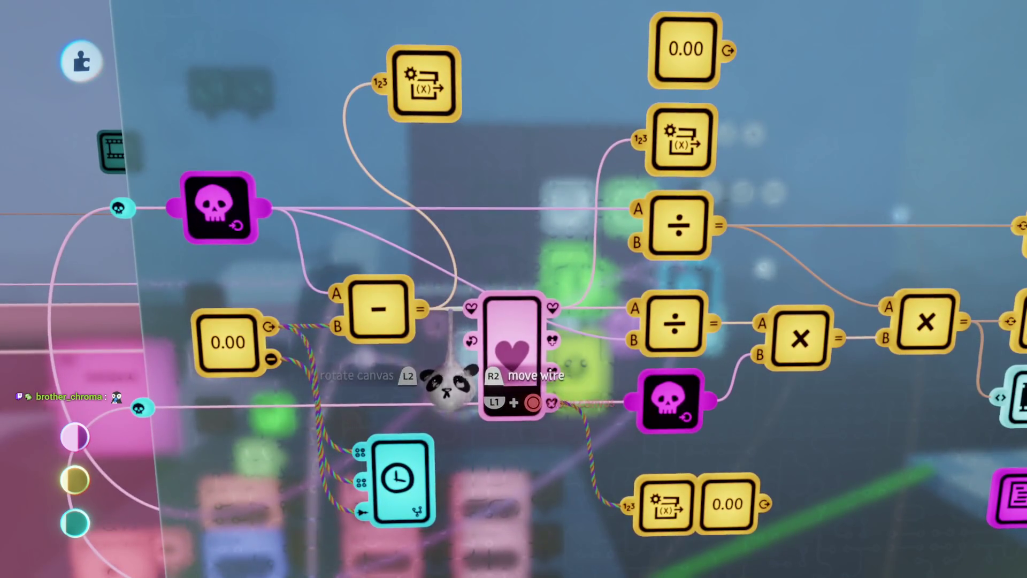
pyautogui.scroll(2, 455, 322)
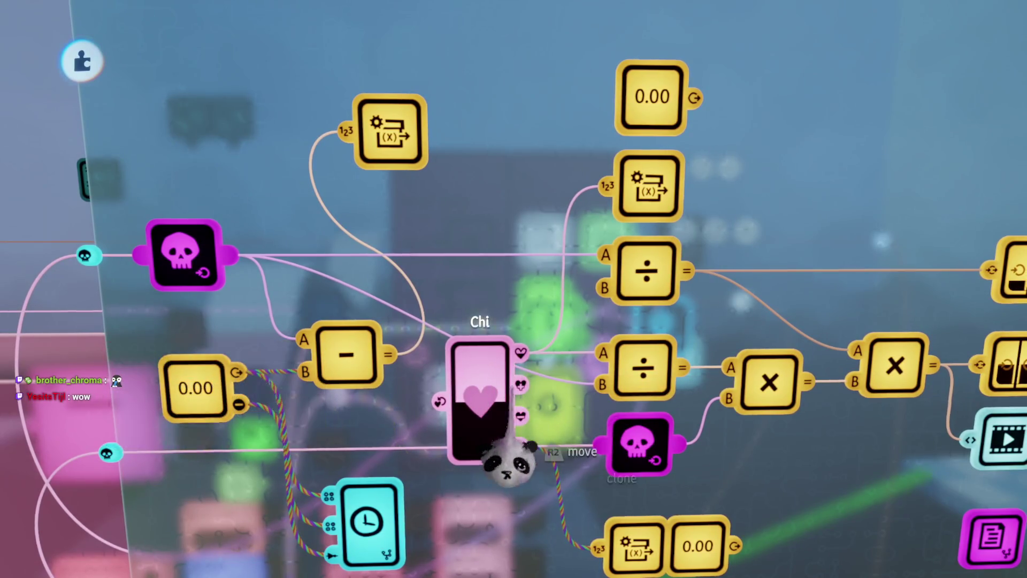
pyautogui.scroll(-1, 519, 458)
pyautogui.scroll(-1, 519, 457)
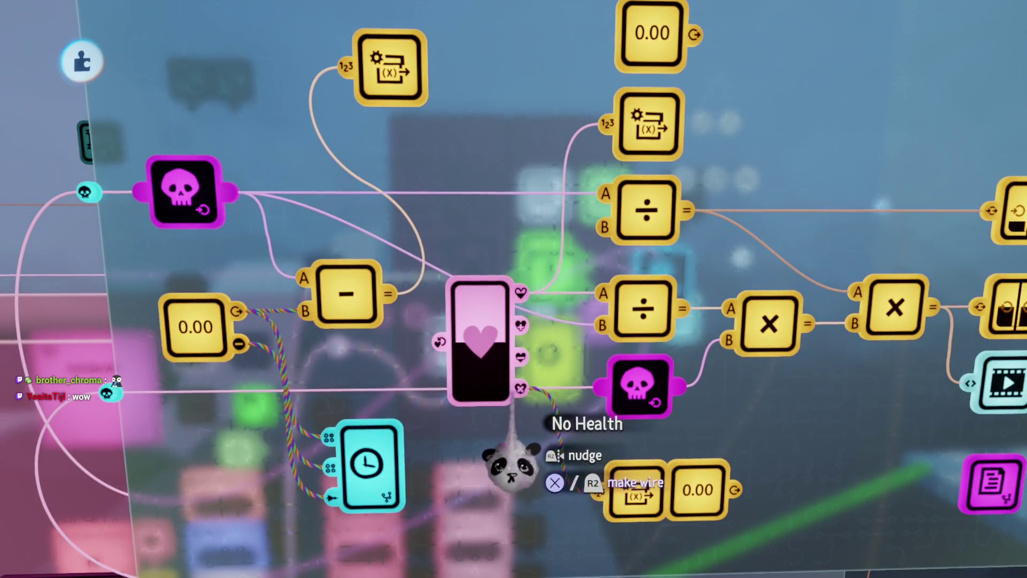
pyautogui.scroll(4, 487, 460)
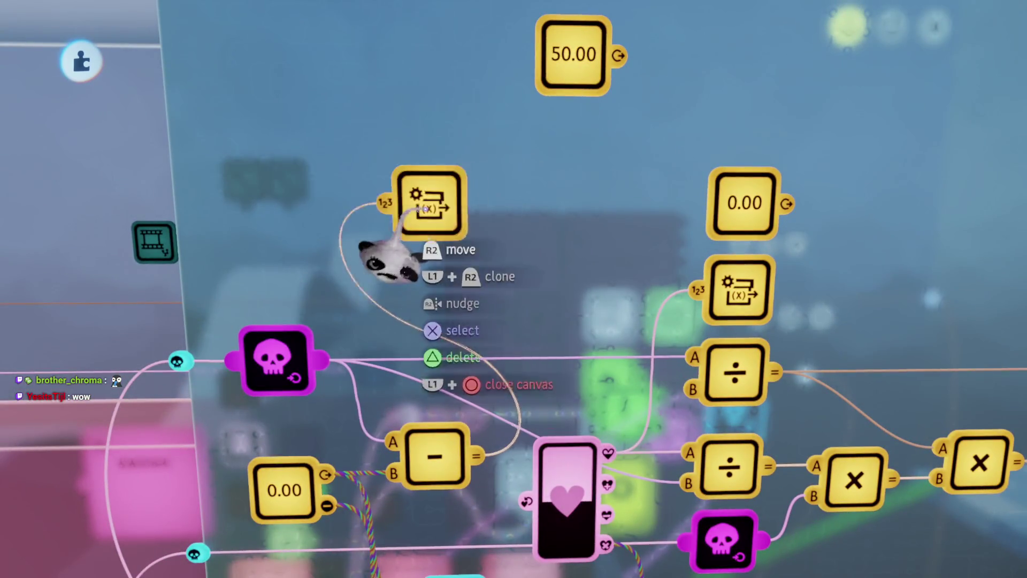
pyautogui.scroll(3, 372, 236)
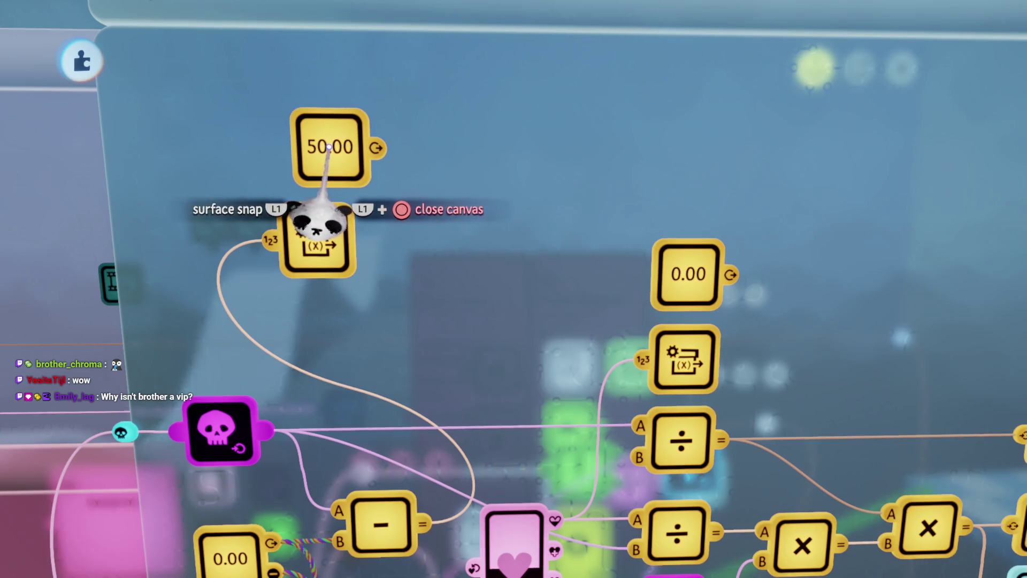
pyautogui.moveTo(310, 145); pyautogui.dragTo(475, 99)
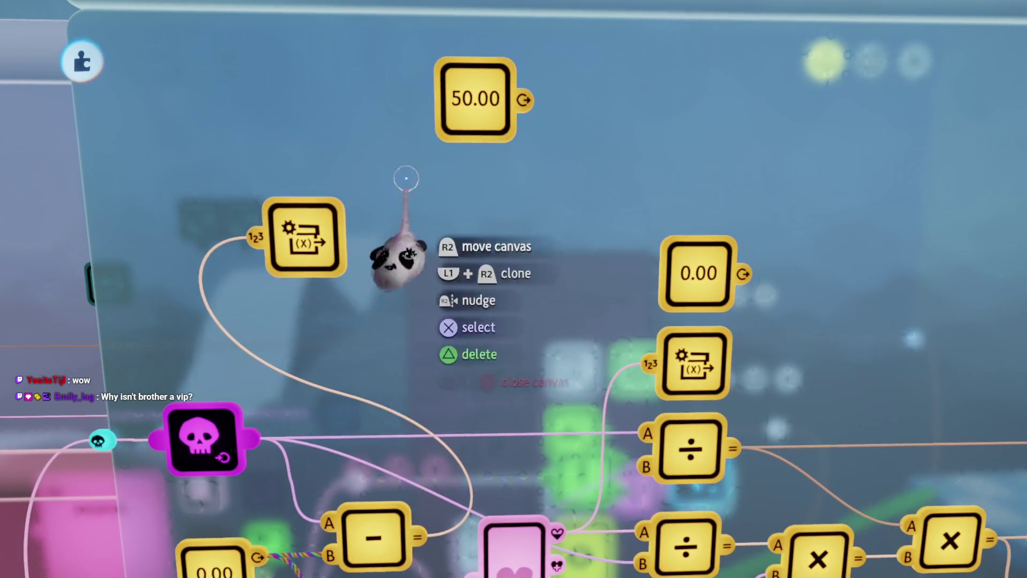
# - Place a Calculator beside the 50.00 value, set it to =, and wire its result downward
pyautogui.hotkey('ctrl', 'z')
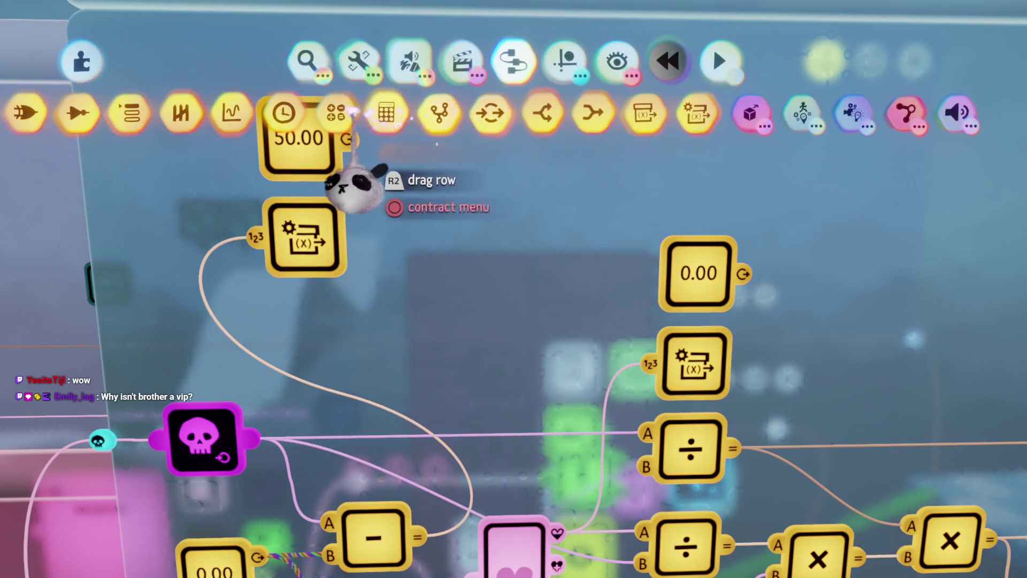
pyautogui.click(386, 113)
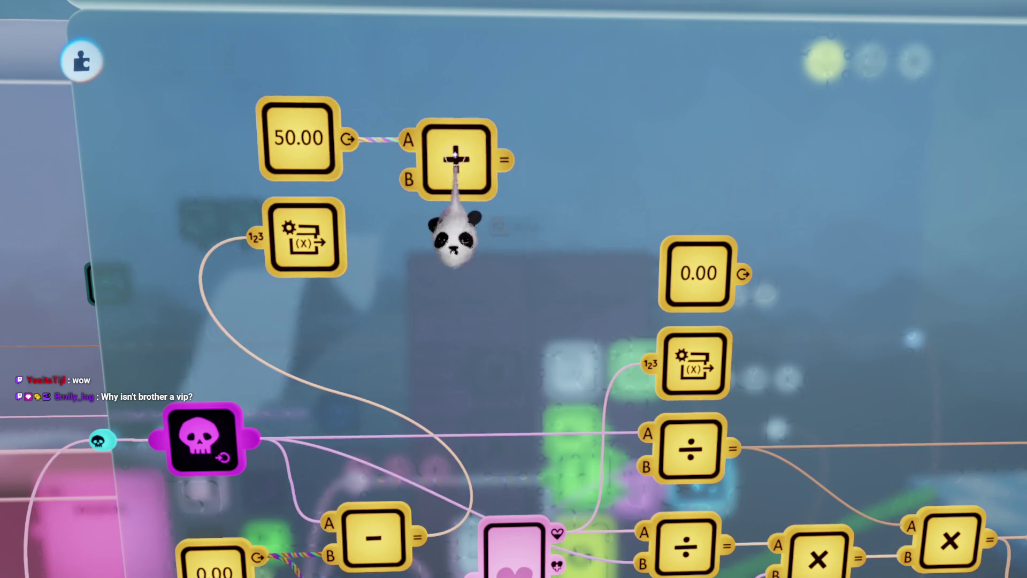
pyautogui.click(455, 158)
pyautogui.click(578, 225)
pyautogui.press('Escape')
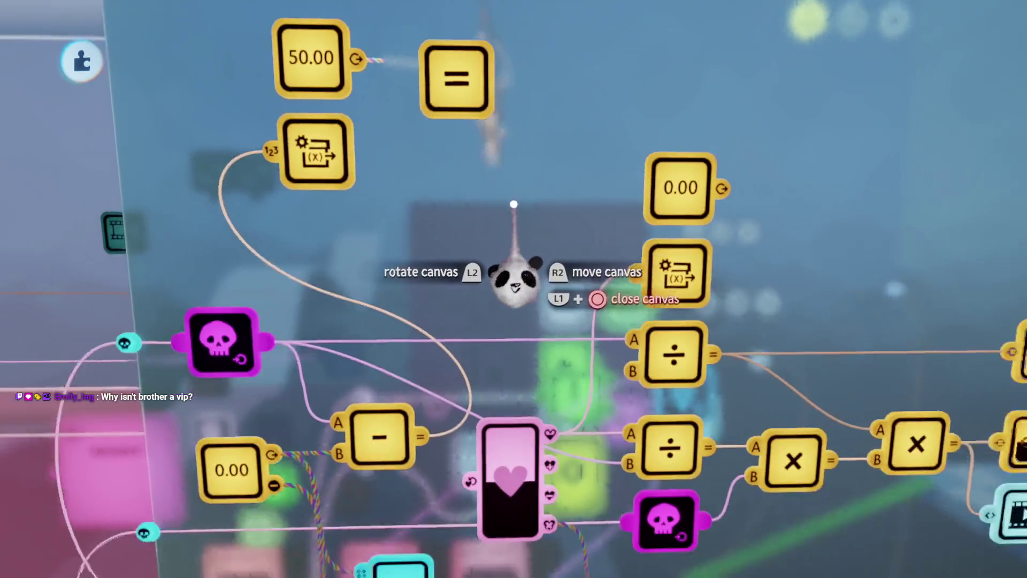
pyautogui.moveTo(500, 195)
pyautogui.mouseDown()
pyautogui.moveTo(515, 390)
pyautogui.moveTo(573, 488)
pyautogui.moveTo(538, 465)
pyautogui.mouseUp()
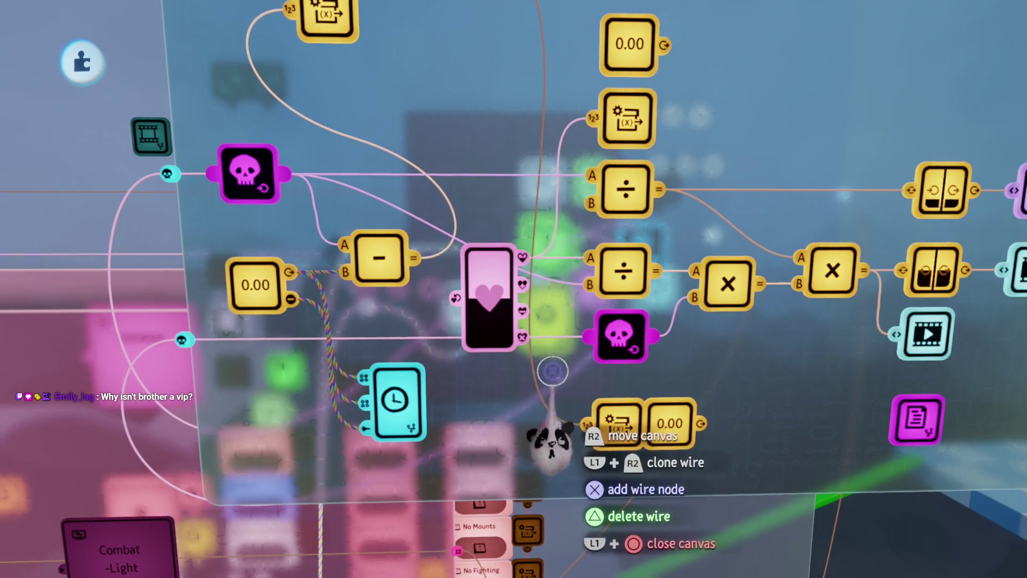
# - Wire the Chi gauge's Current Health output into the equals comparison
pyautogui.moveTo(472, 433); pyautogui.dragTo(490, 319)
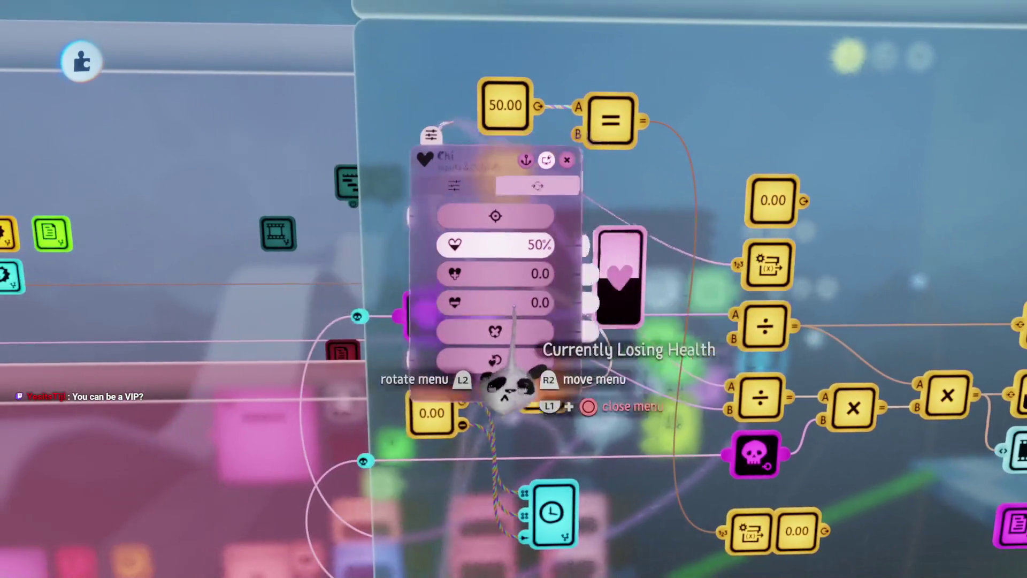
pyautogui.moveTo(504, 401); pyautogui.dragTo(408, 474)
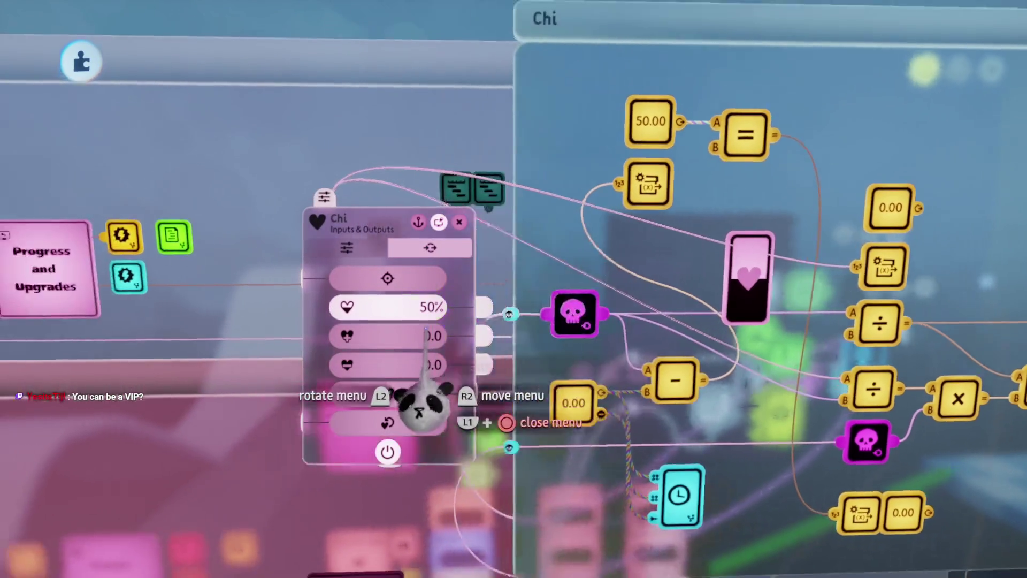
pyautogui.hotkey('ctrl', 'pageup')
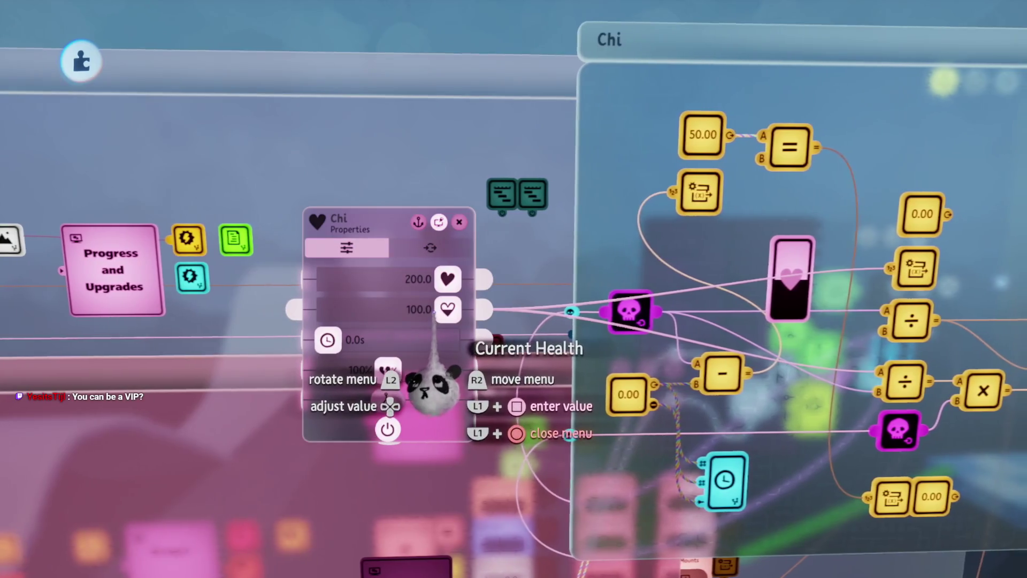
pyautogui.moveTo(424, 378); pyautogui.dragTo(412, 393)
pyautogui.press('Escape')
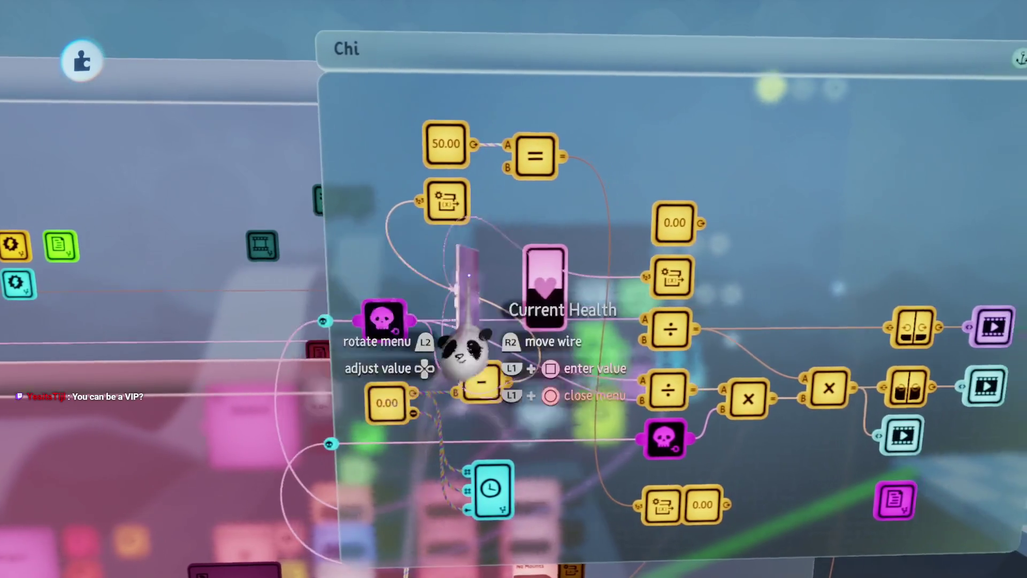
# - Route a wire from the 50.00 value down to the lower skull node
pyautogui.scroll(2, 533, 363)
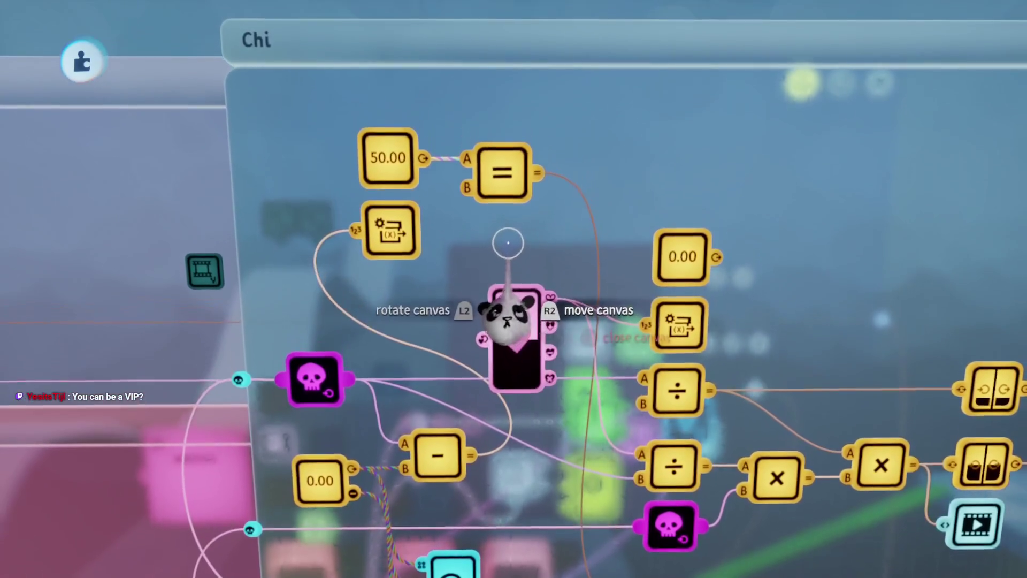
pyautogui.moveTo(422, 225); pyautogui.dragTo(631, 409)
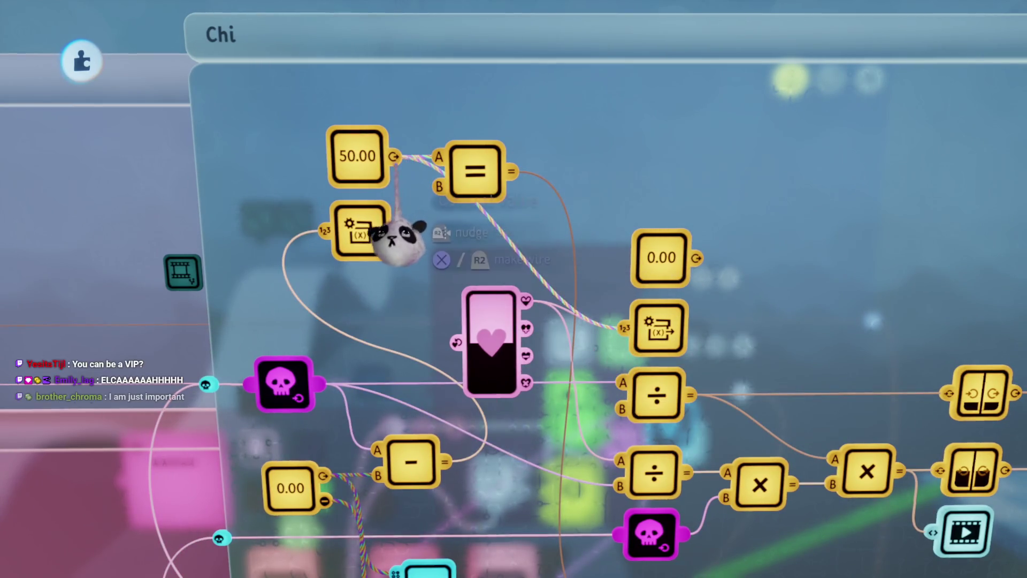
pyautogui.moveTo(412, 260)
pyautogui.mouseDown()
pyautogui.moveTo(424, 287)
pyautogui.moveTo(580, 422)
pyautogui.mouseUp()
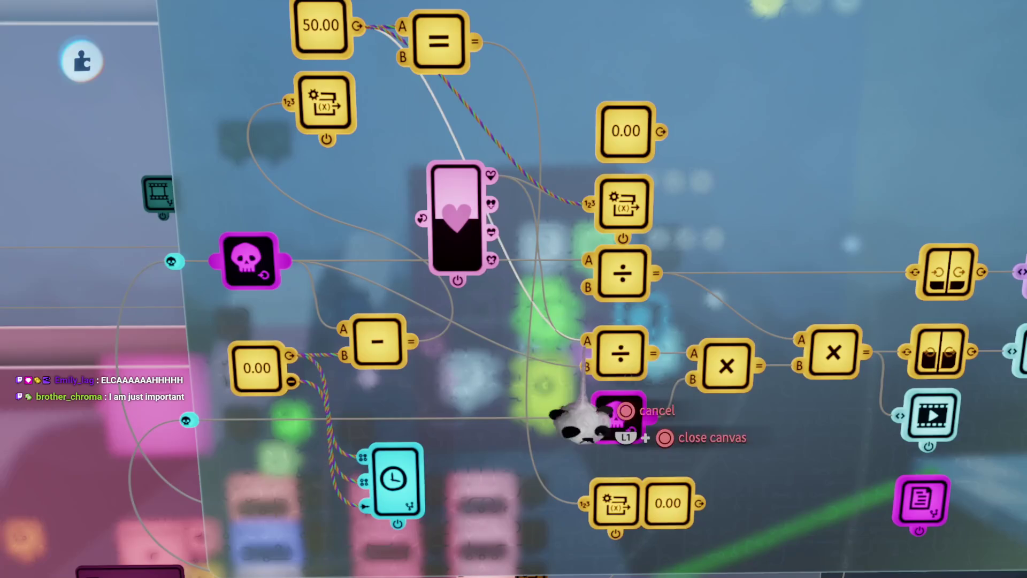
pyautogui.click(484, 252)
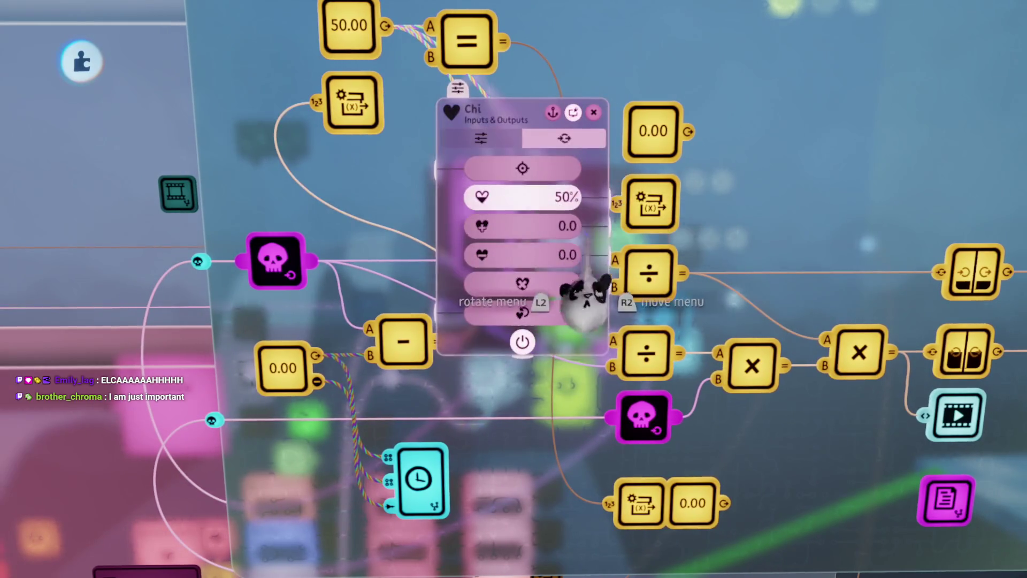
pyautogui.press('Escape')
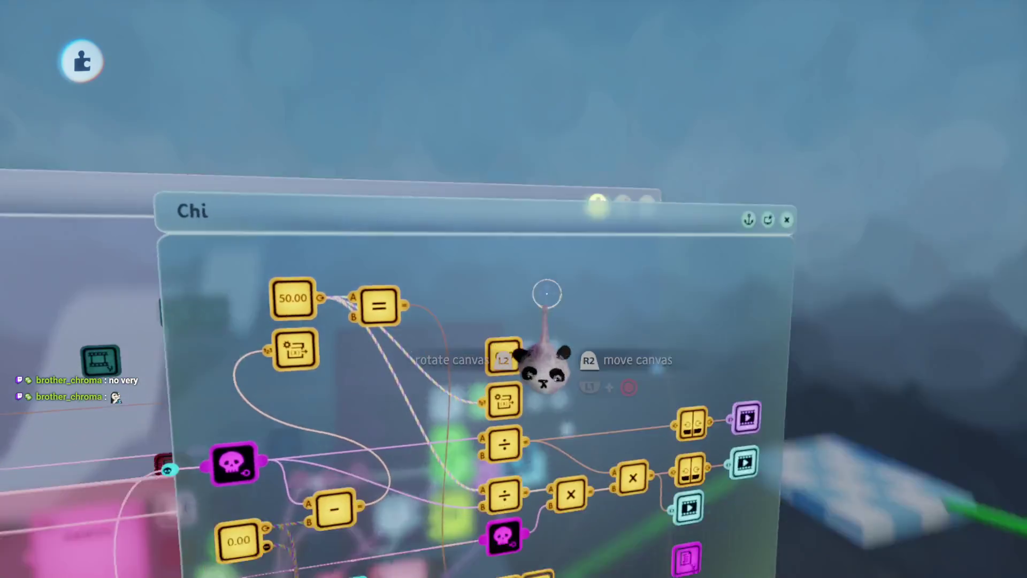
# - Playtest Aang's run, jump, glide and air-ball ability, then return to edit mode
pyautogui.press('Escape')
pyautogui.press('Escape')
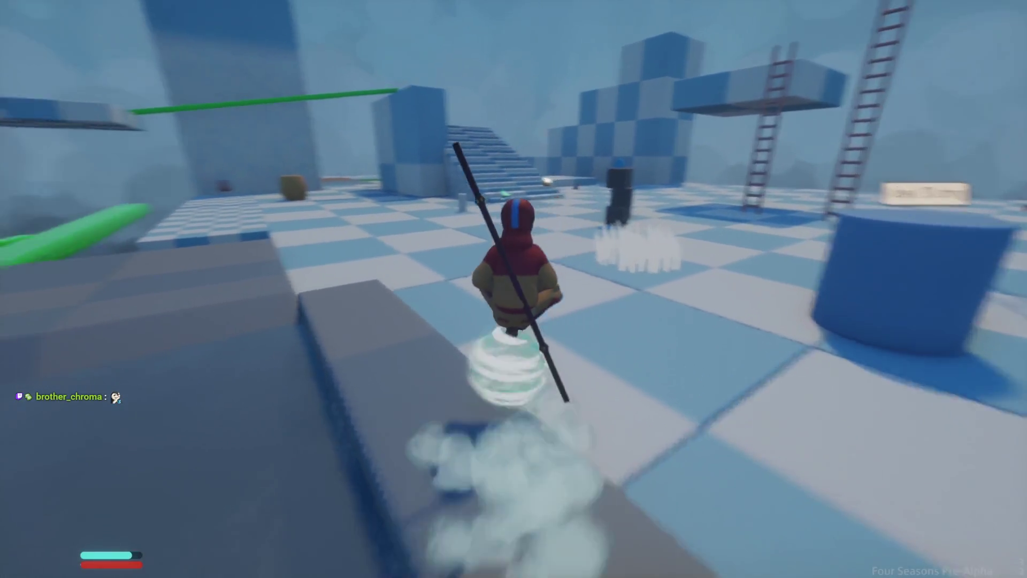
pyautogui.press('w')
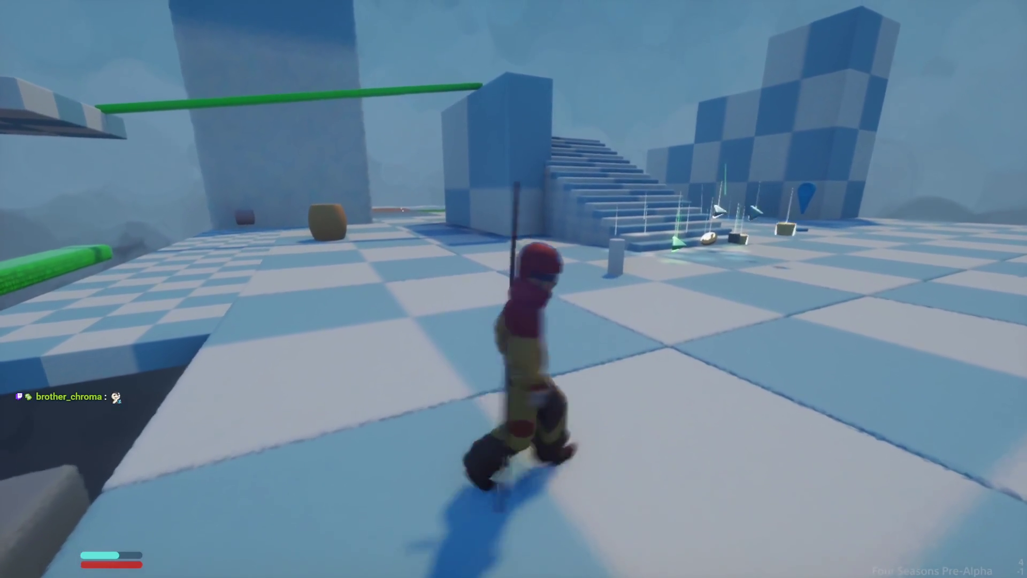
pyautogui.press('w')
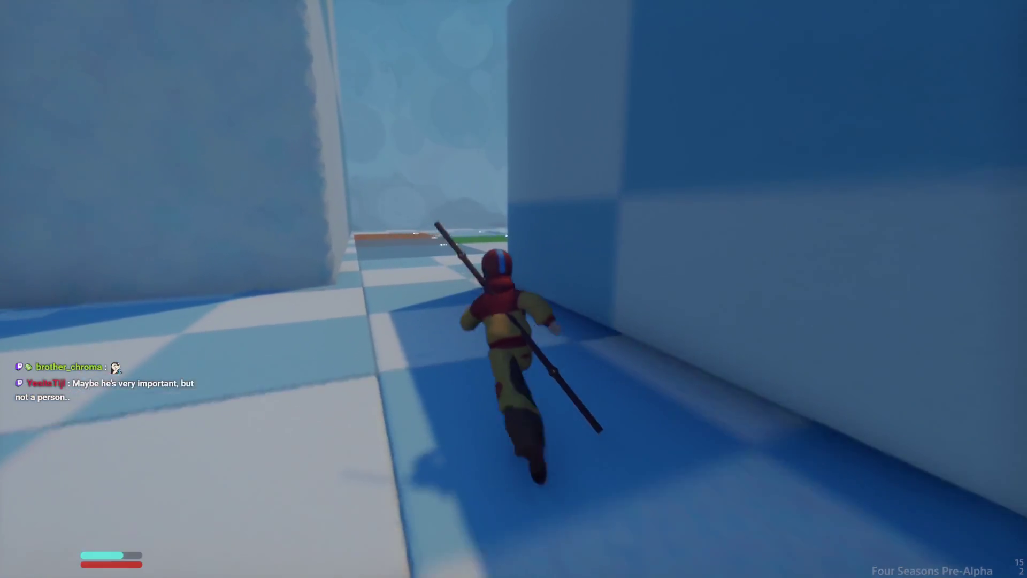
pyautogui.press('w')
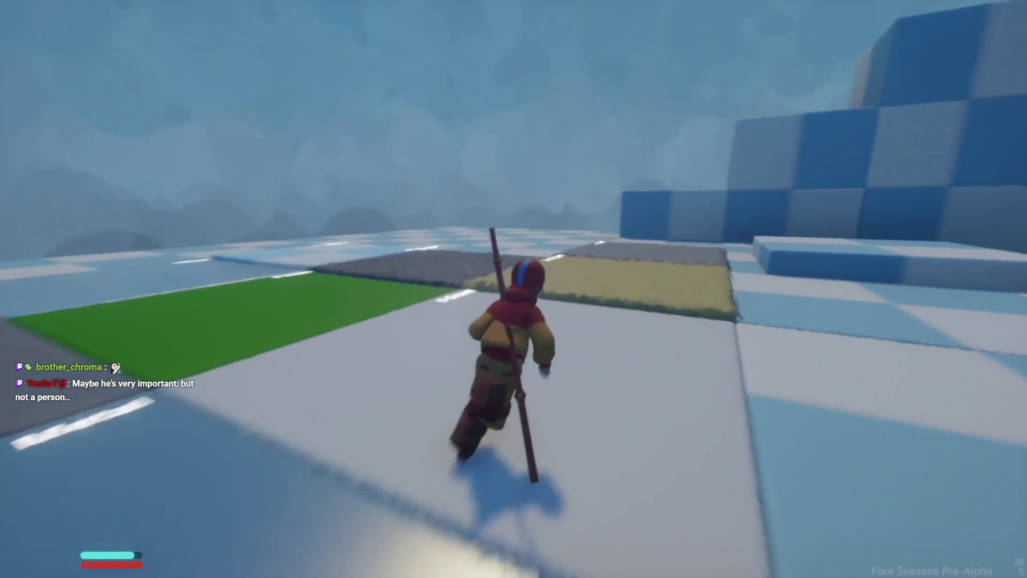
pyautogui.press('space')
pyautogui.press('space')
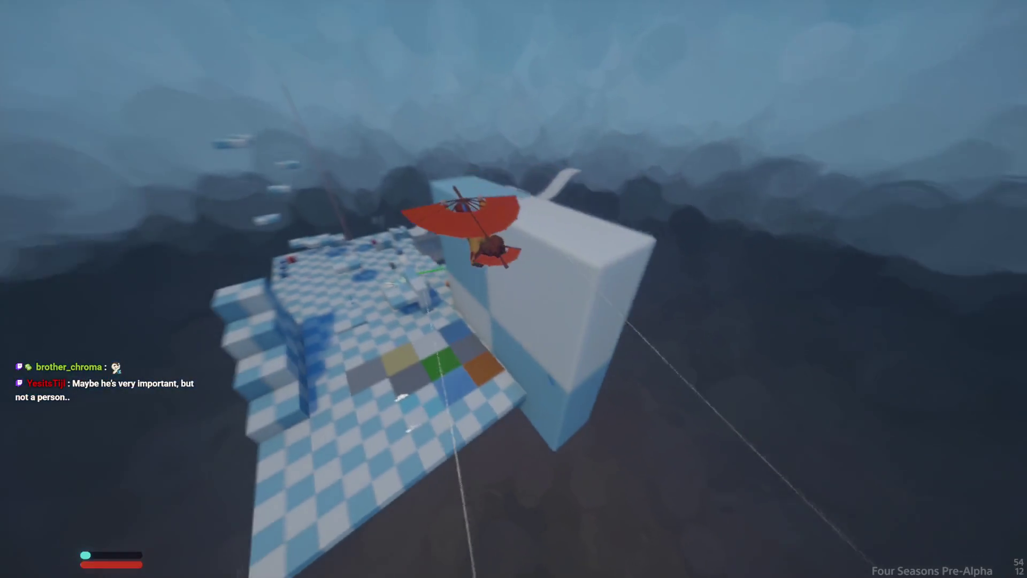
pyautogui.press('w')
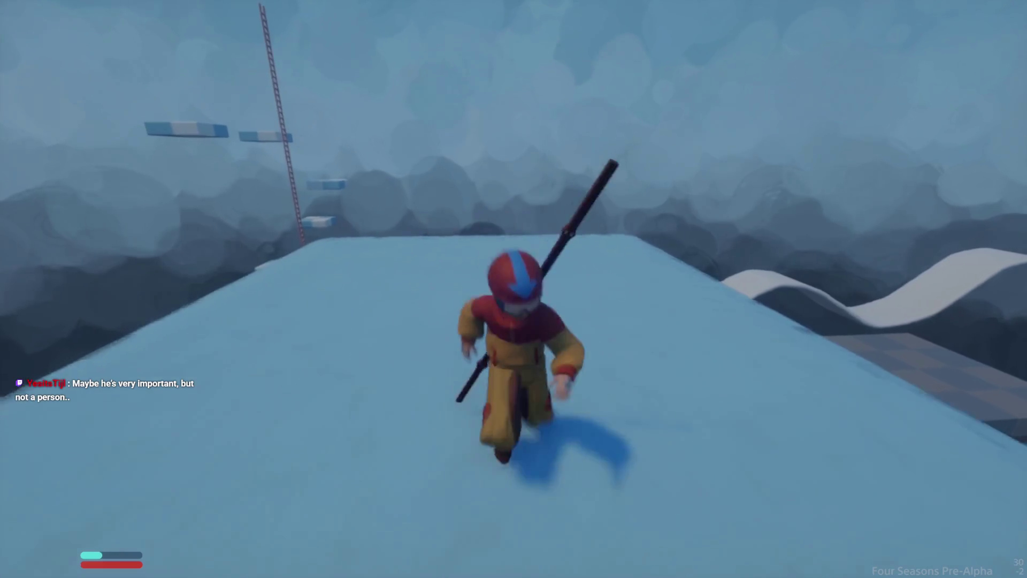
pyautogui.press('shift')
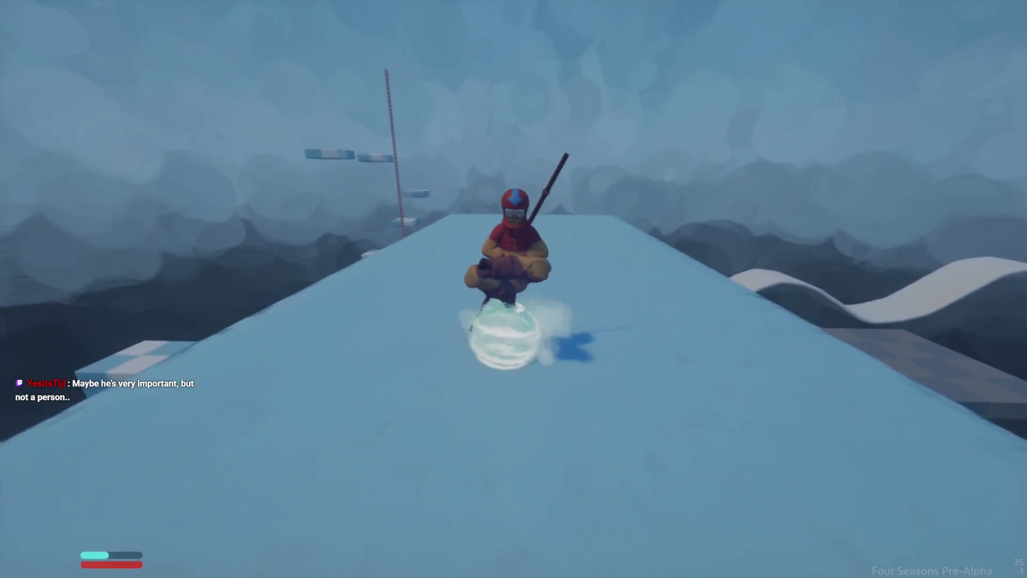
pyautogui.press('Escape')
pyautogui.press('Return')
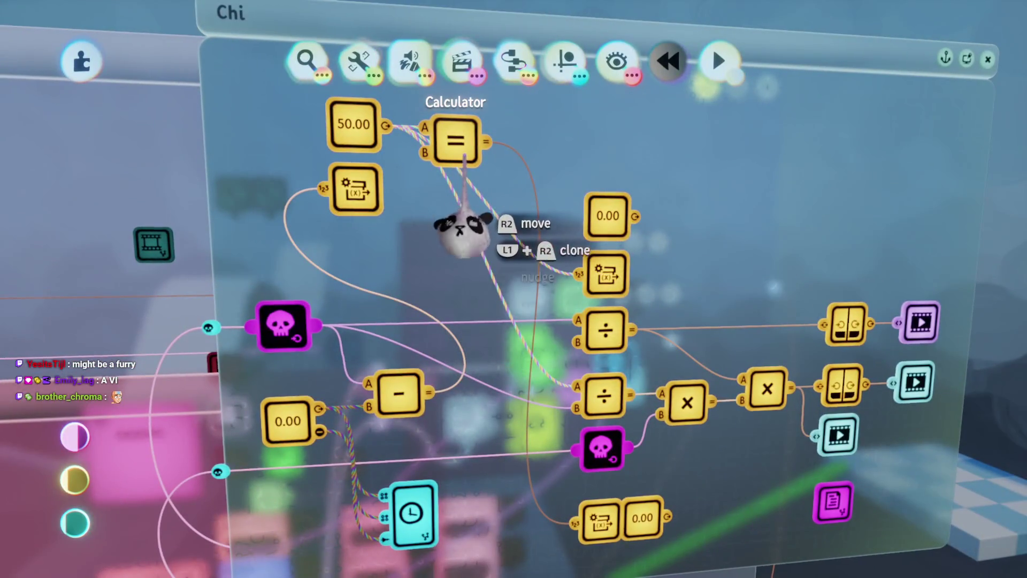
# - Move the equals comparison lower beside the Managed Chi variable and reframe the Chi canvas
pyautogui.moveTo(464, 156); pyautogui.dragTo(468, 226)
pyautogui.moveTo(469, 321); pyautogui.dragTo(509, 349)
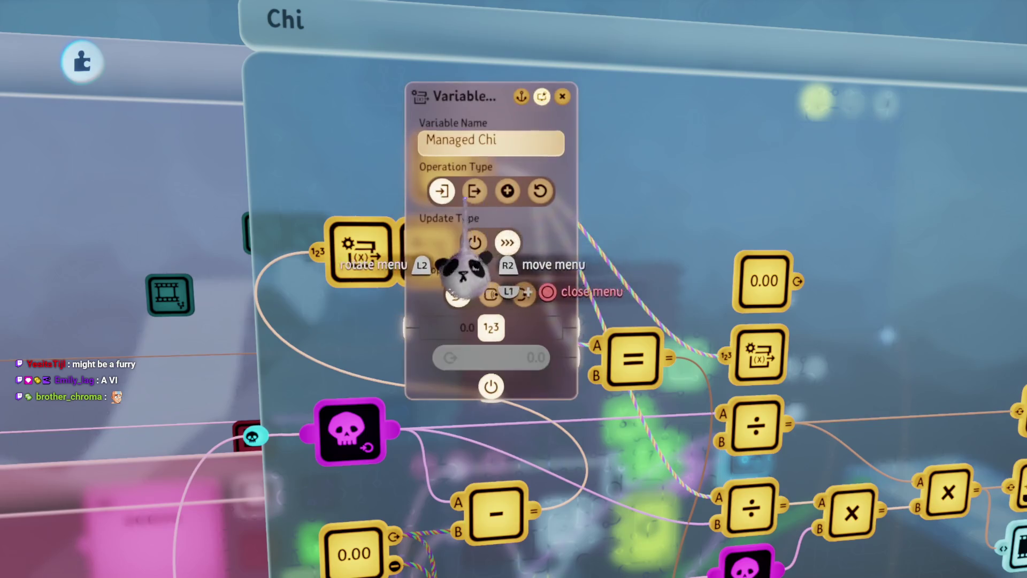
pyautogui.press('Escape')
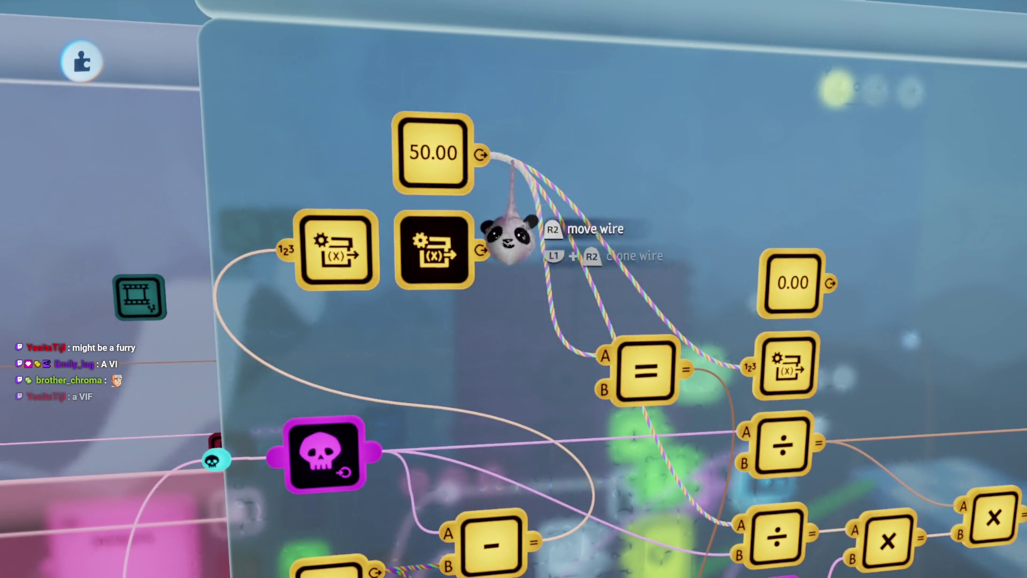
pyautogui.moveTo(498, 262)
pyautogui.mouseDown()
pyautogui.moveTo(500, 251)
pyautogui.moveTo(503, 259)
pyautogui.mouseUp()
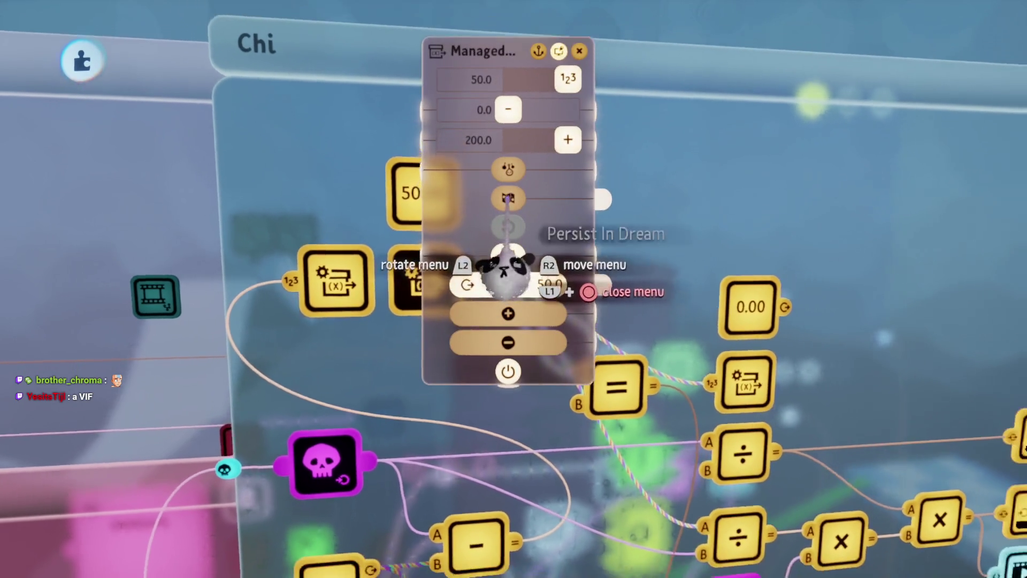
pyautogui.press('Escape')
pyautogui.moveTo(539, 321)
pyautogui.mouseDown()
pyautogui.moveTo(459, 287)
pyautogui.moveTo(530, 294)
pyautogui.moveTo(508, 374)
pyautogui.moveTo(556, 325)
pyautogui.moveTo(518, 289)
pyautogui.mouseUp()
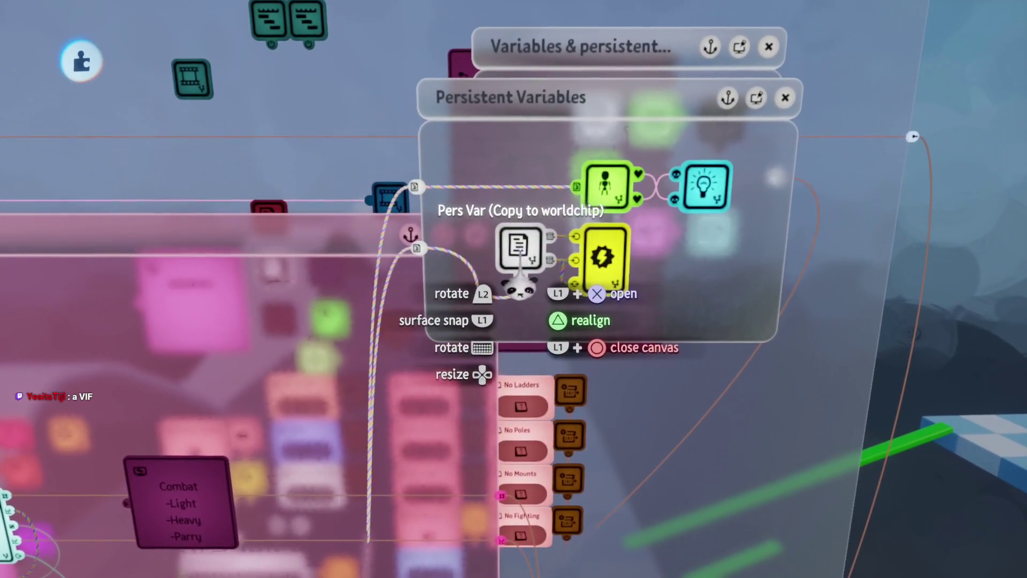
# - Open the persistent variables chip and move the 50.00 value into the Player section
pyautogui.click(518, 289)
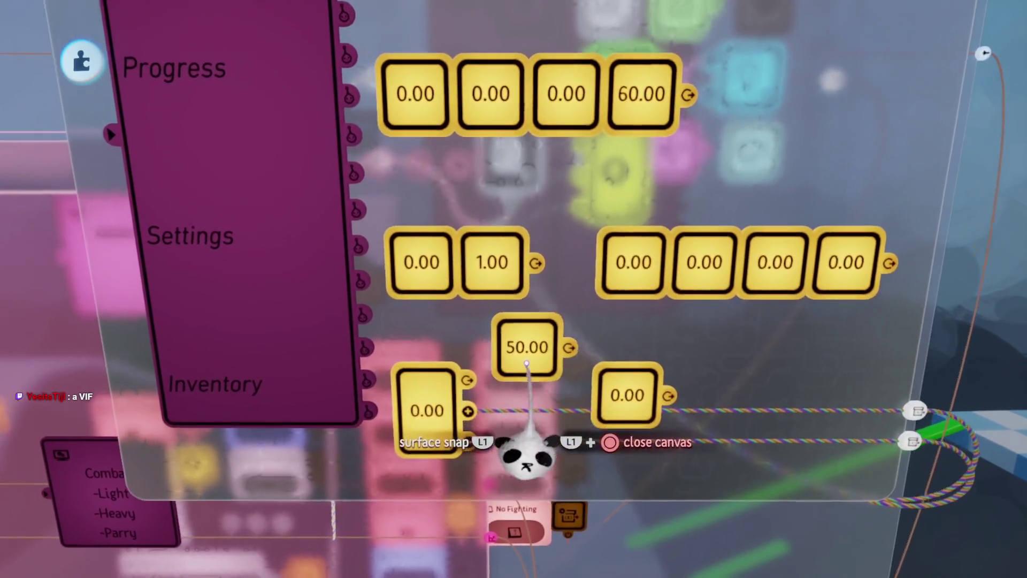
pyautogui.moveTo(526, 455)
pyautogui.mouseDown()
pyautogui.moveTo(517, 458)
pyautogui.moveTo(521, 246)
pyautogui.mouseUp()
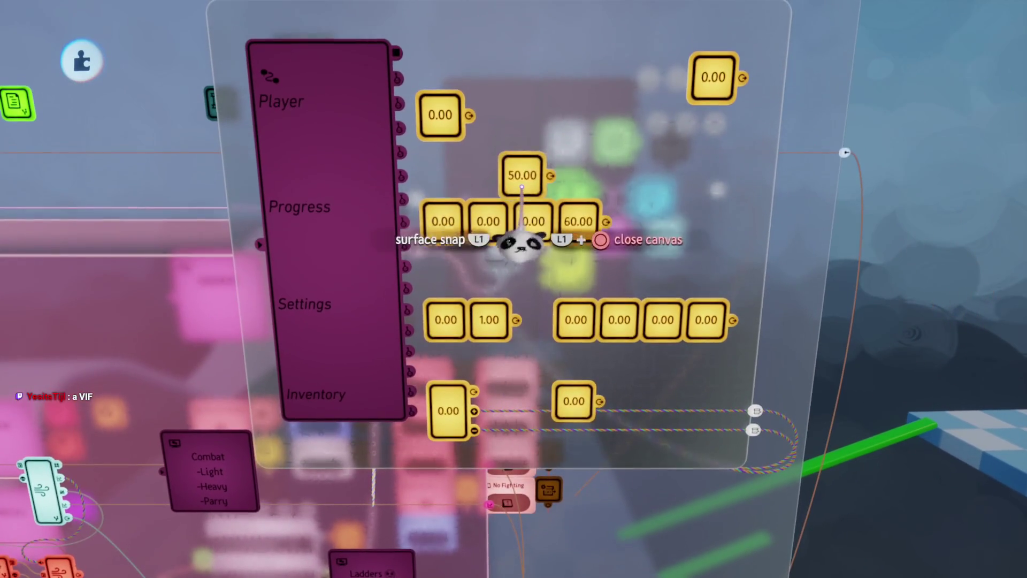
pyautogui.moveTo(500, 372); pyautogui.dragTo(486, 405)
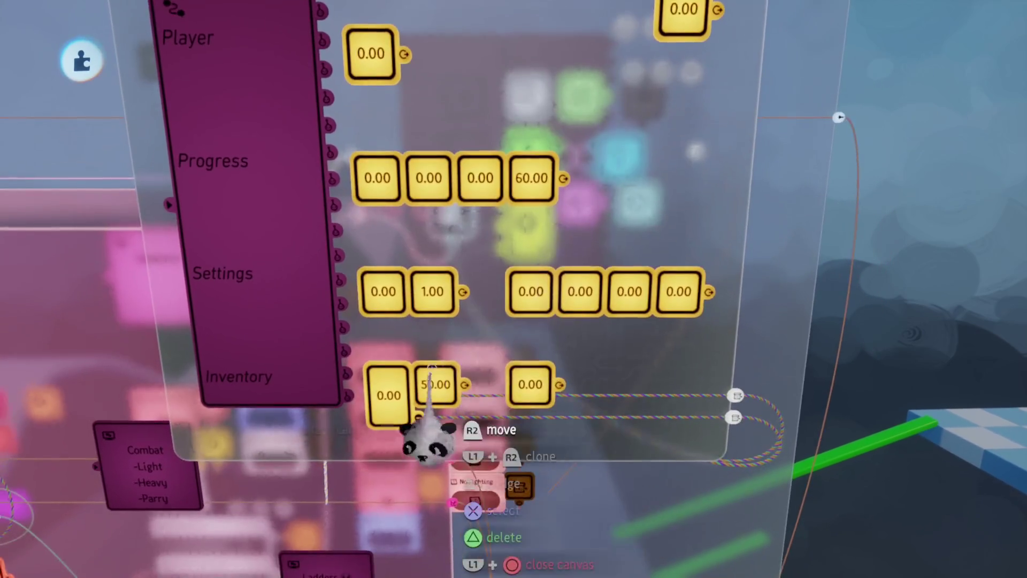
pyautogui.moveTo(435, 381); pyautogui.dragTo(507, 135)
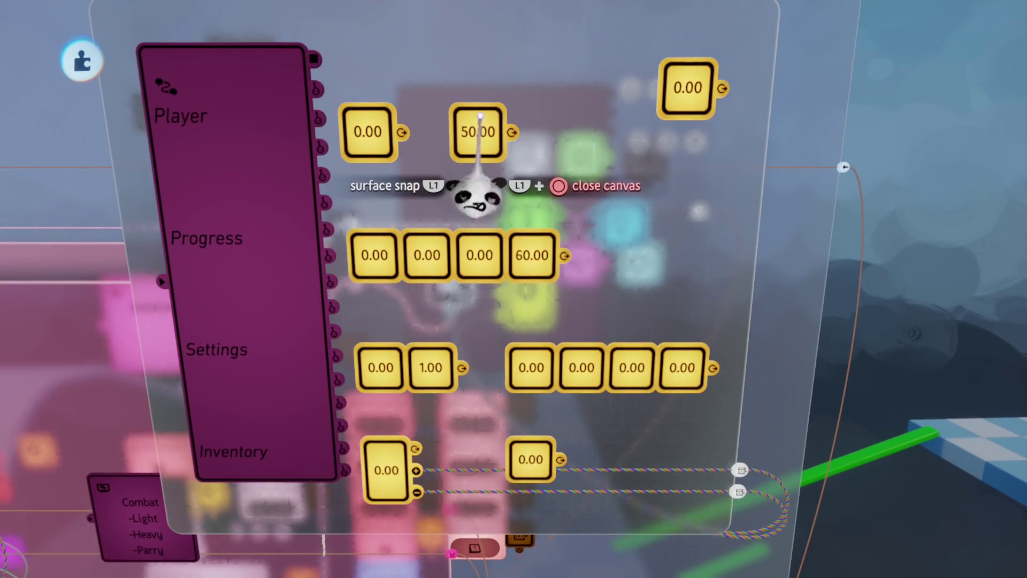
pyautogui.scroll(-2, 475, 235)
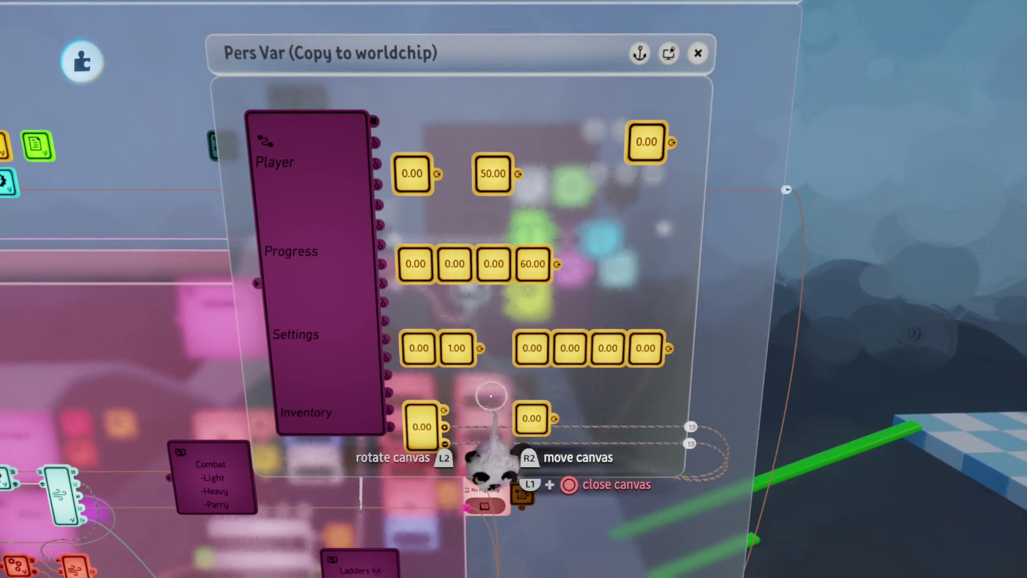
# - Close the Pers Var, Health and variables chips to return to the Chi canvas
pyautogui.press('Escape')
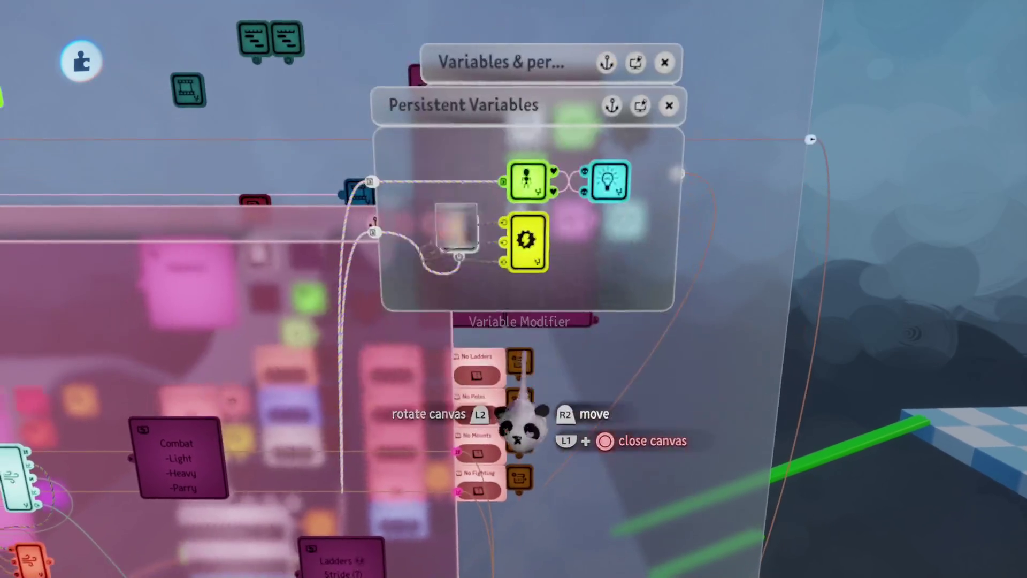
pyautogui.press('Escape')
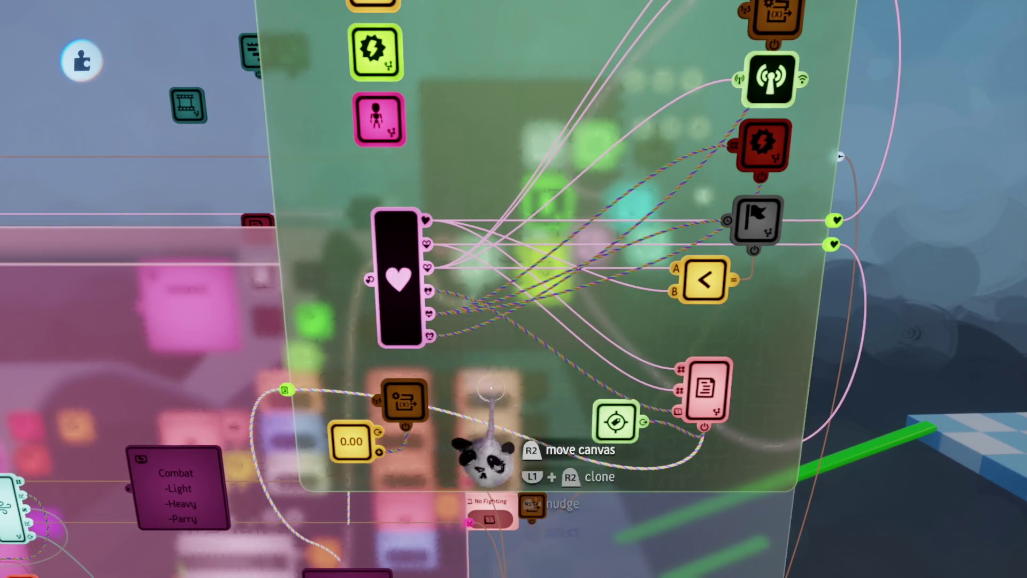
pyautogui.scroll(-3, 428, 289)
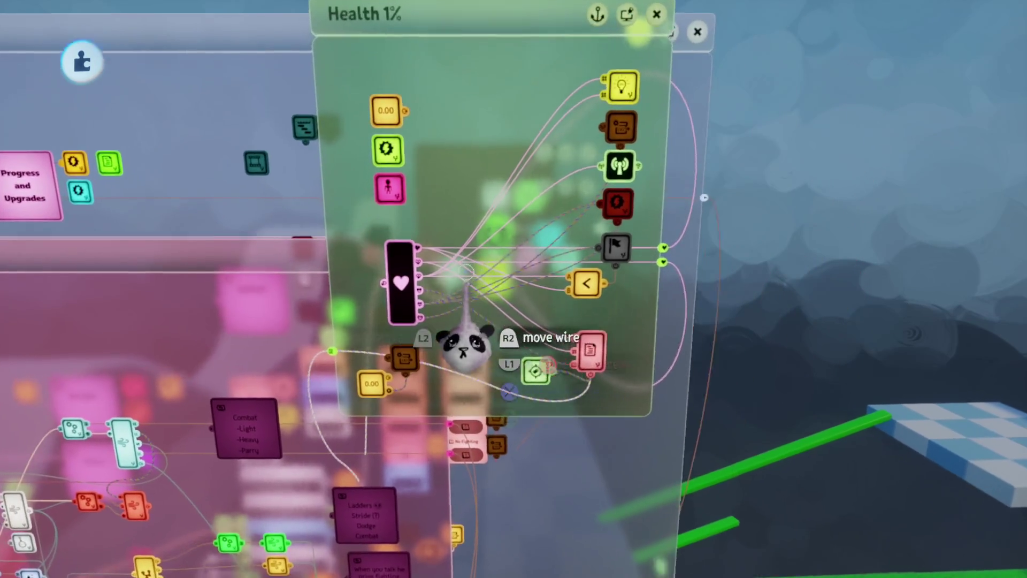
pyautogui.scroll(3, 470, 342)
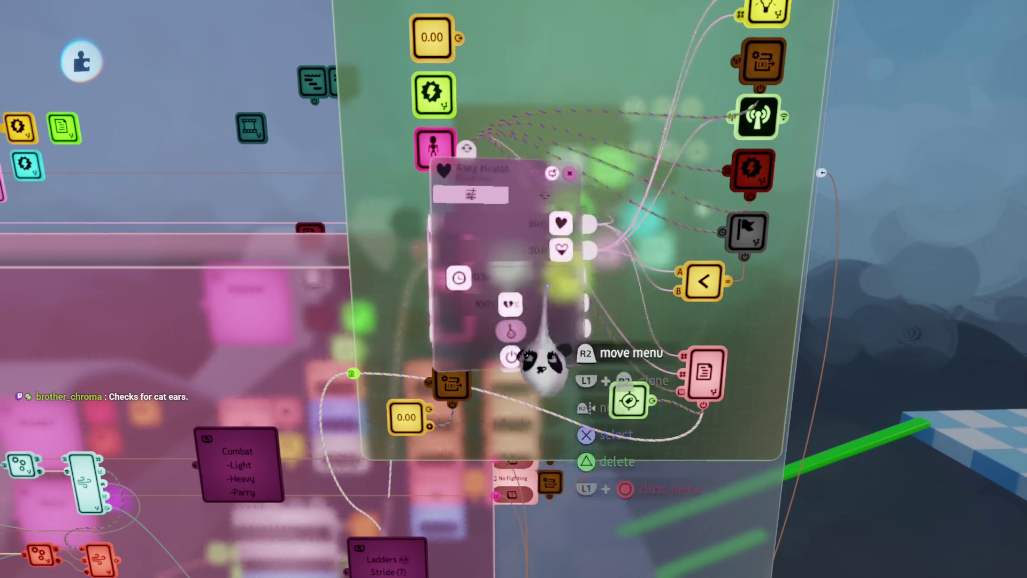
pyautogui.press('Escape')
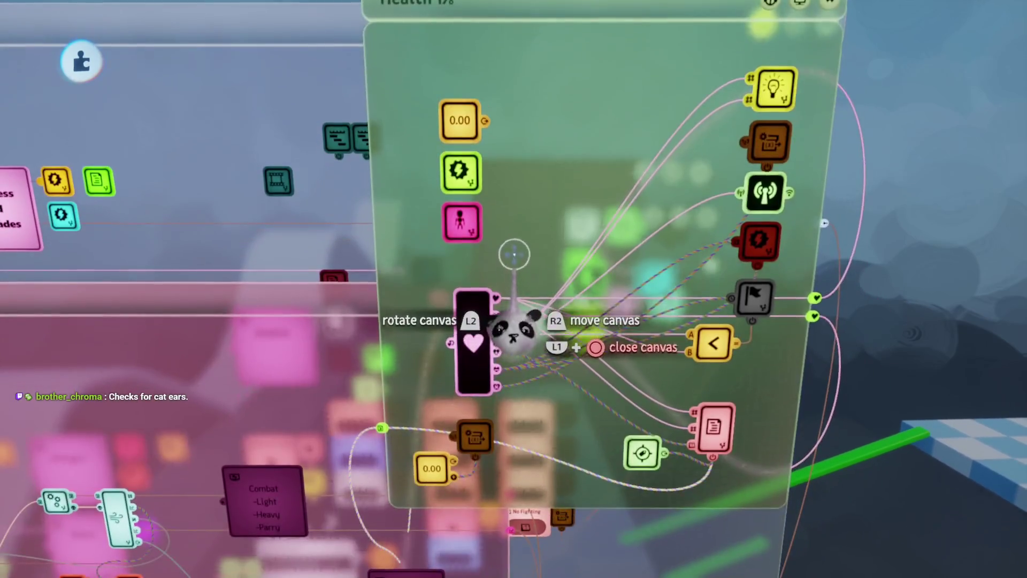
pyautogui.press('Escape')
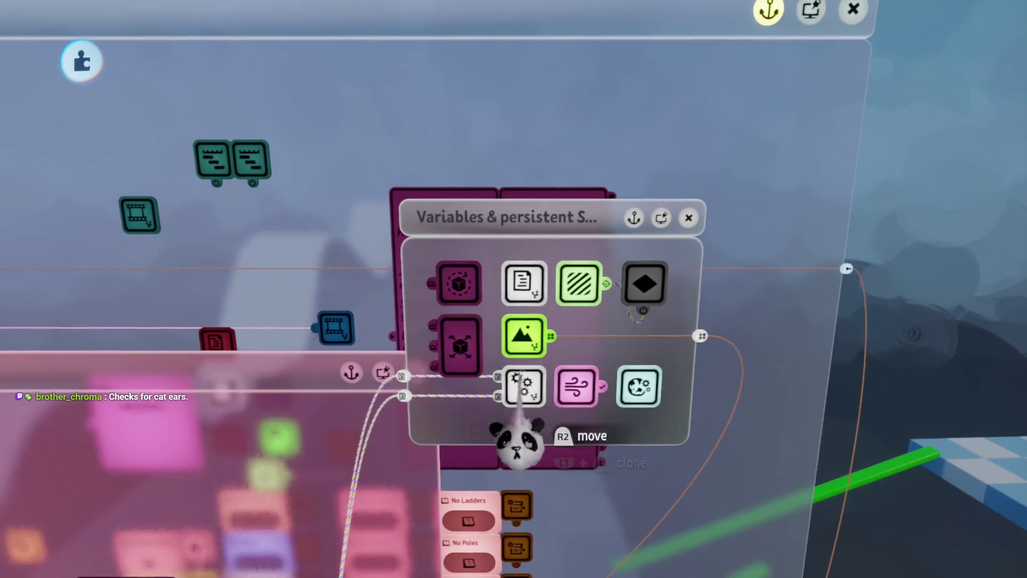
pyautogui.press('Escape')
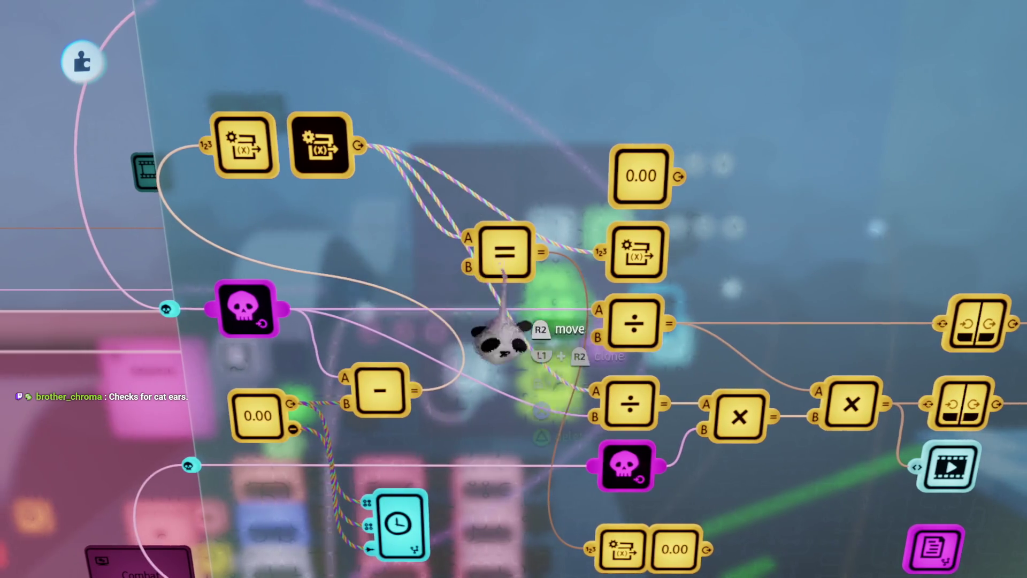
# - Rearrange the = node group, black variable node and Managed Chi modifier after the subtraction node
pyautogui.moveTo(504, 270); pyautogui.dragTo(518, 321)
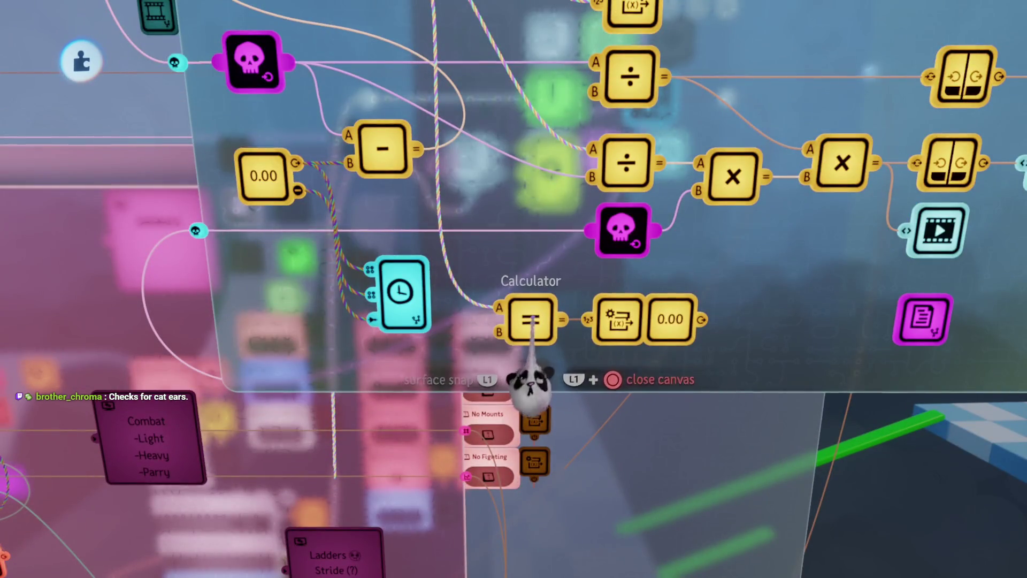
pyautogui.moveTo(665, 321)
pyautogui.mouseDown()
pyautogui.moveTo(527, 256)
pyautogui.moveTo(649, 120)
pyautogui.moveTo(735, 155)
pyautogui.moveTo(716, 162)
pyautogui.mouseUp()
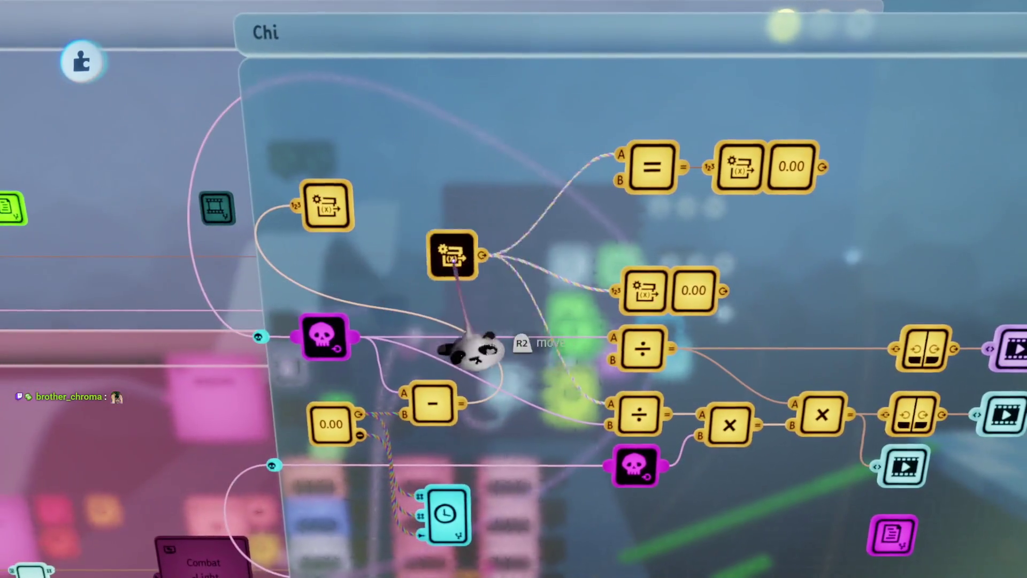
pyautogui.moveTo(470, 349); pyautogui.dragTo(529, 369)
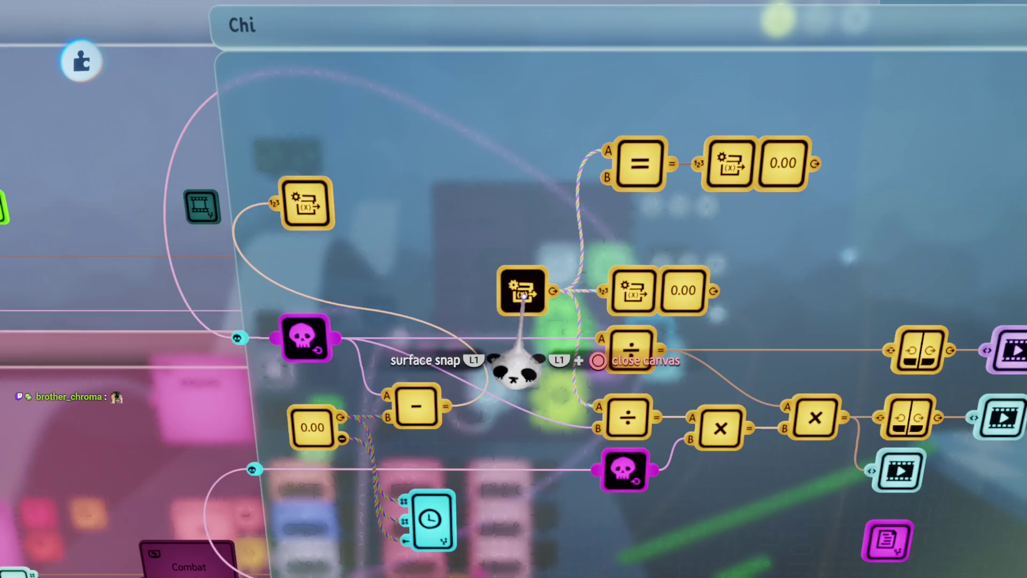
pyautogui.moveTo(521, 296); pyautogui.dragTo(521, 295)
pyautogui.moveTo(412, 289); pyautogui.dragTo(583, 471)
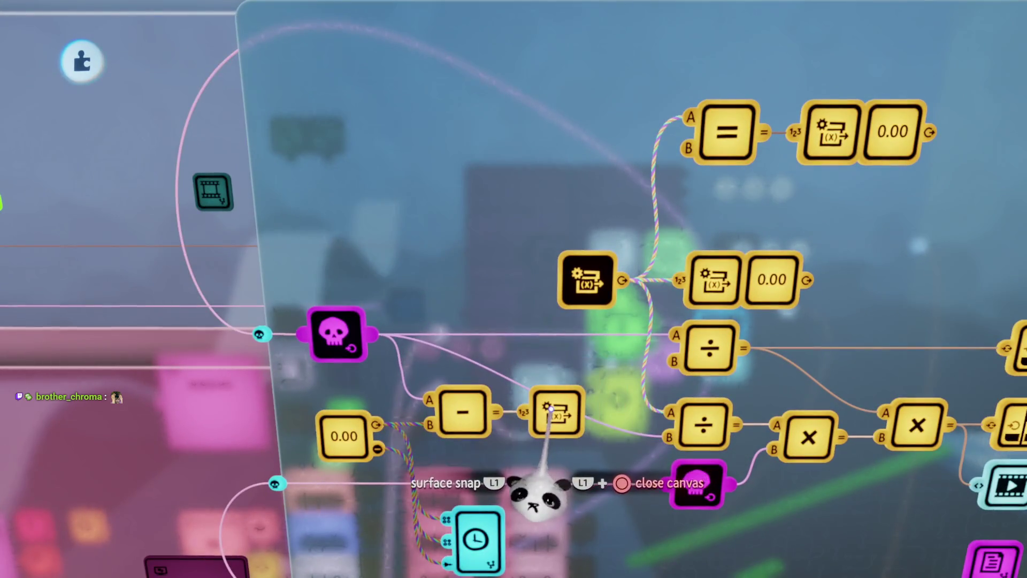
pyautogui.moveTo(535, 495); pyautogui.dragTo(541, 455)
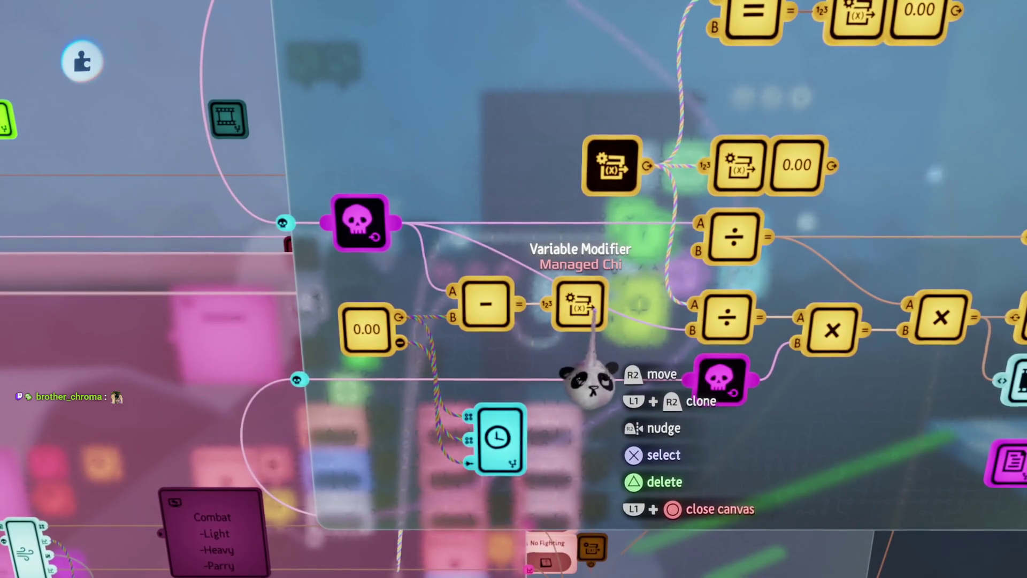
# - Shift the black Variable Modifier left and the =, modifier and 0.00 group down-left
pyautogui.scroll(-5, 588, 380)
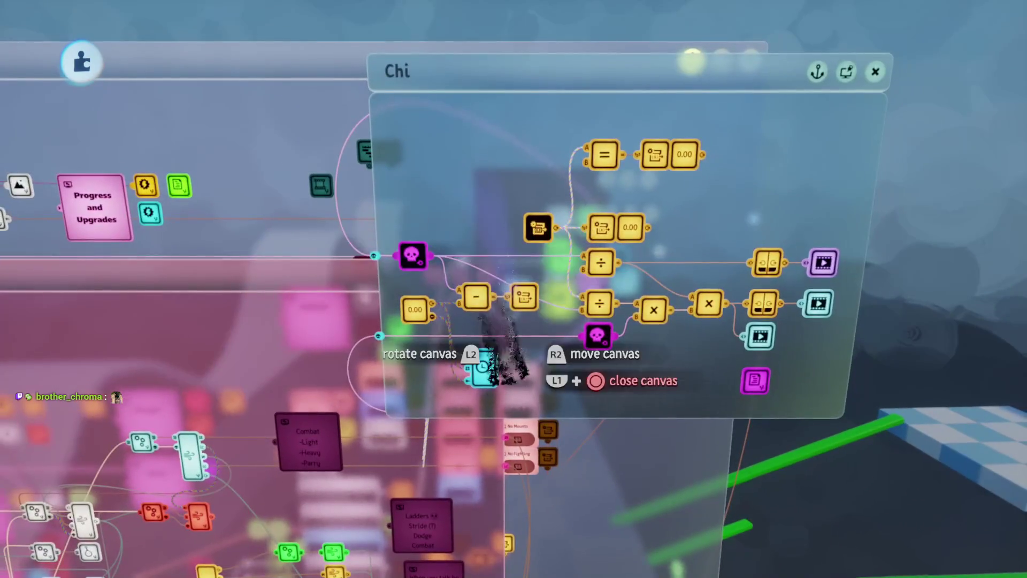
pyautogui.scroll(5, 488, 193)
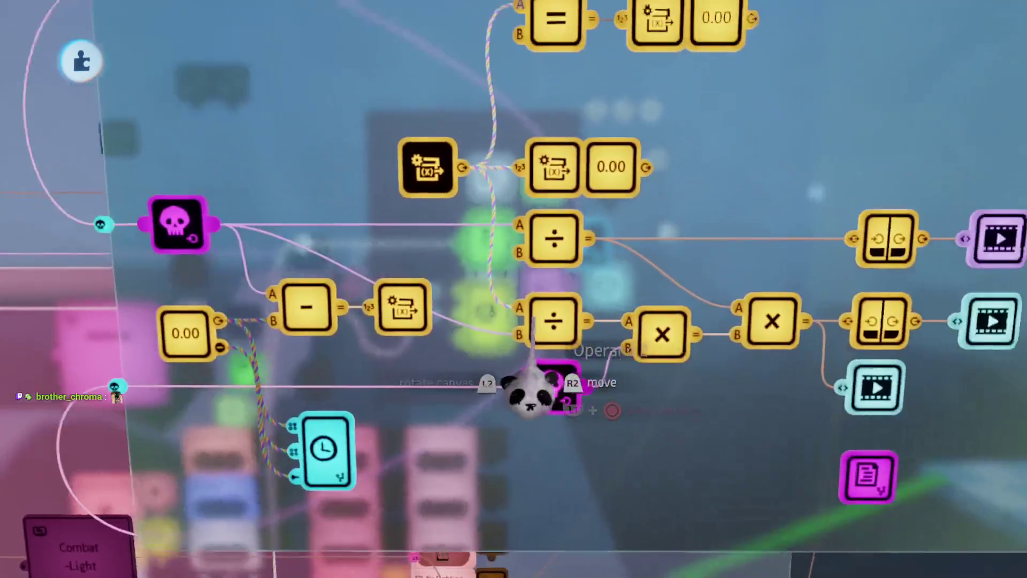
pyautogui.scroll(-5, 532, 321)
pyautogui.scroll(3, 536, 331)
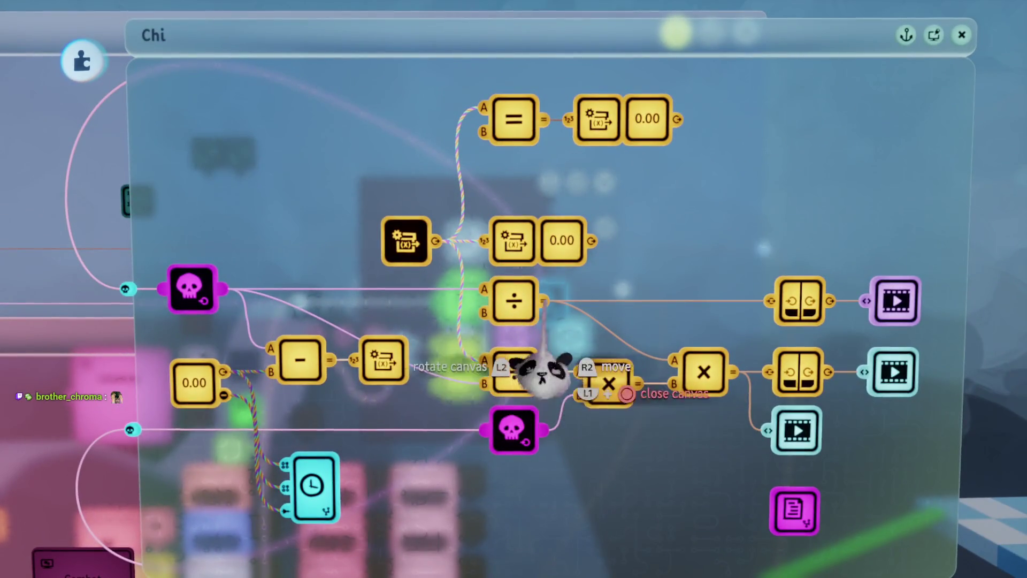
pyautogui.moveTo(565, 334)
pyautogui.mouseDown()
pyautogui.moveTo(551, 299)
pyautogui.moveTo(551, 367)
pyautogui.moveTo(470, 372)
pyautogui.moveTo(492, 389)
pyautogui.mouseUp()
pyautogui.moveTo(538, 287)
pyautogui.mouseDown()
pyautogui.moveTo(543, 302)
pyautogui.moveTo(514, 202)
pyautogui.mouseUp()
pyautogui.scroll(-2, 513, 273)
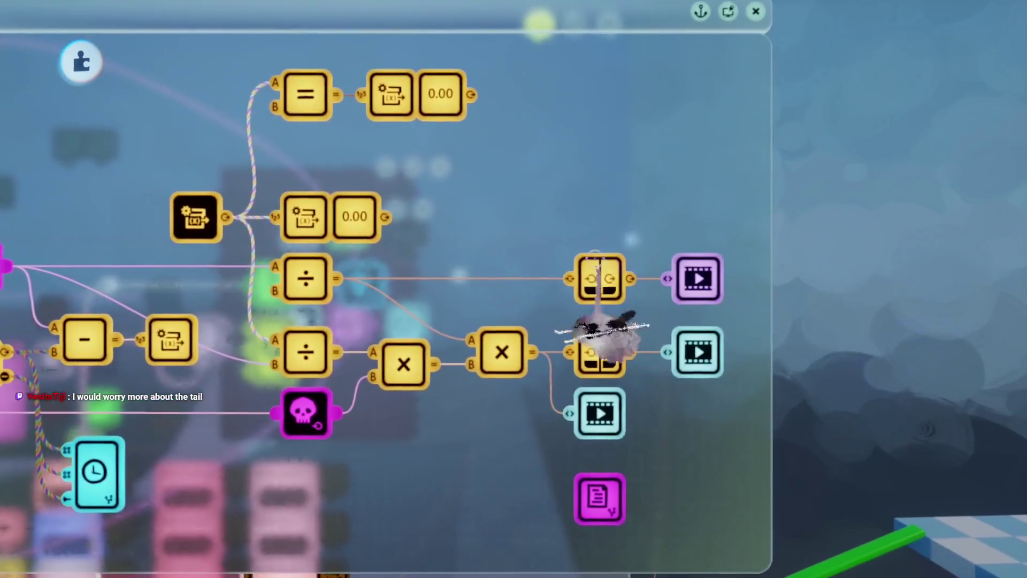
pyautogui.scroll(-3, 634, 337)
pyautogui.scroll(5, 535, 241)
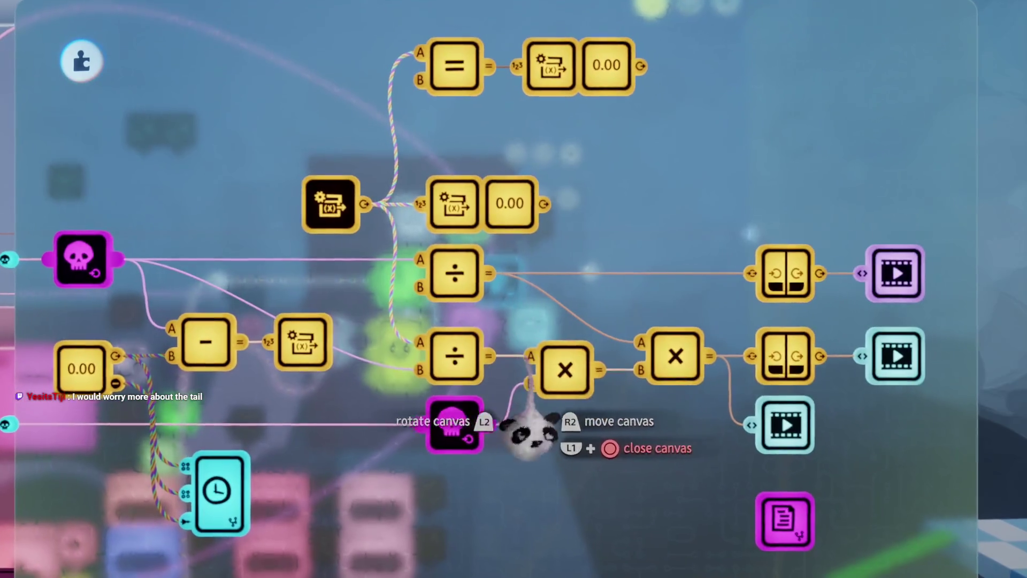
pyautogui.scroll(2, 530, 436)
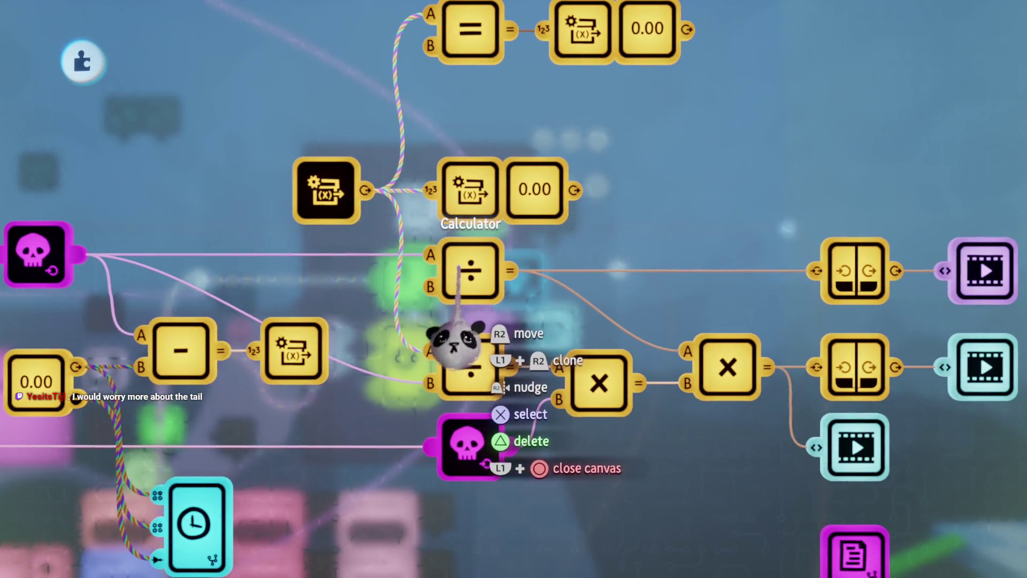
pyautogui.moveTo(473, 405)
pyautogui.mouseDown()
pyautogui.moveTo(492, 402)
pyautogui.moveTo(481, 289)
pyautogui.mouseUp()
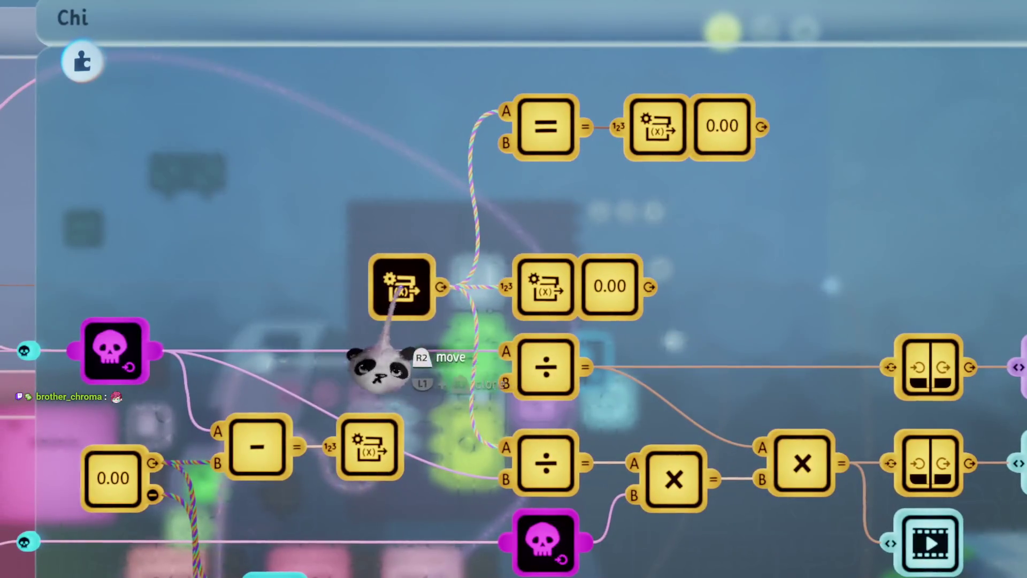
pyautogui.moveTo(385, 369); pyautogui.dragTo(289, 369)
pyautogui.moveTo(698, 240)
pyautogui.mouseDown()
pyautogui.moveTo(532, 378)
pyautogui.moveTo(470, 408)
pyautogui.moveTo(516, 440)
pyautogui.moveTo(525, 377)
pyautogui.mouseUp()
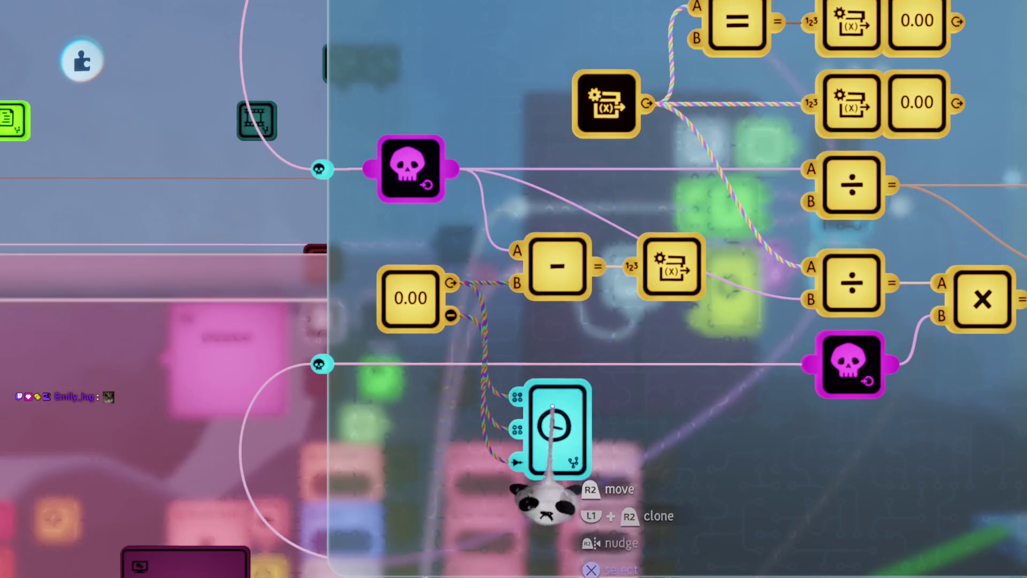
# - Relocate the magenta UI chip above the skull node, inspect its contents, then open the pause menu
pyautogui.scroll(-5, 553, 406)
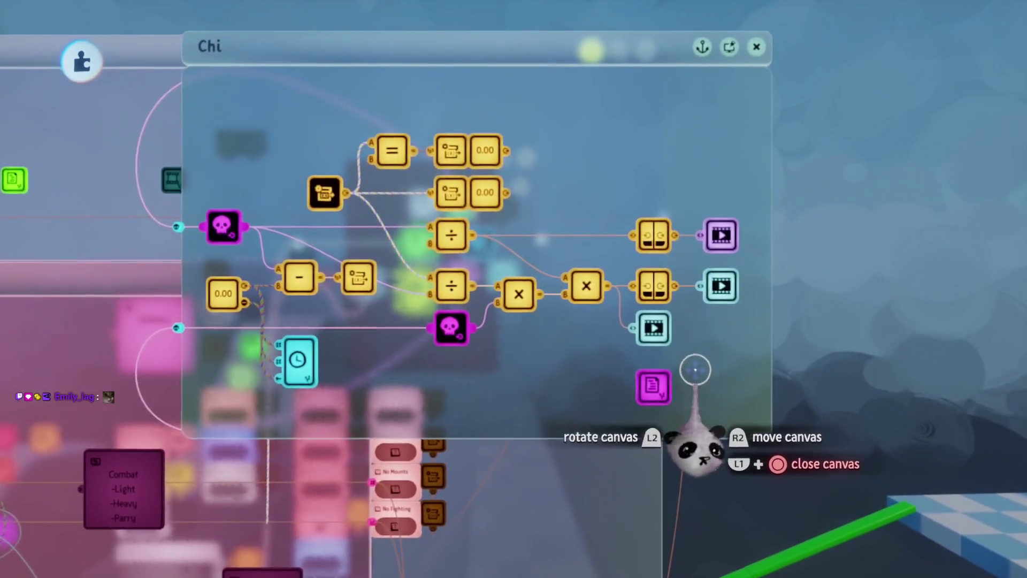
pyautogui.scroll(5, 696, 370)
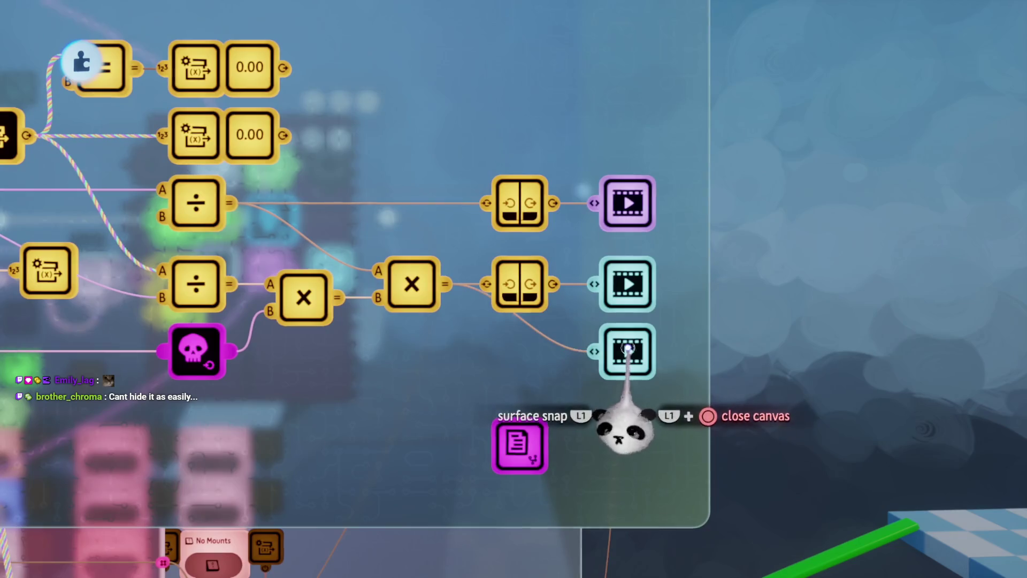
pyautogui.scroll(-3, 628, 350)
pyautogui.scroll(3, 584, 339)
pyautogui.hscroll(5, 514, 331)
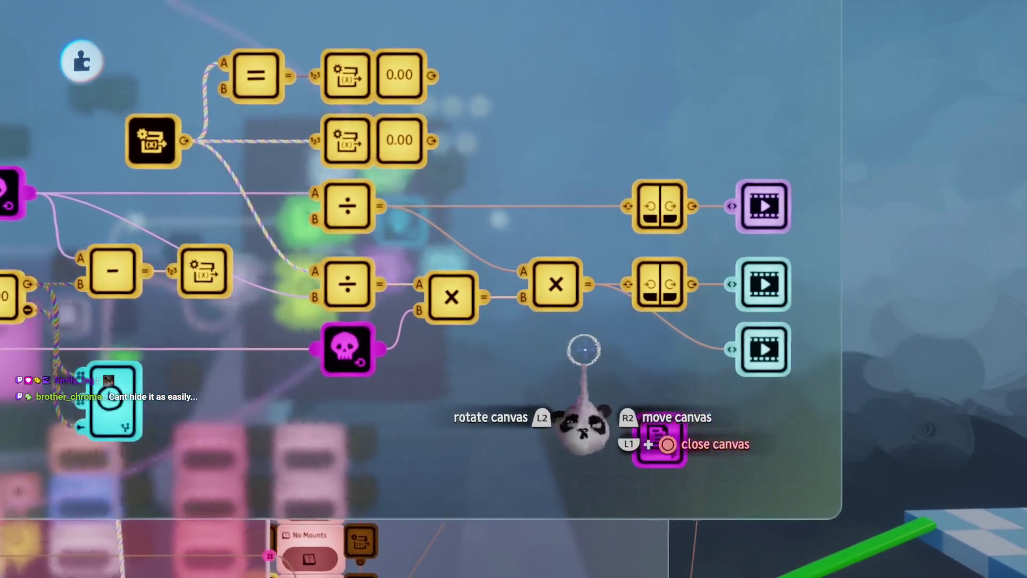
pyautogui.scroll(-2, 518, 490)
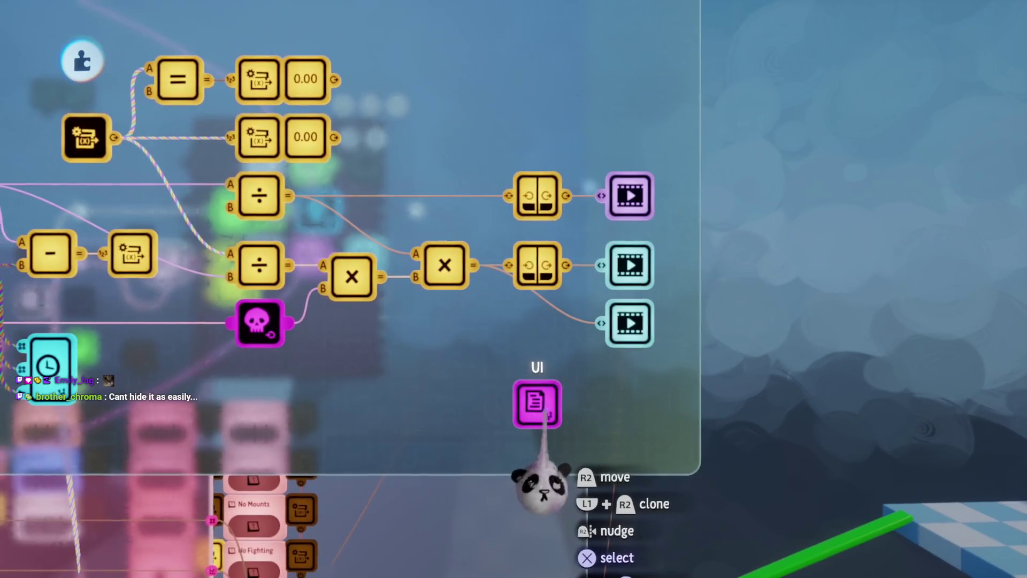
pyautogui.moveTo(471, 227)
pyautogui.mouseDown()
pyautogui.moveTo(568, 230)
pyautogui.moveTo(543, 240)
pyautogui.moveTo(608, 184)
pyautogui.moveTo(423, 278)
pyautogui.mouseUp()
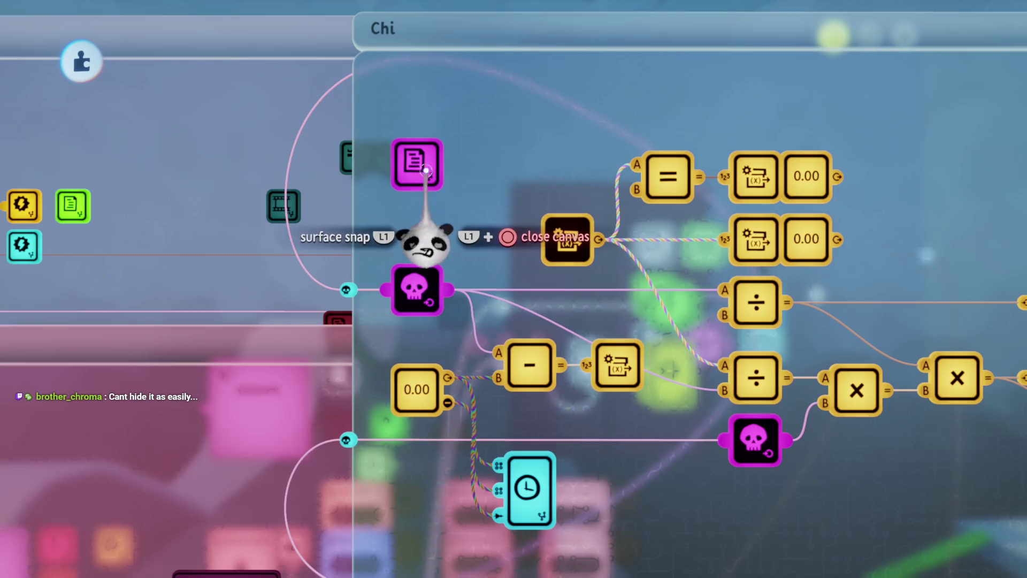
pyautogui.moveTo(418, 241); pyautogui.dragTo(599, 273)
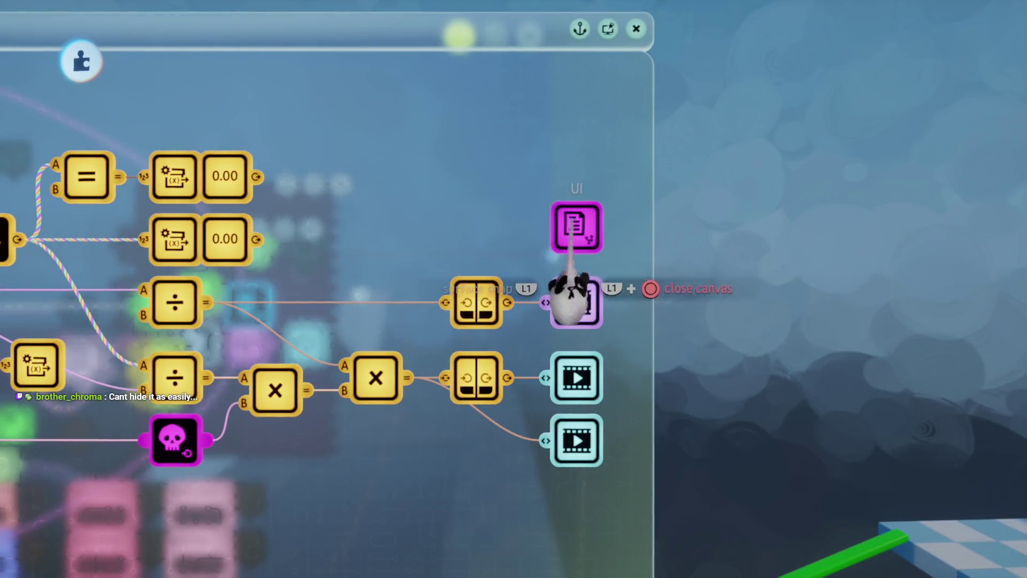
pyautogui.click(571, 291)
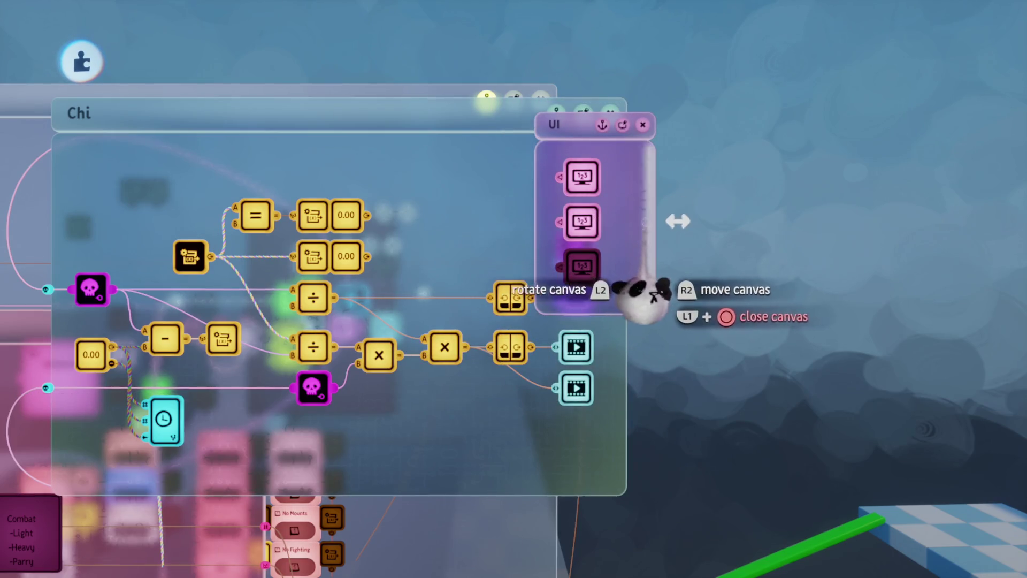
pyautogui.press('Escape')
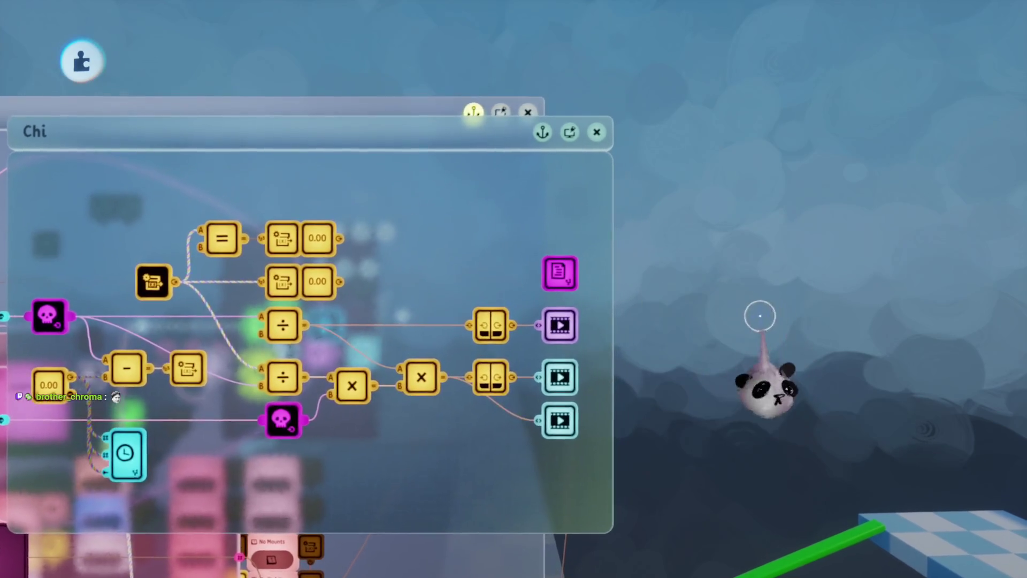
pyautogui.press('Escape')
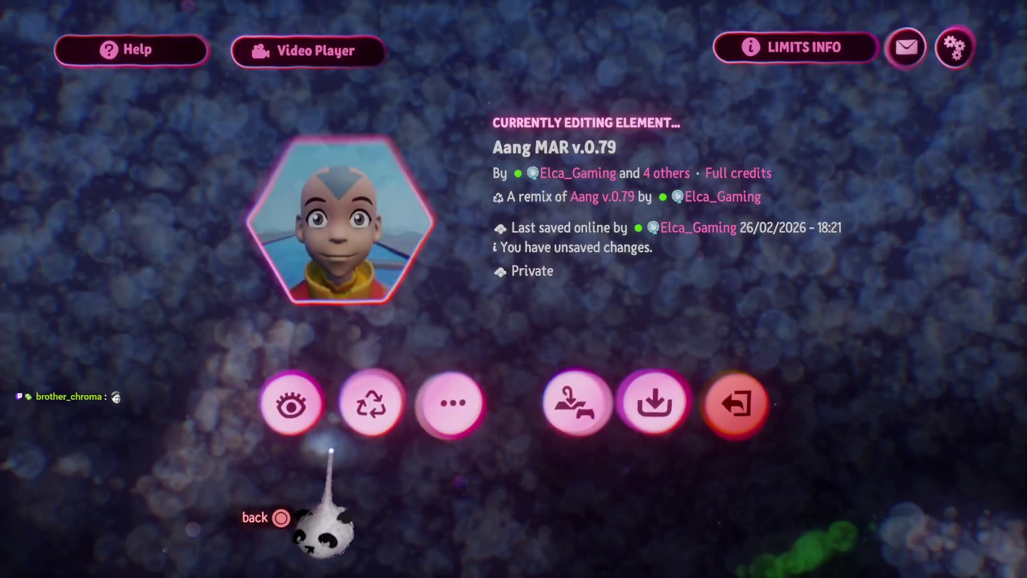
# - Briefly play-test Aang, then switch to Edit Mode and zoom into the Animation logic canvas
pyautogui.press('Escape')
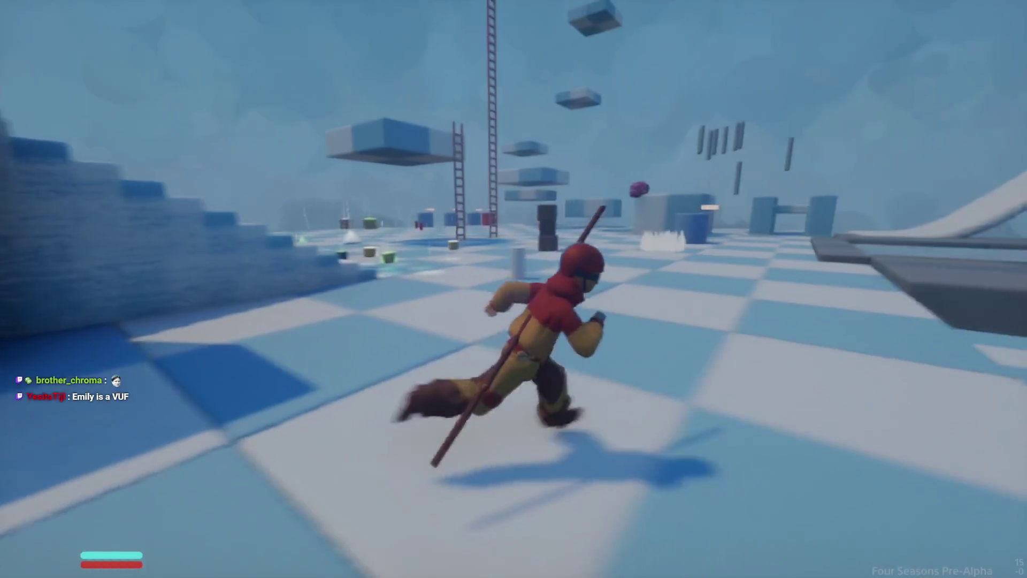
pyautogui.press('Escape')
pyautogui.click(248, 406)
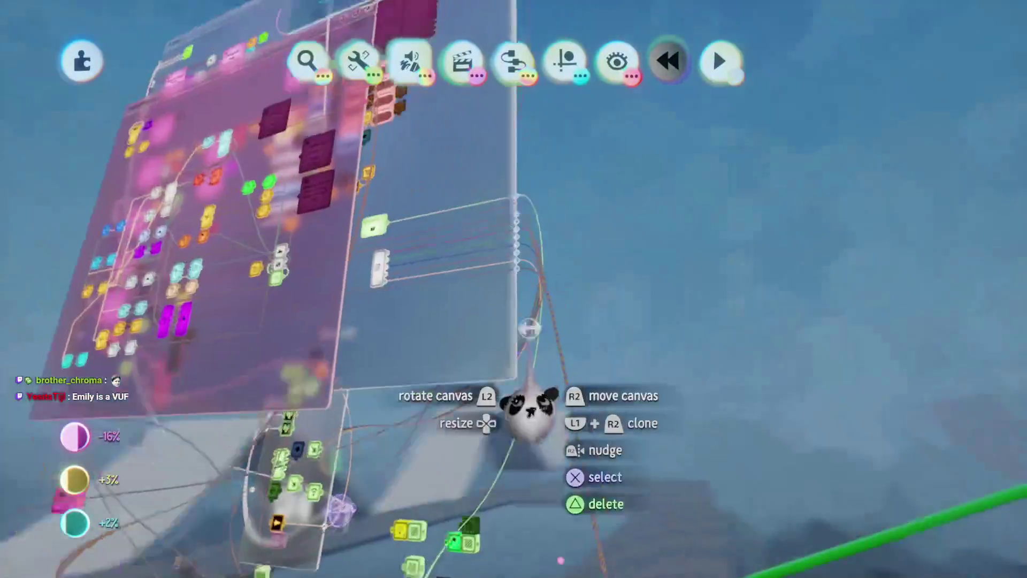
pyautogui.click(529, 327)
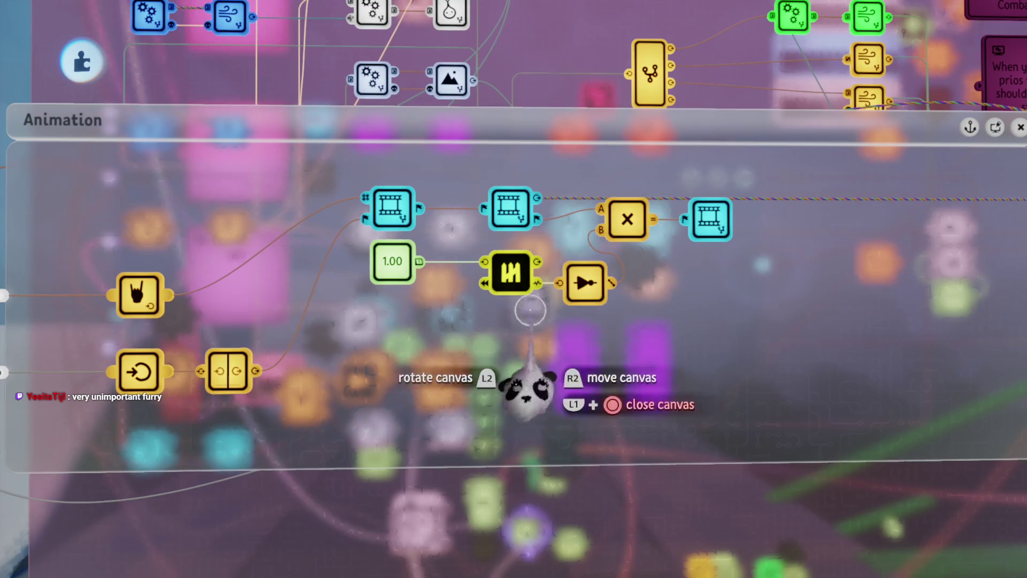
# - Back out of the Animation and Airscooter canvases and open Chi Processing, showing Boost Chi Cost 40
pyautogui.press('Escape')
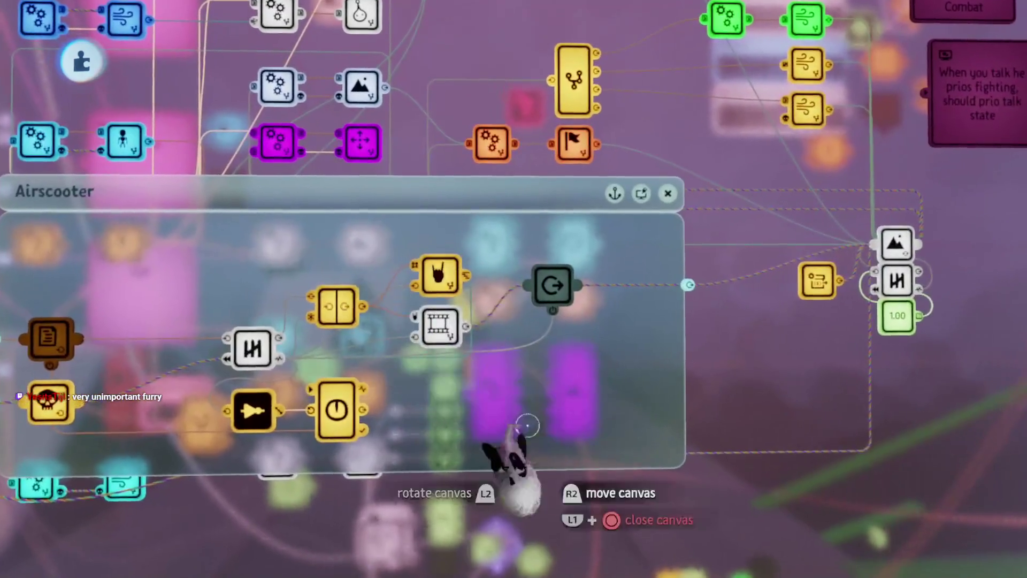
pyautogui.press('Escape')
pyautogui.moveTo(537, 345)
pyautogui.mouseDown()
pyautogui.moveTo(531, 355)
pyautogui.moveTo(580, 241)
pyautogui.moveTo(566, 298)
pyautogui.moveTo(444, 312)
pyautogui.mouseUp()
pyautogui.scroll(3, 481, 311)
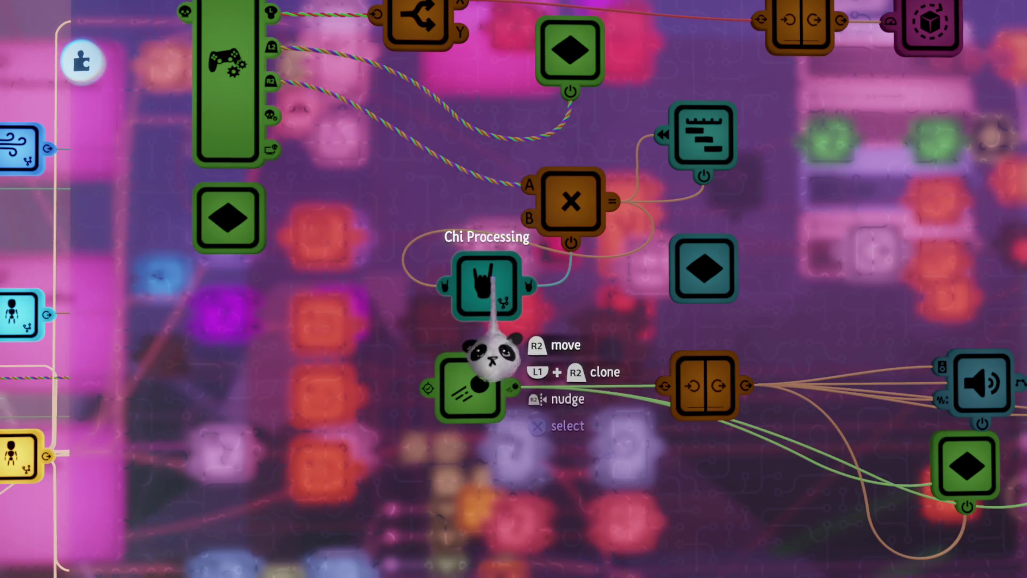
pyautogui.click(484, 292)
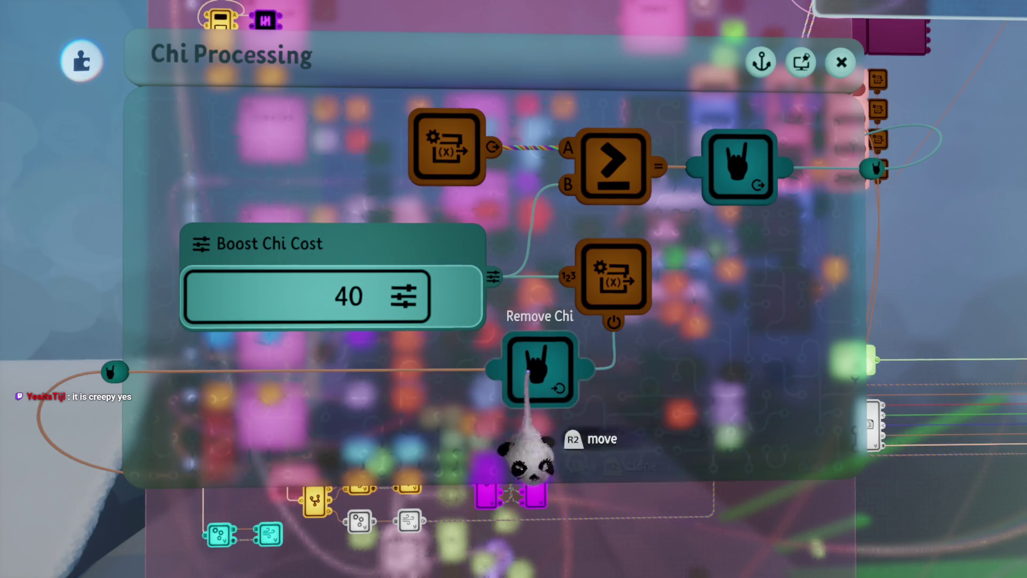
# - Close the Chi Processing and glider movement logic canvases
pyautogui.scroll(-5, 528, 377)
pyautogui.scroll(4, 513, 356)
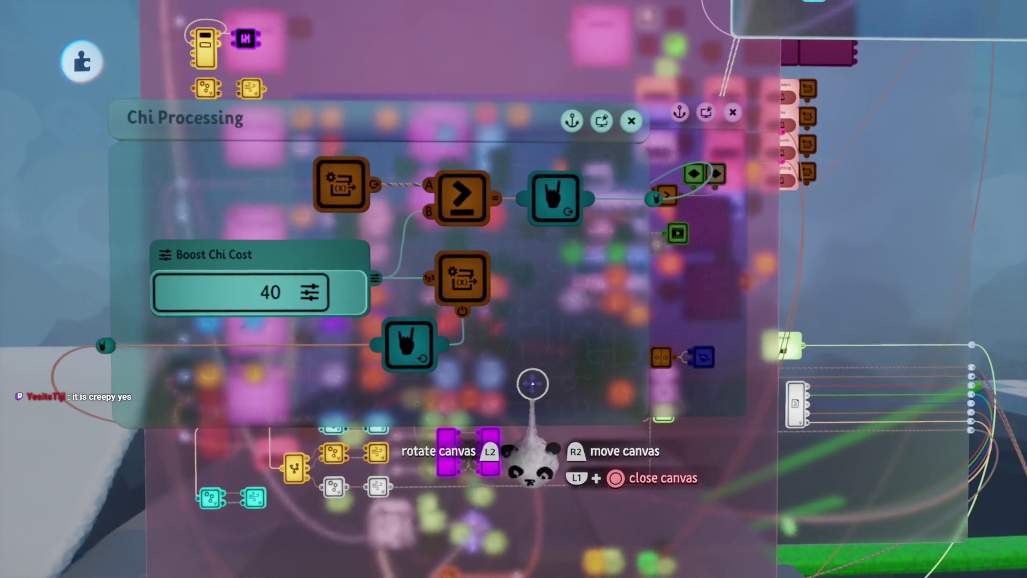
pyautogui.moveTo(531, 367)
pyautogui.mouseDown()
pyautogui.moveTo(524, 445)
pyautogui.moveTo(561, 424)
pyautogui.moveTo(555, 431)
pyautogui.moveTo(549, 414)
pyautogui.mouseUp()
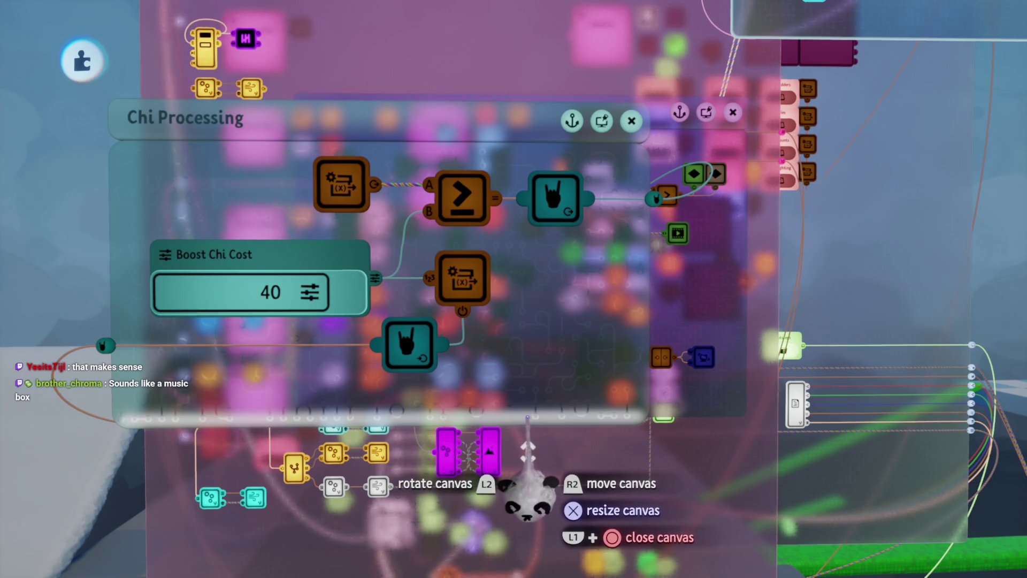
pyautogui.press('Escape')
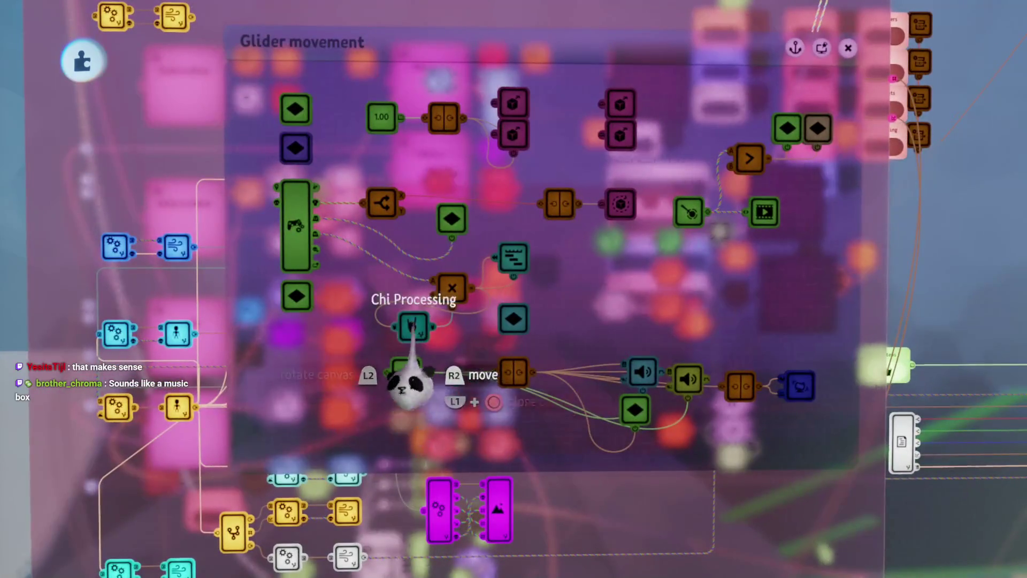
pyautogui.press('Escape')
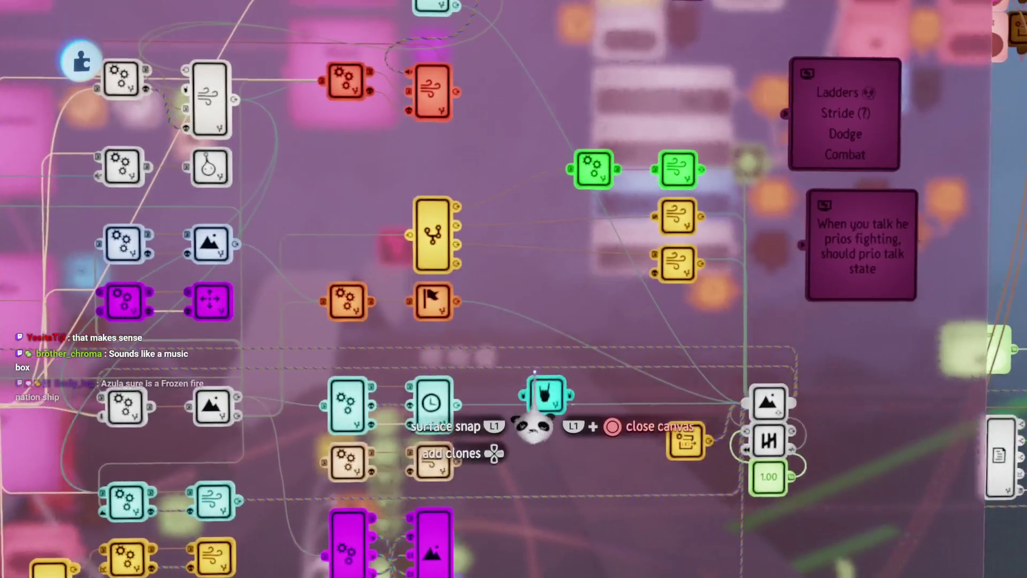
# - Carry the Chi Processing chip across the logic and drop it inside the Conditions chip
pyautogui.moveTo(533, 428); pyautogui.dragTo(538, 381)
pyautogui.moveTo(512, 502); pyautogui.dragTo(560, 465)
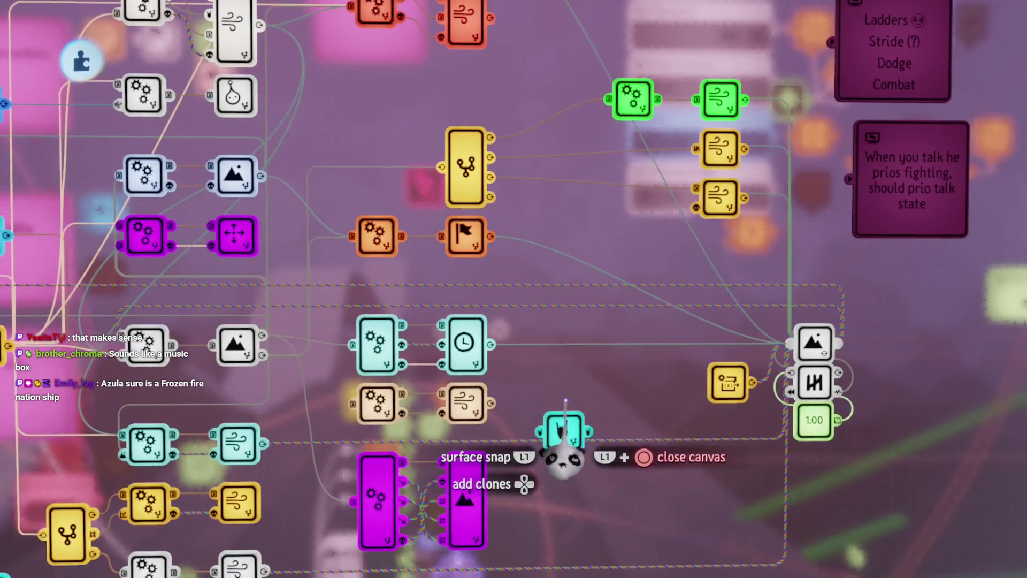
pyautogui.scroll(3, 614, 509)
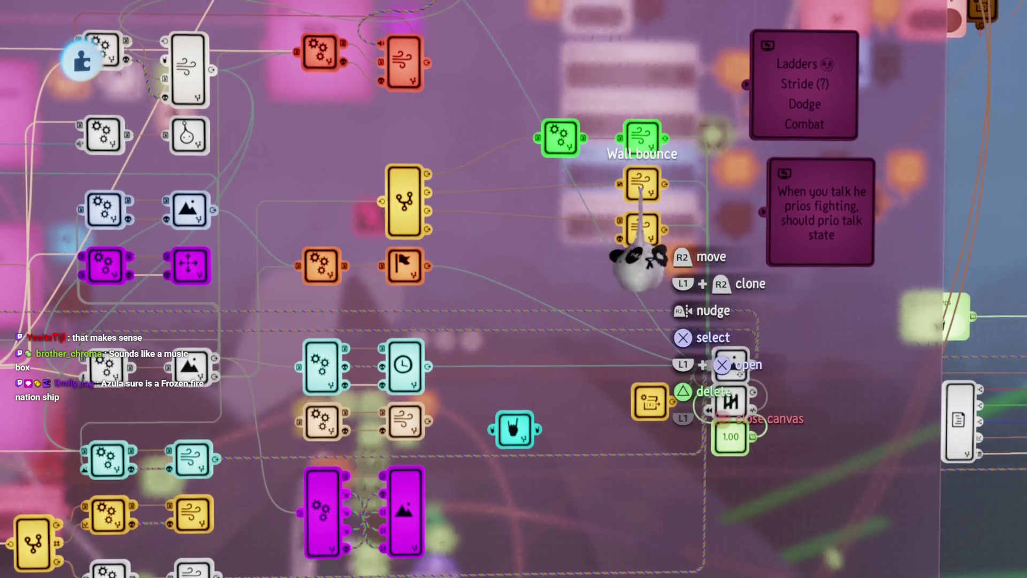
pyautogui.scroll(2, 636, 262)
pyautogui.moveTo(510, 452)
pyautogui.mouseDown()
pyautogui.moveTo(454, 388)
pyautogui.moveTo(556, 184)
pyautogui.moveTo(592, 267)
pyautogui.moveTo(575, 361)
pyautogui.moveTo(468, 298)
pyautogui.mouseUp()
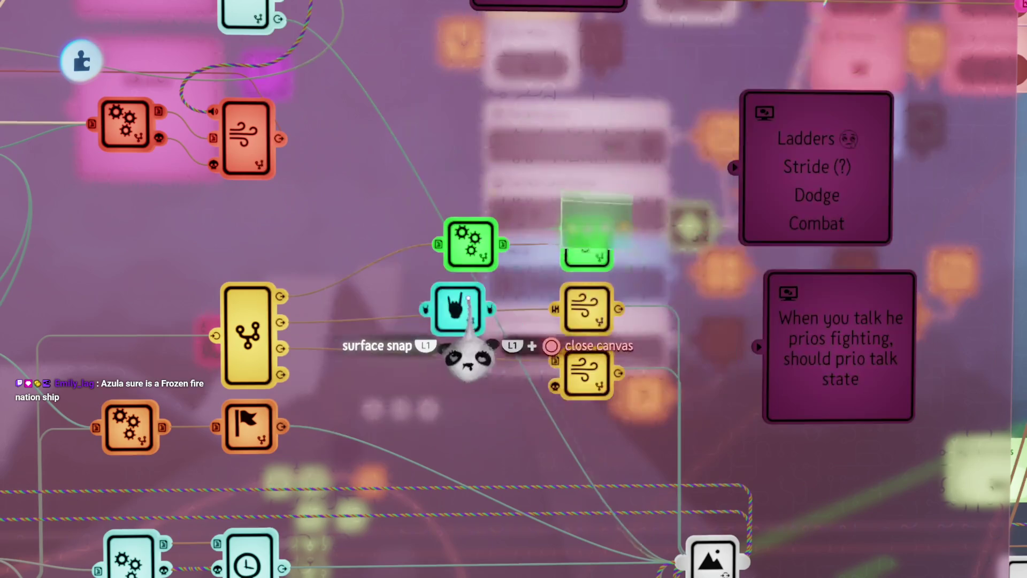
pyautogui.moveTo(480, 242); pyautogui.dragTo(477, 330)
pyautogui.moveTo(481, 369)
pyautogui.mouseDown()
pyautogui.moveTo(498, 351)
pyautogui.moveTo(523, 390)
pyautogui.moveTo(495, 339)
pyautogui.moveTo(377, 338)
pyautogui.moveTo(419, 355)
pyautogui.moveTo(452, 419)
pyautogui.moveTo(431, 344)
pyautogui.moveTo(513, 374)
pyautogui.mouseUp()
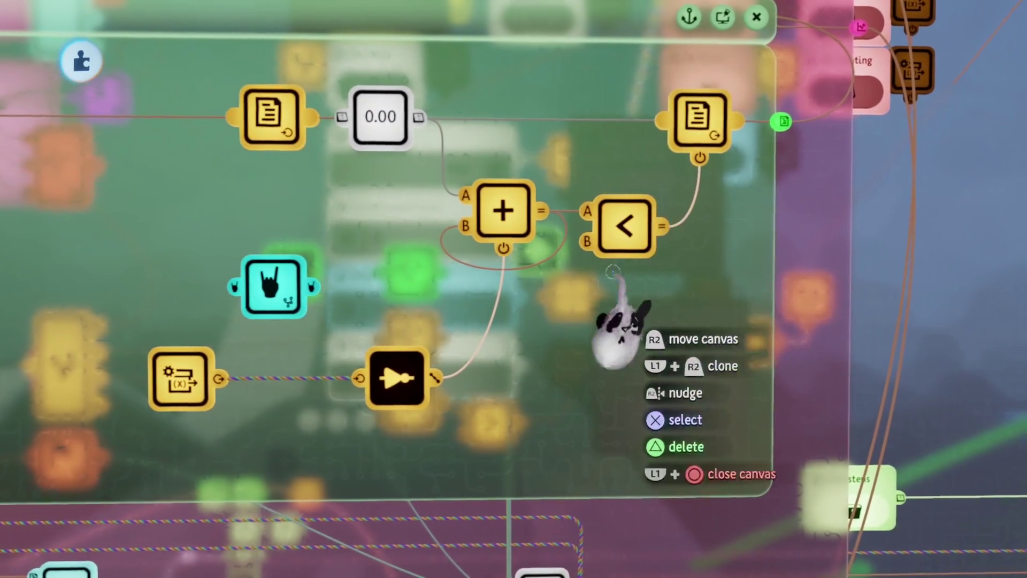
# - Open the Chi Processing chip to check its chi cost, then close it
pyautogui.moveTo(552, 440)
pyautogui.mouseDown()
pyautogui.moveTo(424, 436)
pyautogui.moveTo(350, 388)
pyautogui.mouseUp()
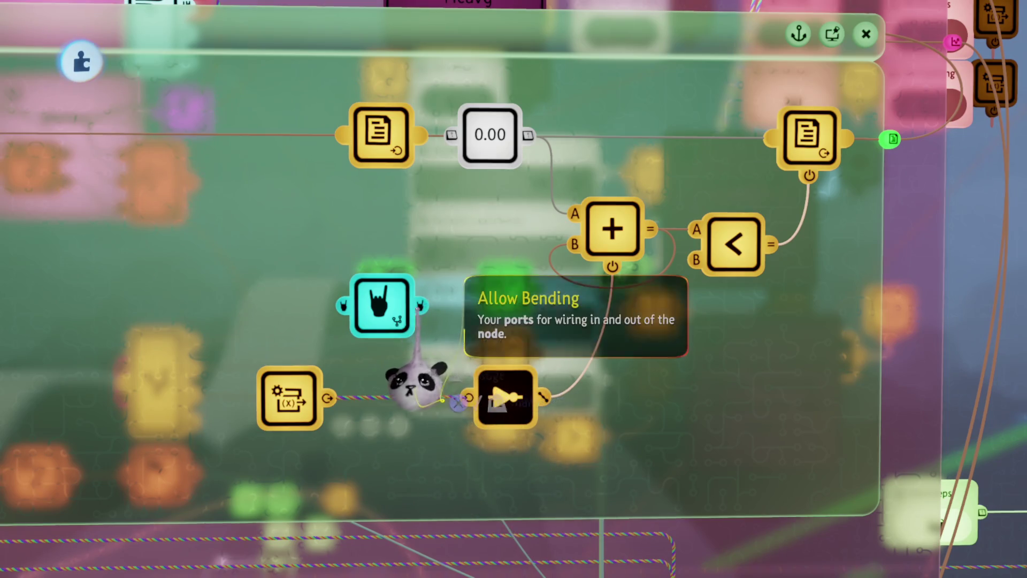
pyautogui.click(356, 378)
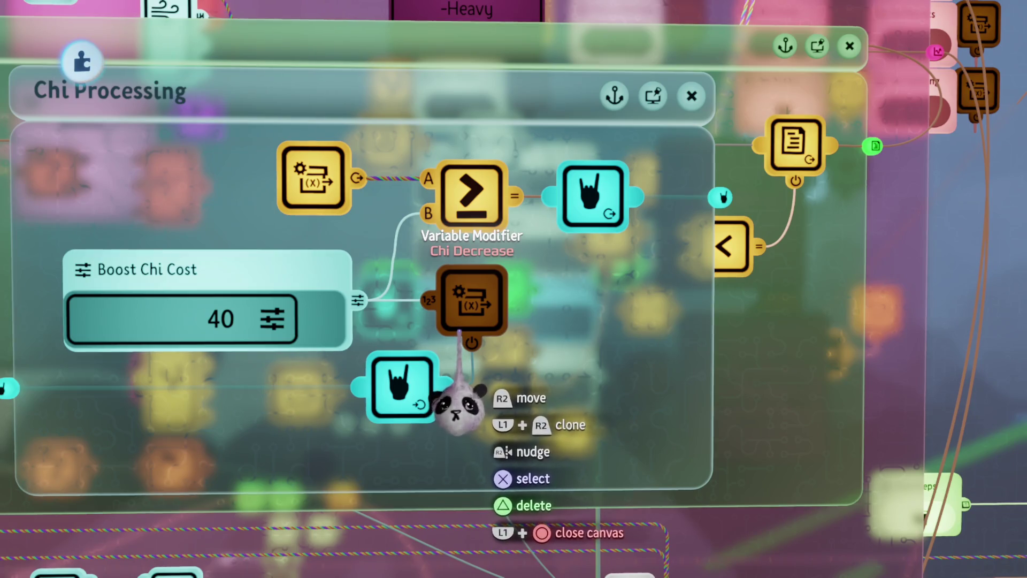
pyautogui.press('Escape')
pyautogui.press('Escape')
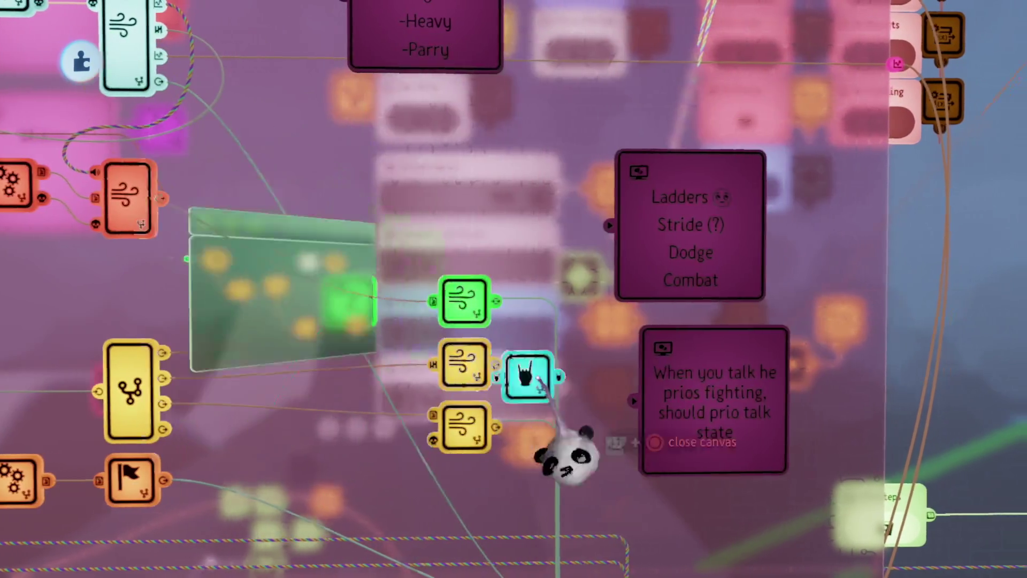
# - Place the Chi Processing chip inside the Dash chip's Animation logic below the Entrance node
pyautogui.click(508, 377)
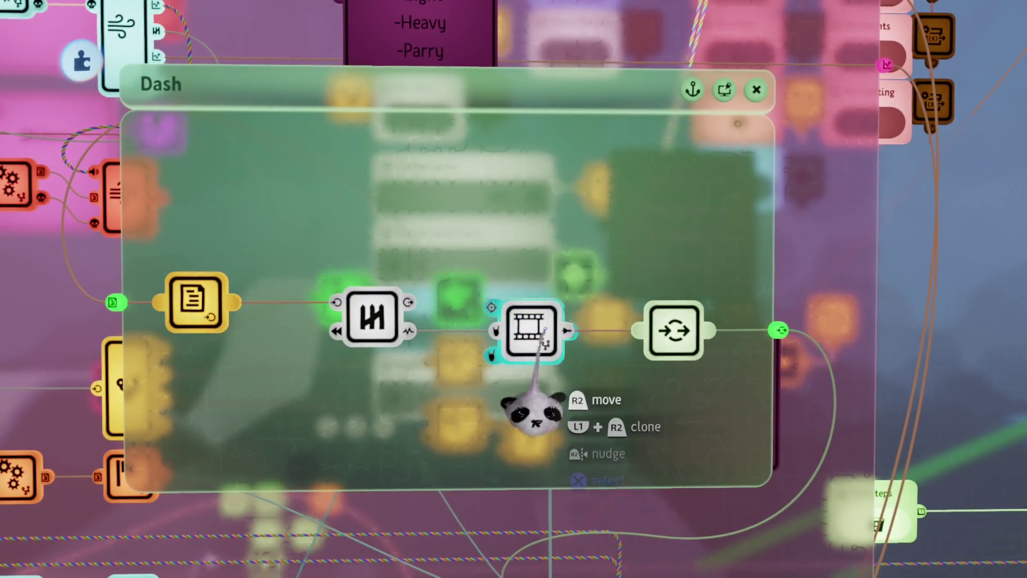
pyautogui.click(544, 330)
pyautogui.moveTo(576, 369)
pyautogui.mouseDown()
pyautogui.moveTo(600, 422)
pyautogui.moveTo(559, 436)
pyautogui.moveTo(639, 425)
pyautogui.moveTo(514, 428)
pyautogui.moveTo(631, 428)
pyautogui.moveTo(615, 422)
pyautogui.mouseUp()
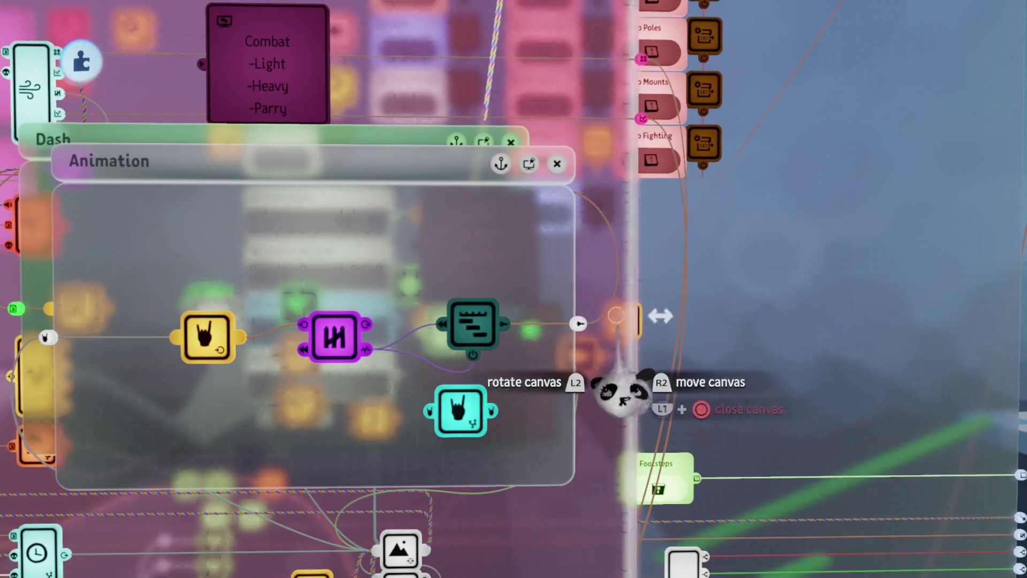
pyautogui.scroll(5, 541, 390)
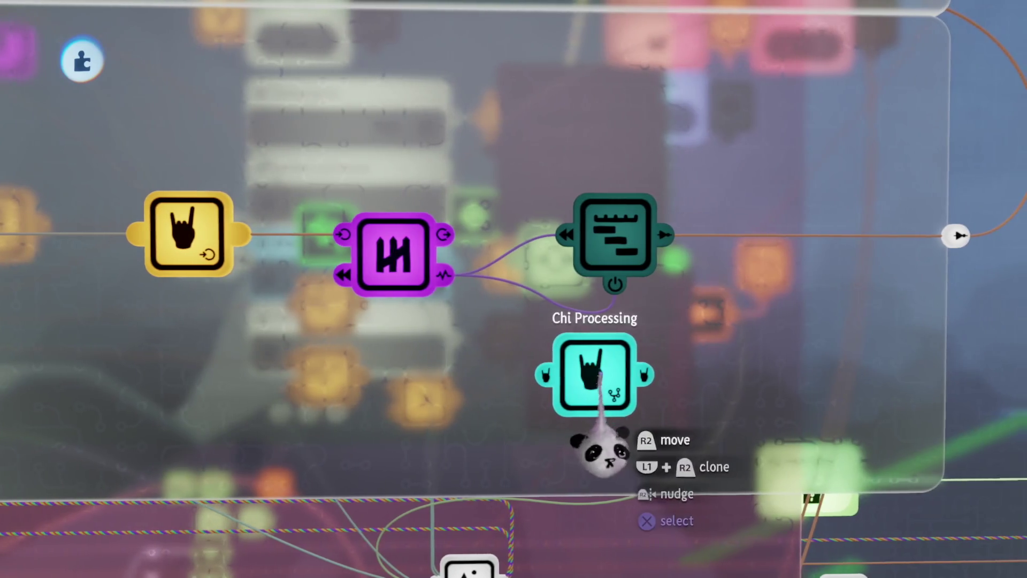
pyautogui.moveTo(598, 375); pyautogui.dragTo(426, 374)
pyautogui.moveTo(458, 405)
pyautogui.mouseDown()
pyautogui.moveTo(527, 267)
pyautogui.moveTo(428, 252)
pyautogui.mouseUp()
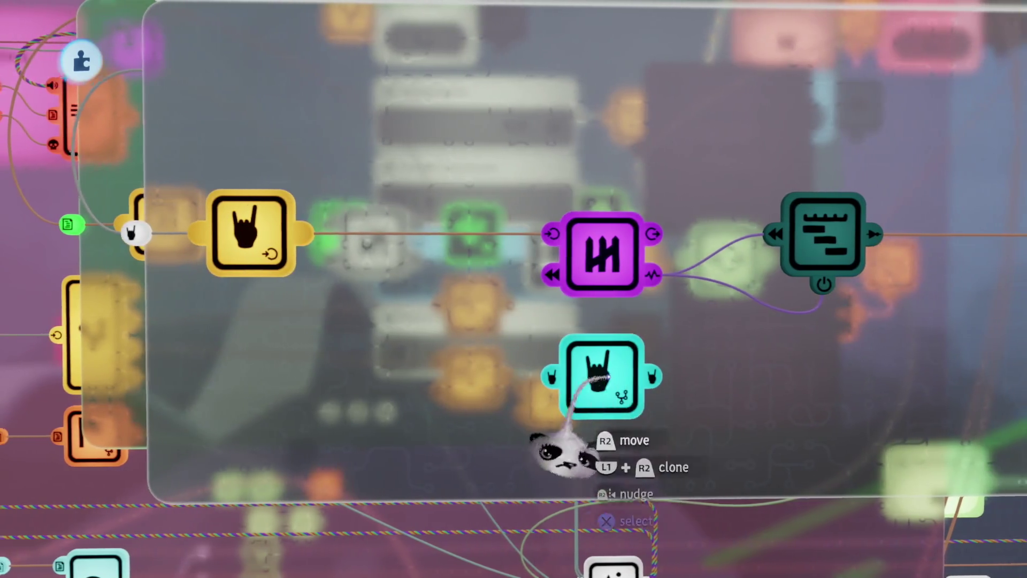
pyautogui.moveTo(704, 377); pyautogui.dragTo(480, 358)
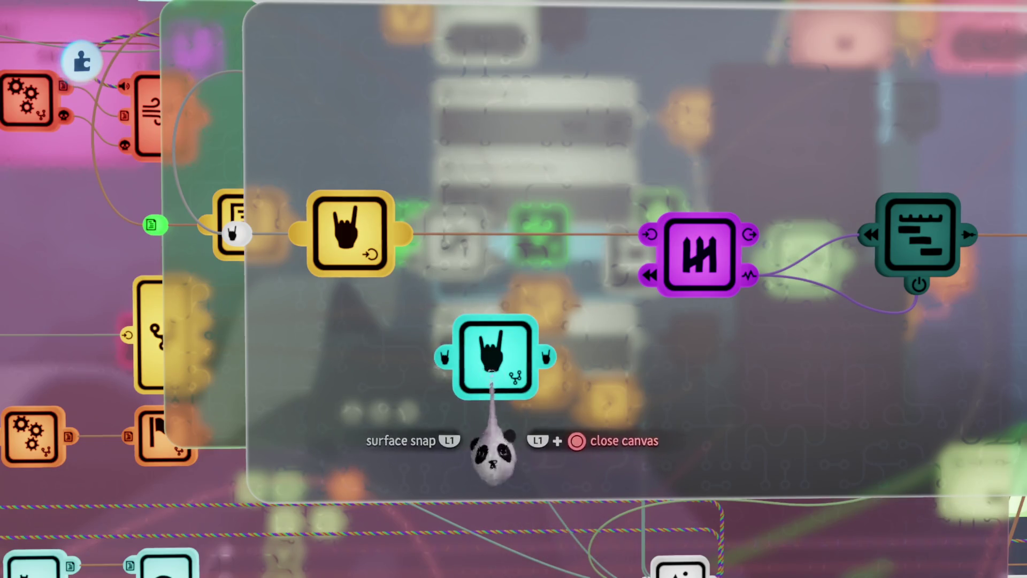
# - Wire the magenta node's output into the Chi Processing chip
pyautogui.click(494, 364)
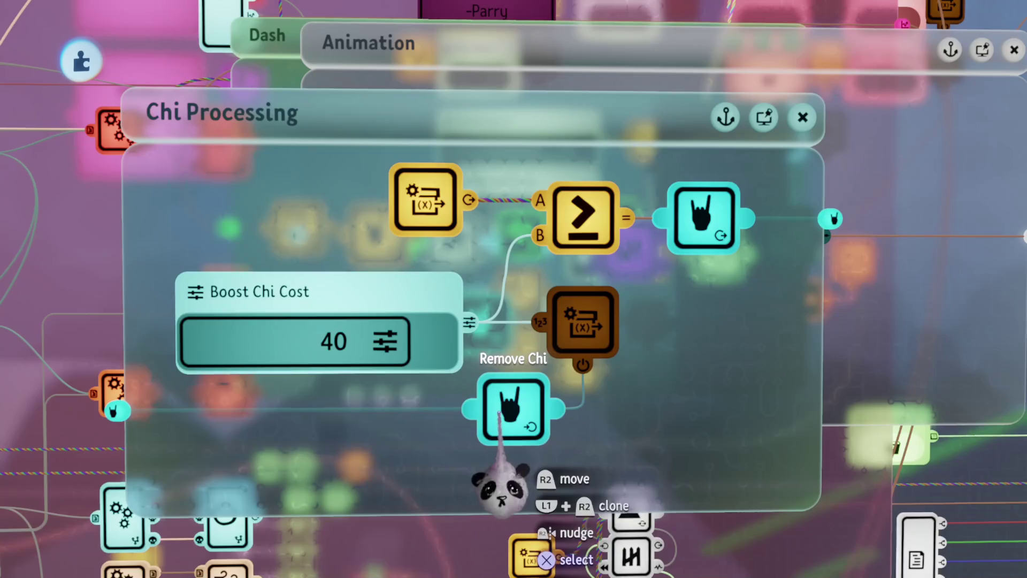
pyautogui.press('Escape')
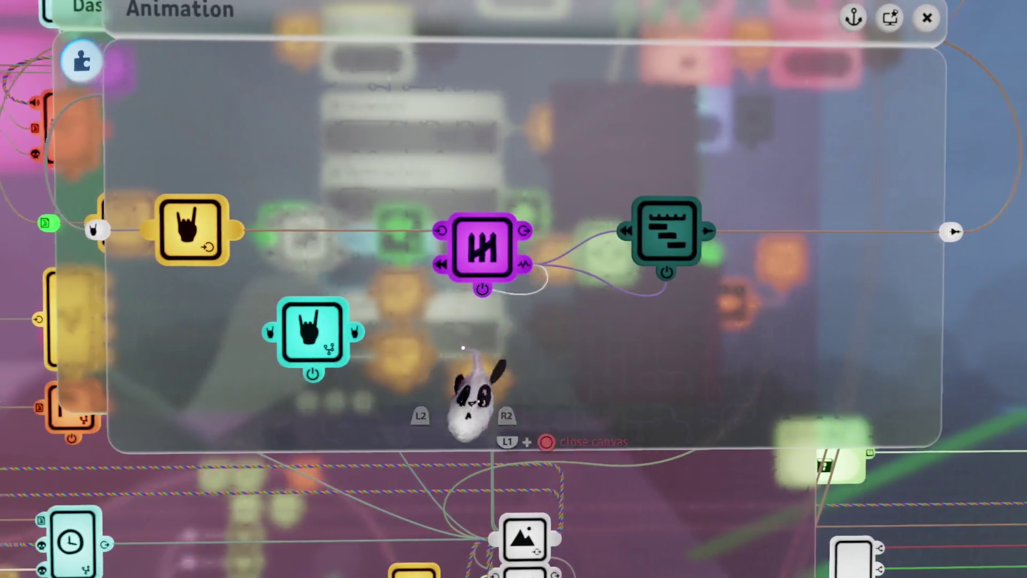
pyautogui.moveTo(463, 347)
pyautogui.mouseDown()
pyautogui.moveTo(321, 355)
pyautogui.moveTo(379, 331)
pyautogui.mouseUp()
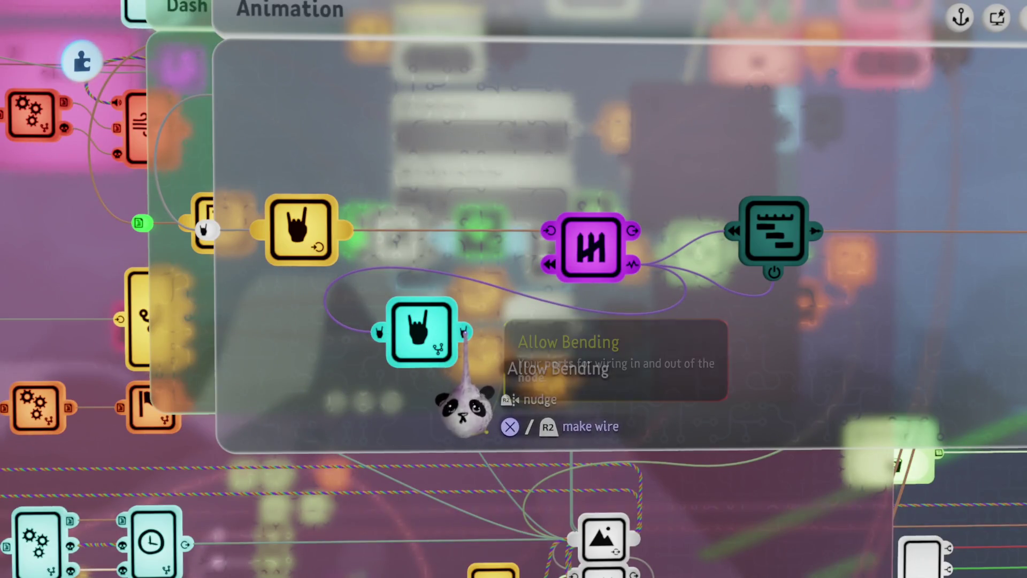
# - Connect Allow Bending to the magenta node's power and confirm Boost Chi Cost is 10
pyautogui.click(466, 332)
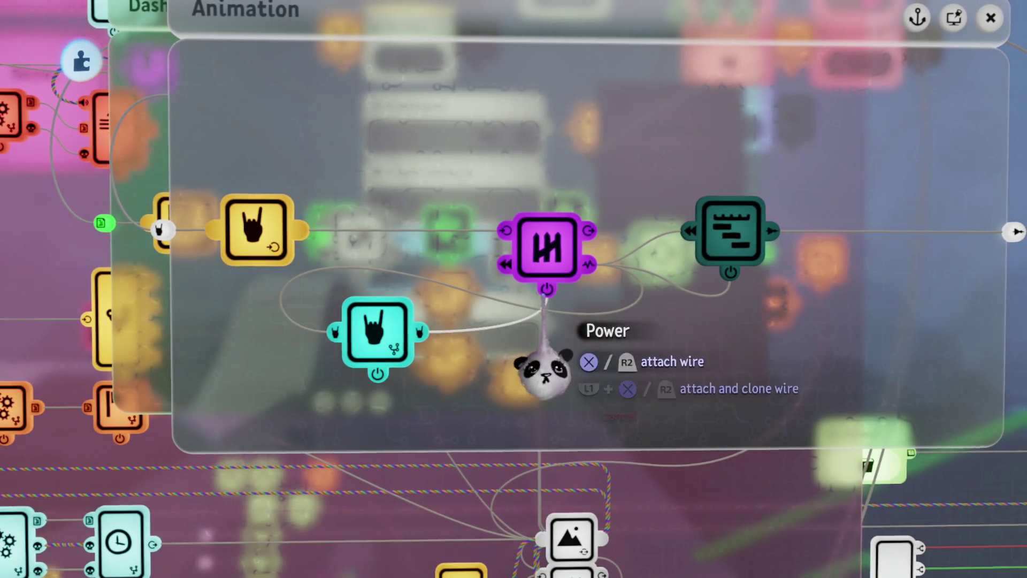
pyautogui.click(547, 292)
pyautogui.click(377, 338)
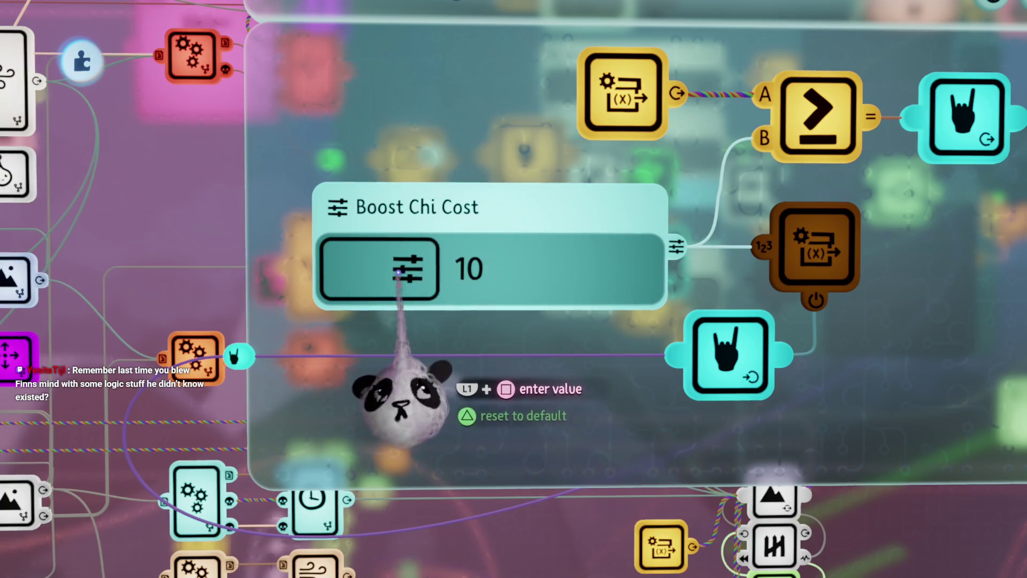
pyautogui.press('Escape')
# - Play the level in View Mode, running Aang forward while watching his chi drain
pyautogui.click(287, 409)
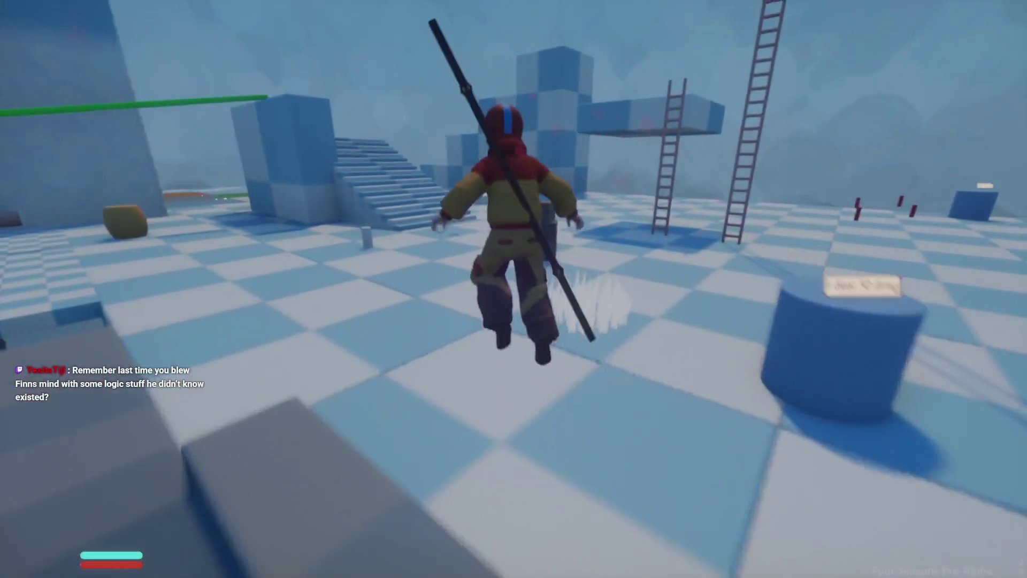
pyautogui.press('w')
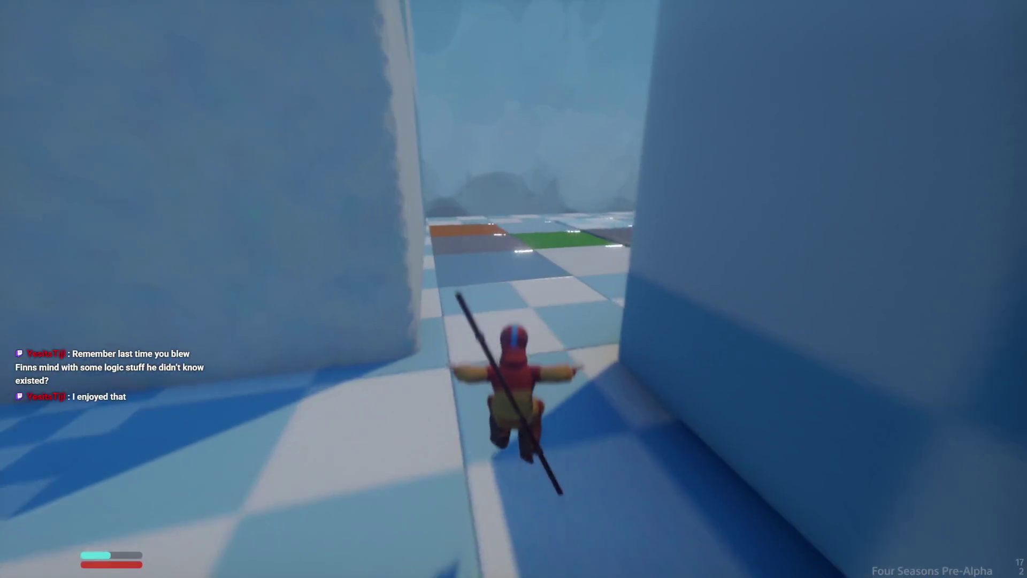
pyautogui.press('w')
pyautogui.press('w')
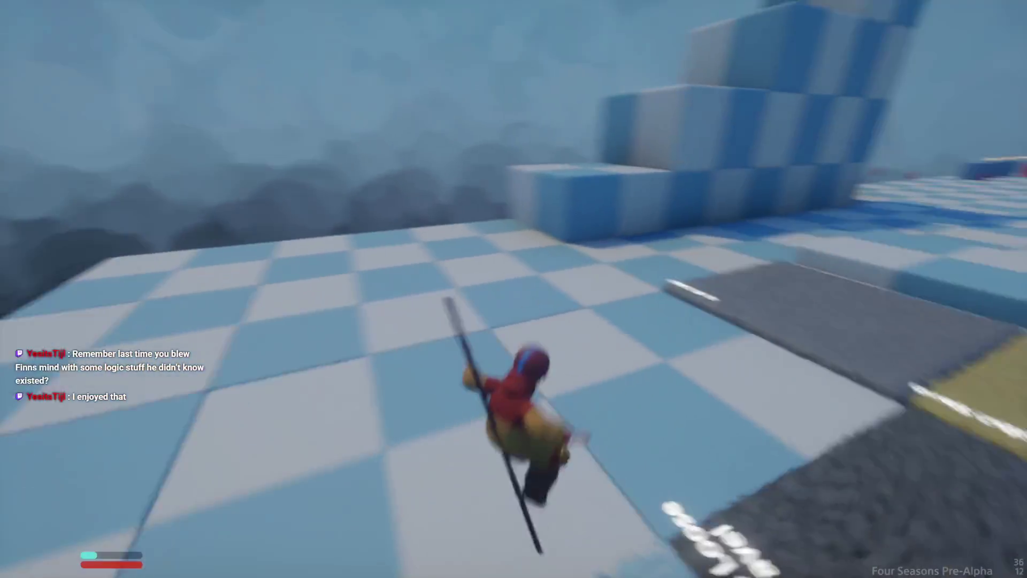
pyautogui.press('w')
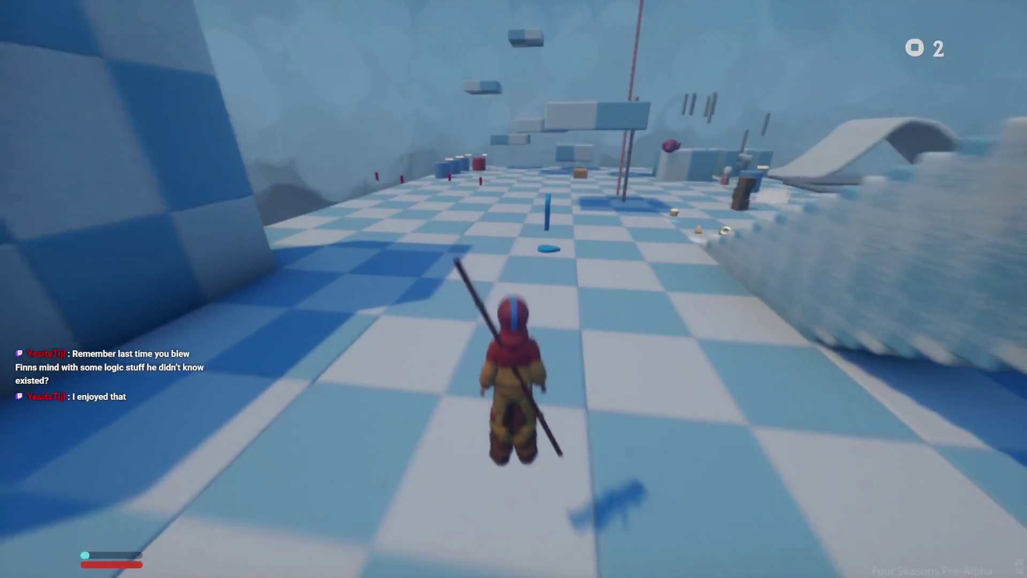
pyautogui.press('w')
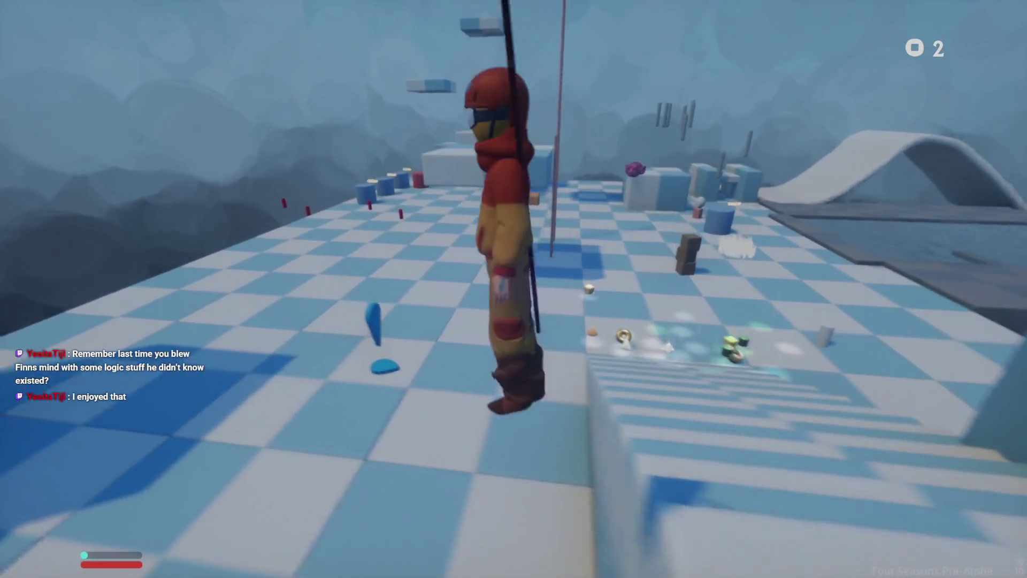
# - Pause, return to edit mode and open Aang's Animation logic
pyautogui.press('Escape')
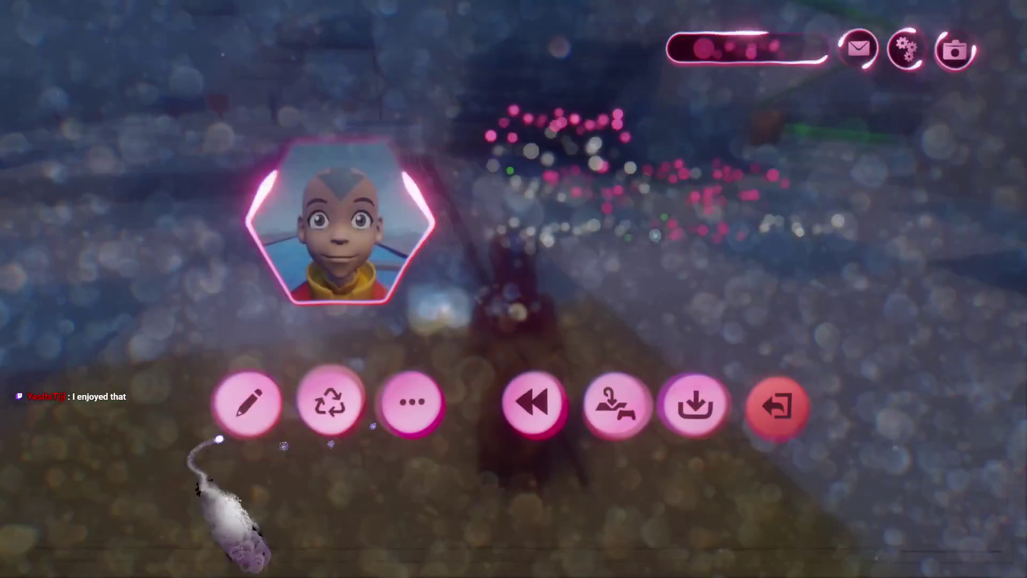
pyautogui.click(247, 401)
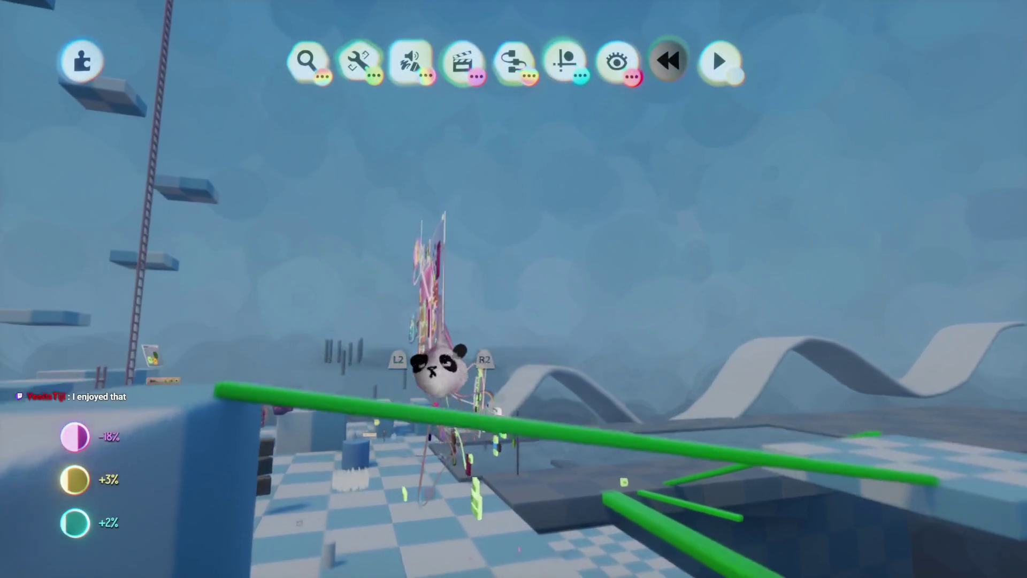
pyautogui.click(433, 305)
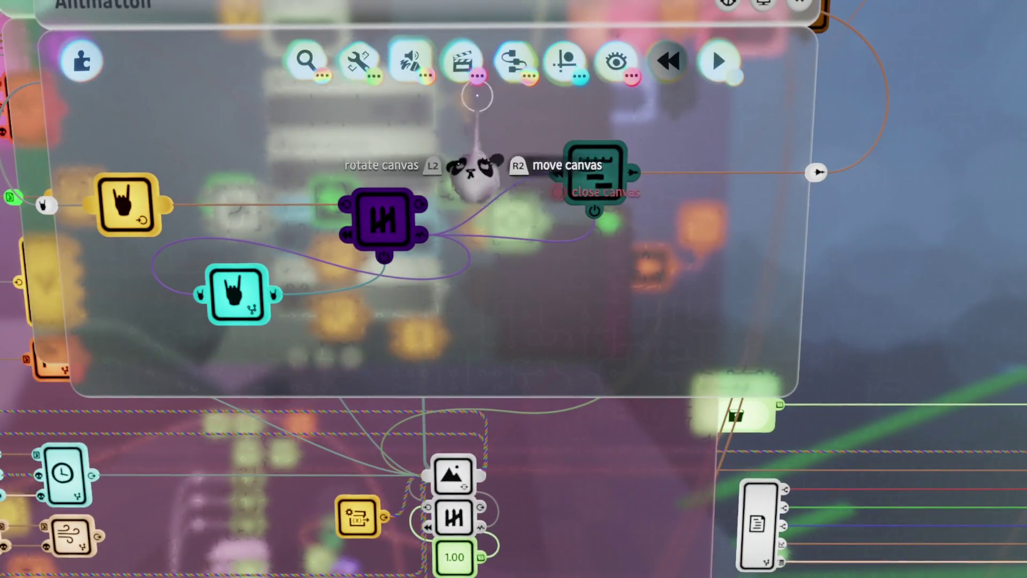
# - Place an AND gate in Aang's Animation logic
pyautogui.click(514, 69)
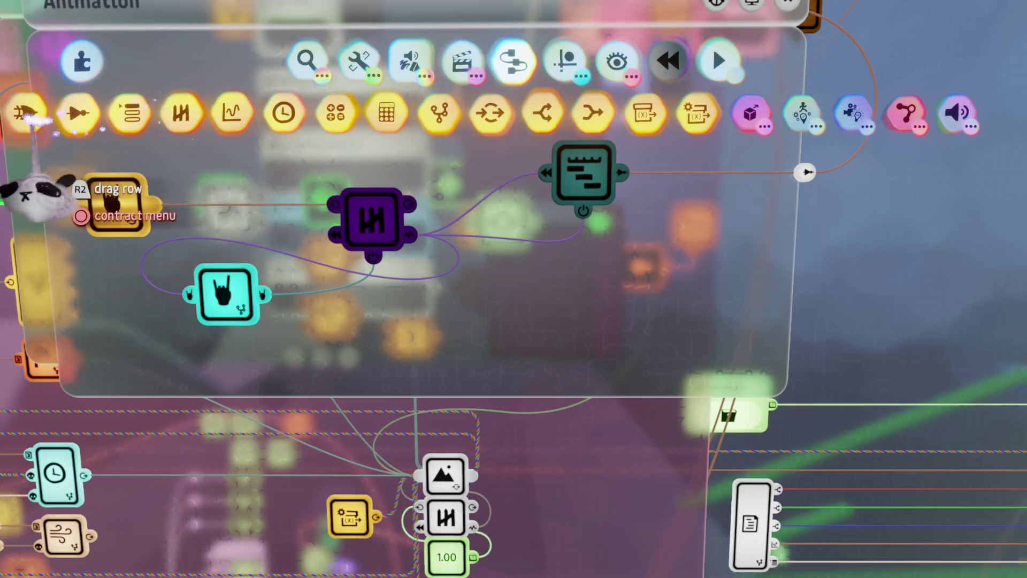
pyautogui.moveTo(34, 110); pyautogui.dragTo(229, 110)
pyautogui.click(207, 110)
pyautogui.click(537, 302)
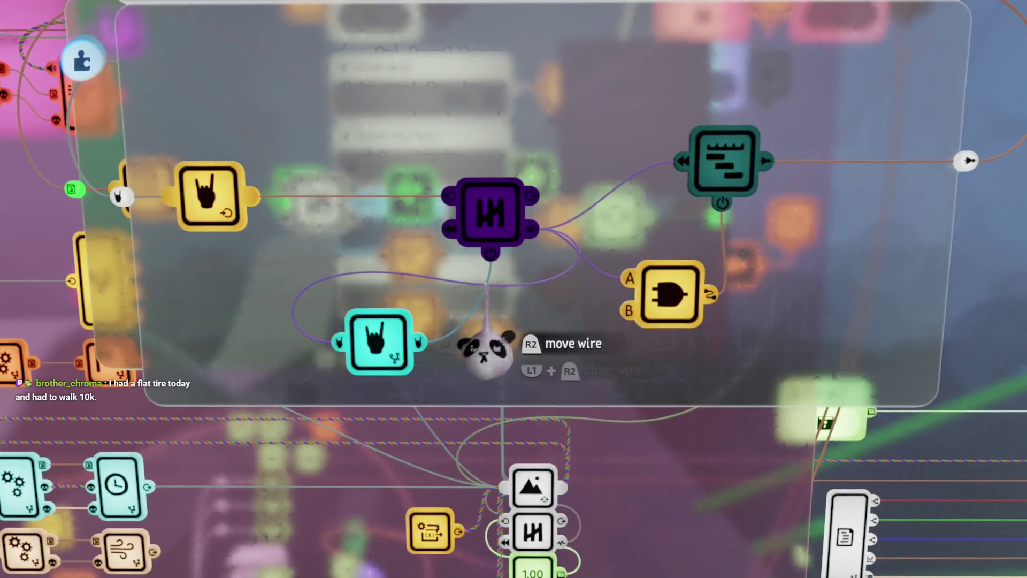
# - Reroute the purple node's wire into the AND gate and start playtesting in View Mode
pyautogui.moveTo(487, 252)
pyautogui.mouseDown()
pyautogui.moveTo(532, 302)
pyautogui.moveTo(616, 310)
pyautogui.mouseUp()
pyautogui.press('Escape')
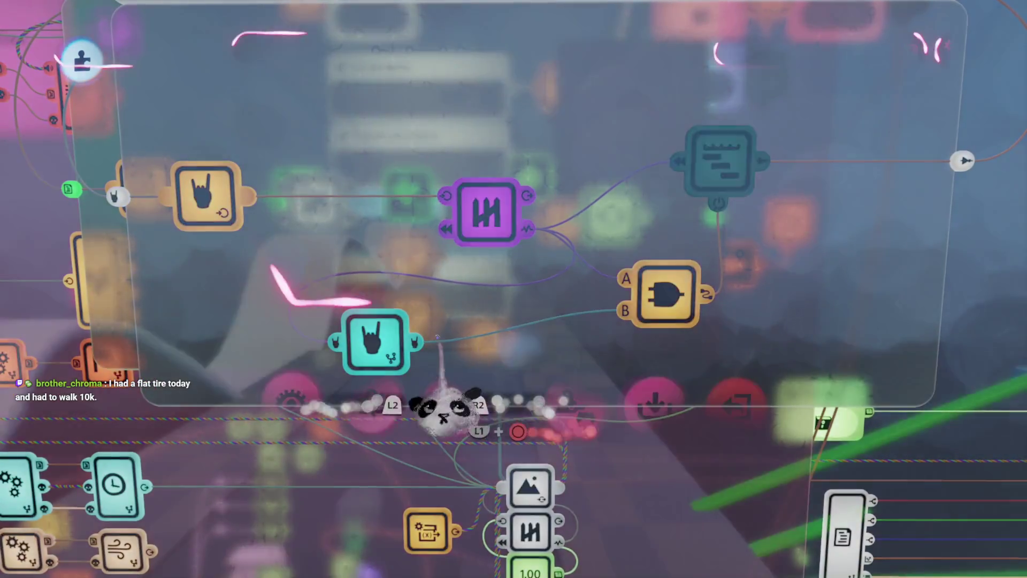
pyautogui.click(278, 391)
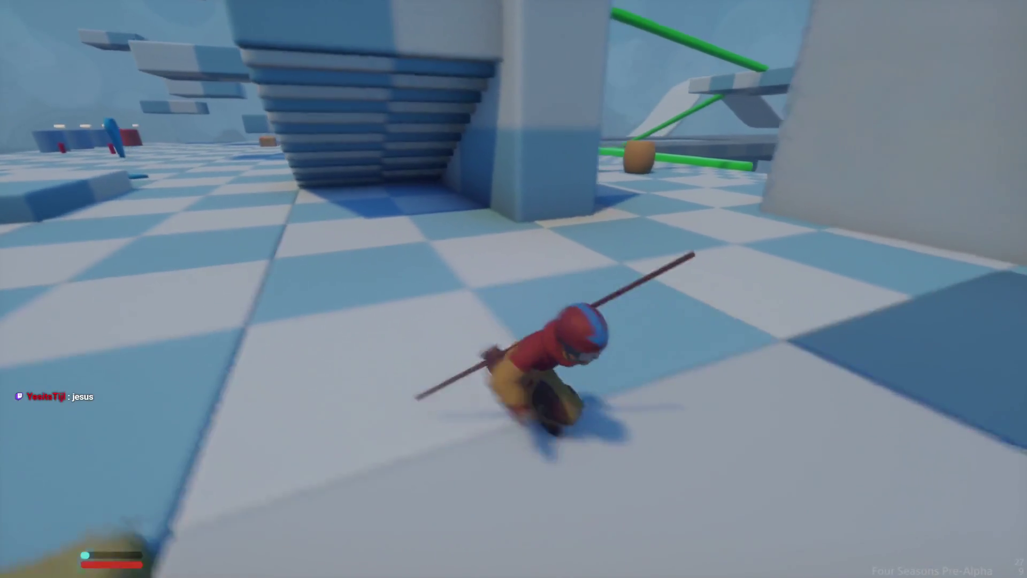
# - Pause the playtest and switch back to edit mode
pyautogui.press('Escape')
pyautogui.click(247, 407)
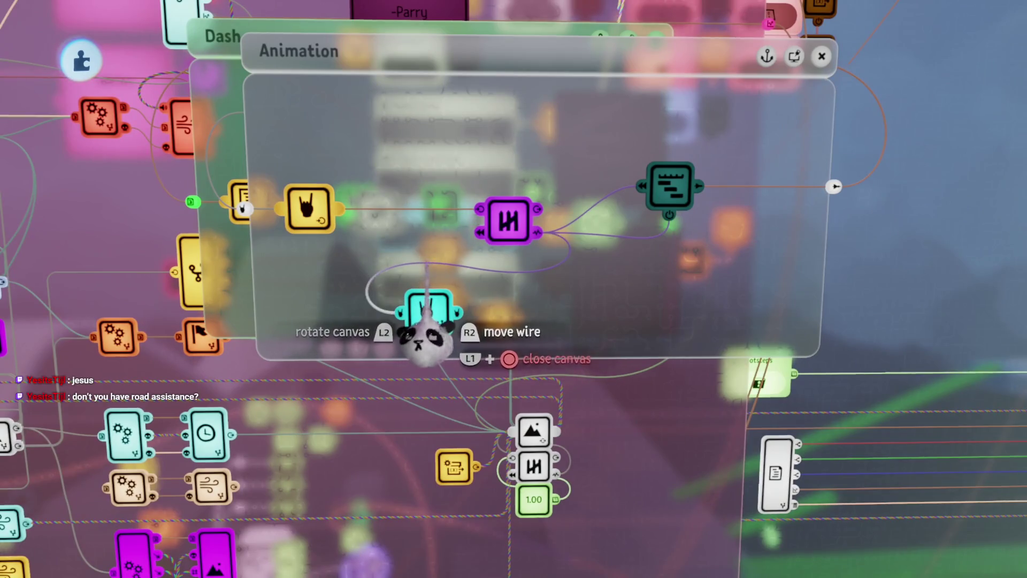
# - Carry the cyan Chi chip from the Animation logic into the Conditions logic and position it
pyautogui.moveTo(426, 316)
pyautogui.mouseDown()
pyautogui.moveTo(499, 310)
pyautogui.moveTo(465, 309)
pyautogui.moveTo(484, 251)
pyautogui.moveTo(500, 290)
pyautogui.moveTo(492, 245)
pyautogui.moveTo(506, 276)
pyautogui.mouseUp()
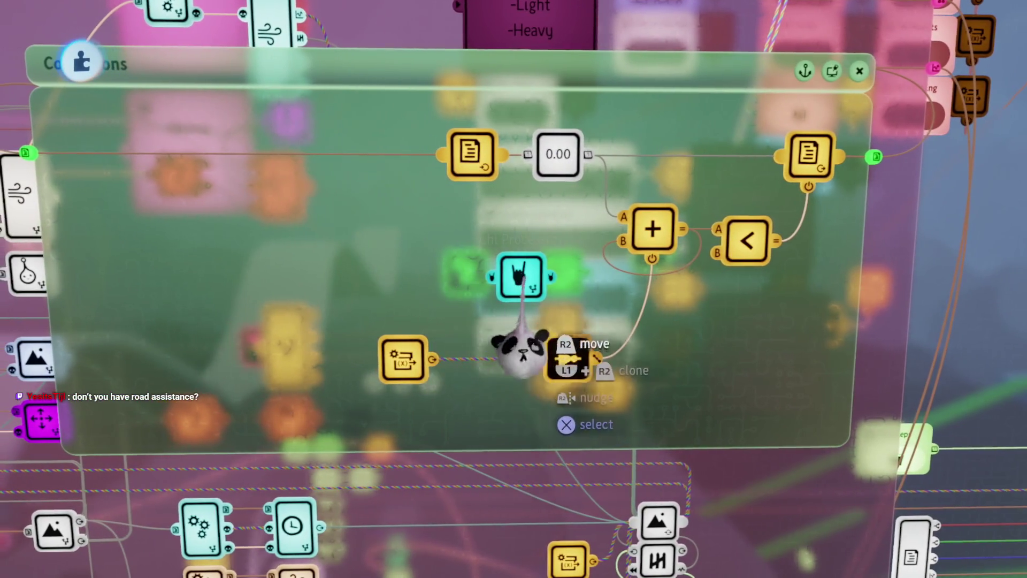
pyautogui.moveTo(516, 349)
pyautogui.mouseDown()
pyautogui.moveTo(500, 426)
pyautogui.moveTo(299, 406)
pyautogui.mouseUp()
pyautogui.moveTo(419, 441)
pyautogui.mouseDown()
pyautogui.moveTo(424, 419)
pyautogui.moveTo(377, 410)
pyautogui.mouseUp()
pyautogui.moveTo(413, 316)
pyautogui.mouseDown()
pyautogui.moveTo(461, 320)
pyautogui.moveTo(477, 339)
pyautogui.moveTo(460, 405)
pyautogui.moveTo(458, 355)
pyautogui.moveTo(436, 356)
pyautogui.moveTo(308, 293)
pyautogui.mouseUp()
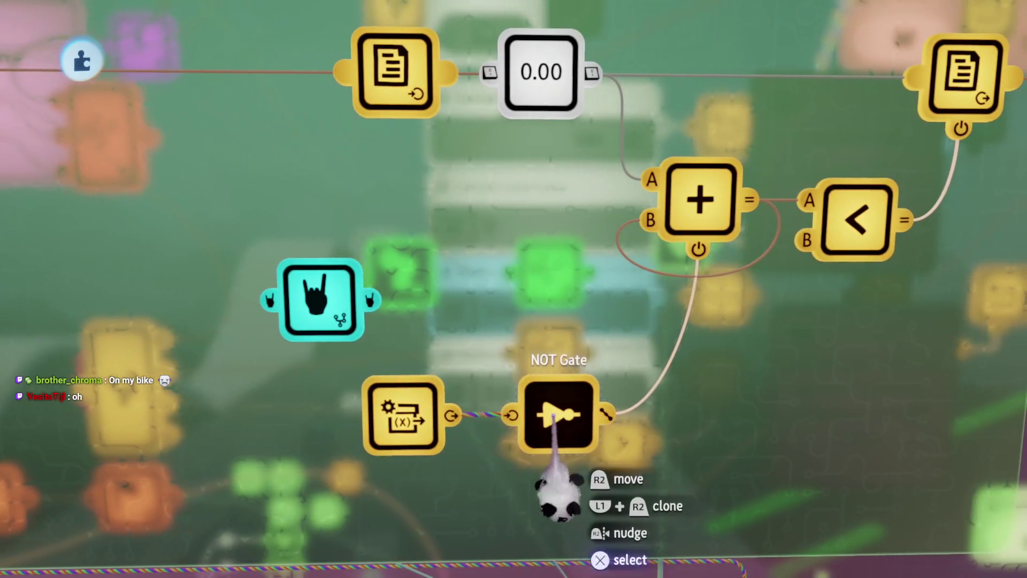
# - Clear the selection, wire the counter output into the Chi chip, and pick an AND gate
pyautogui.click(544, 473)
pyautogui.press('Escape')
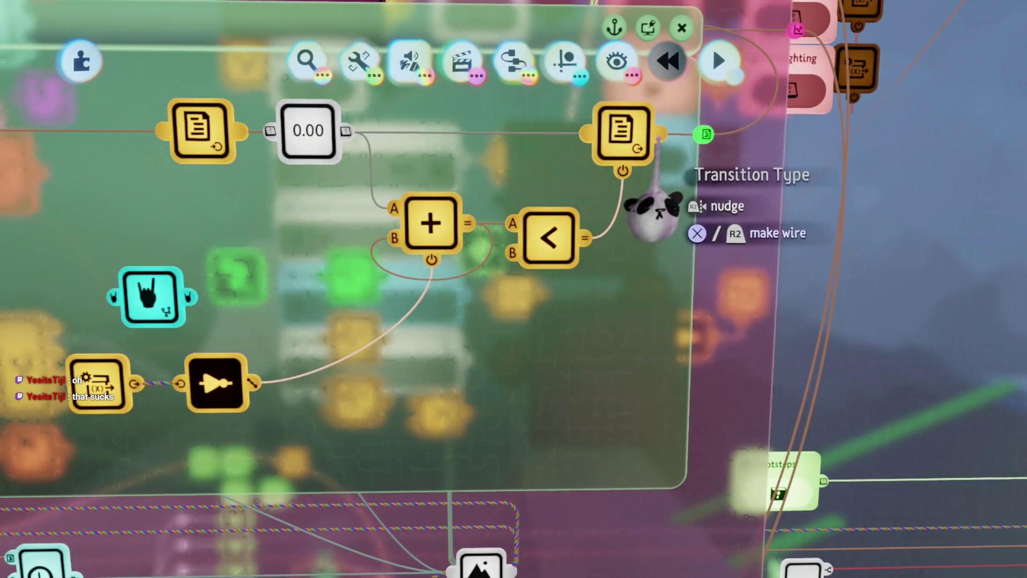
pyautogui.moveTo(648, 214)
pyautogui.mouseDown()
pyautogui.moveTo(424, 321)
pyautogui.moveTo(184, 367)
pyautogui.moveTo(236, 369)
pyautogui.mouseUp()
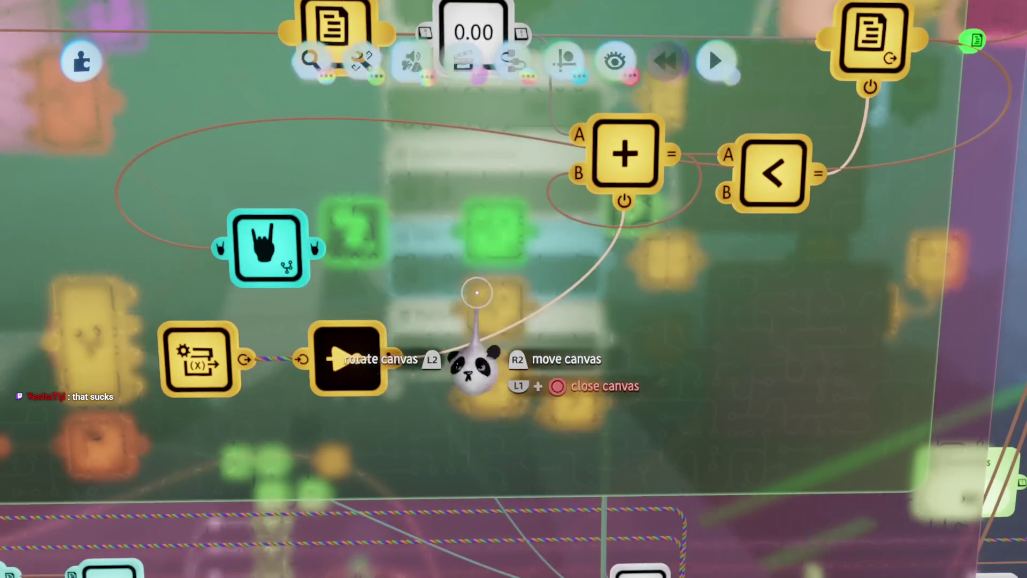
pyautogui.click(513, 61)
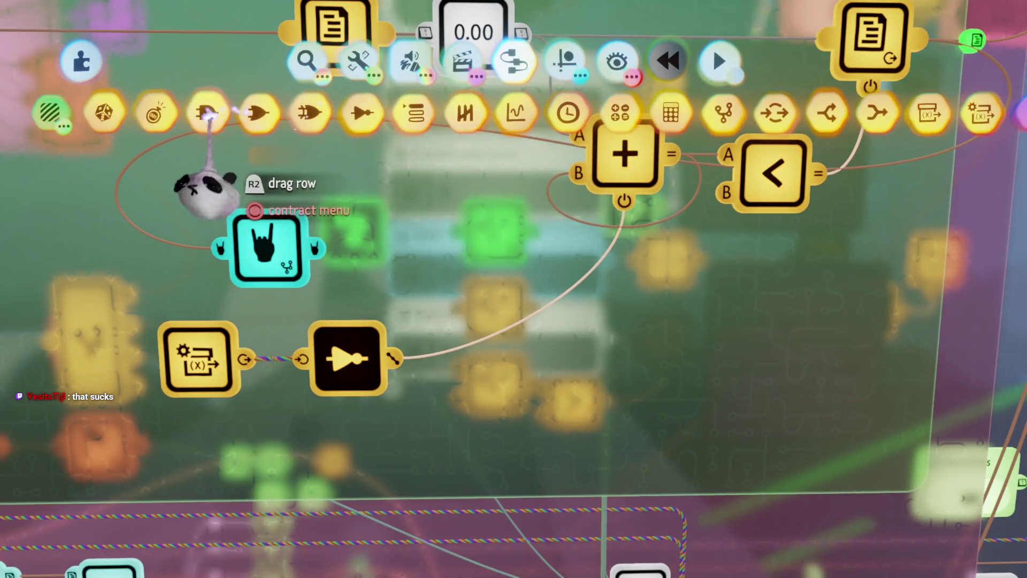
pyautogui.click(206, 108)
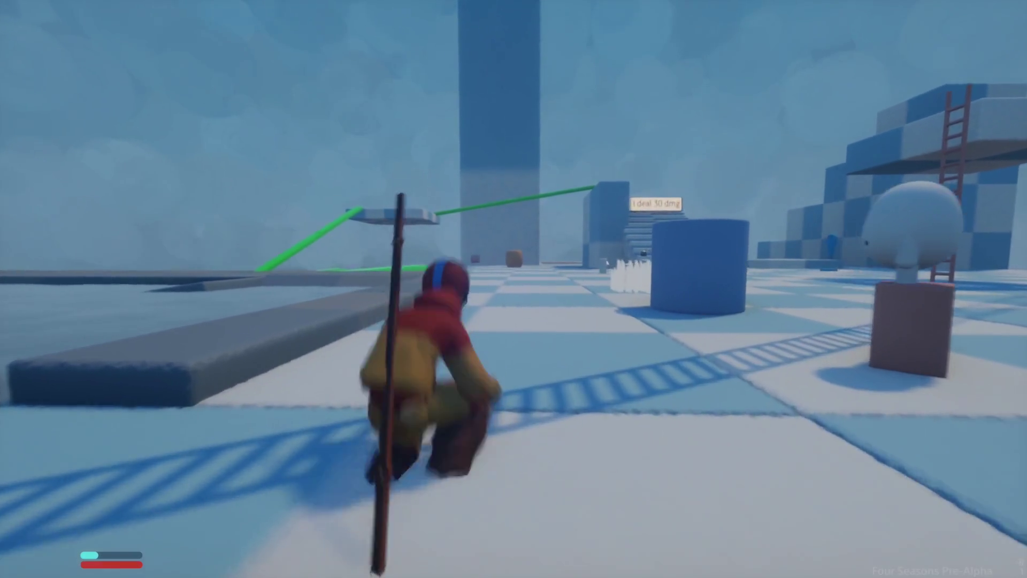
# - Pause the playtest, check the Conditions chip, and move the cyan chip away from the clock node
pyautogui.press('Escape')
pyautogui.press('Escape')
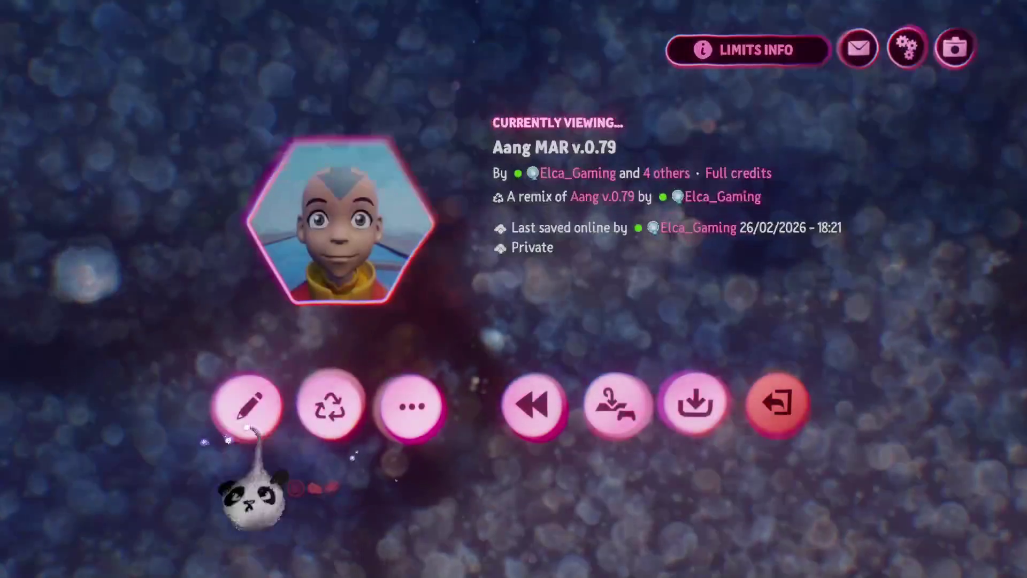
pyautogui.scroll(5, 561, 366)
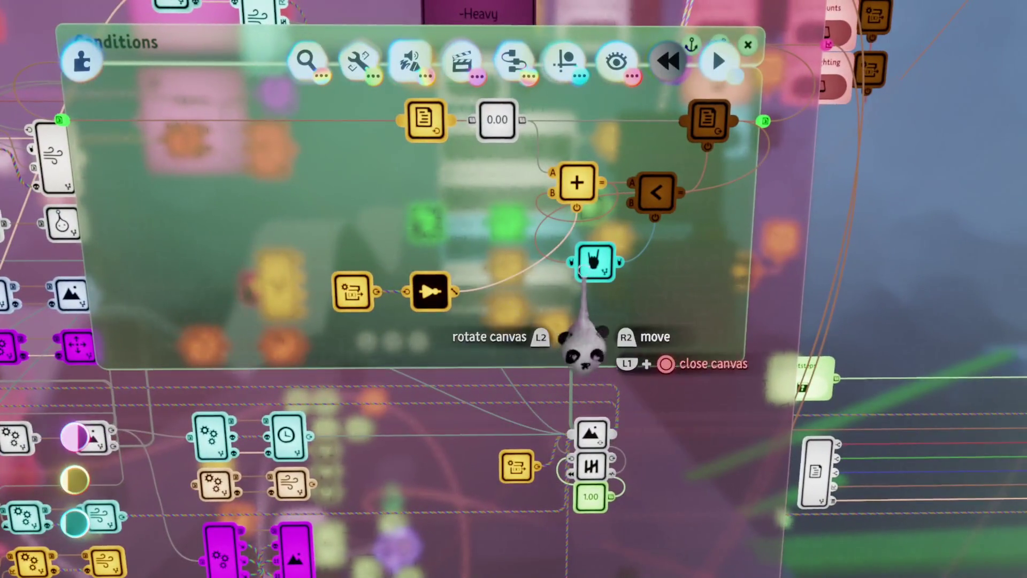
pyautogui.press('Escape')
pyautogui.scroll(2, 516, 457)
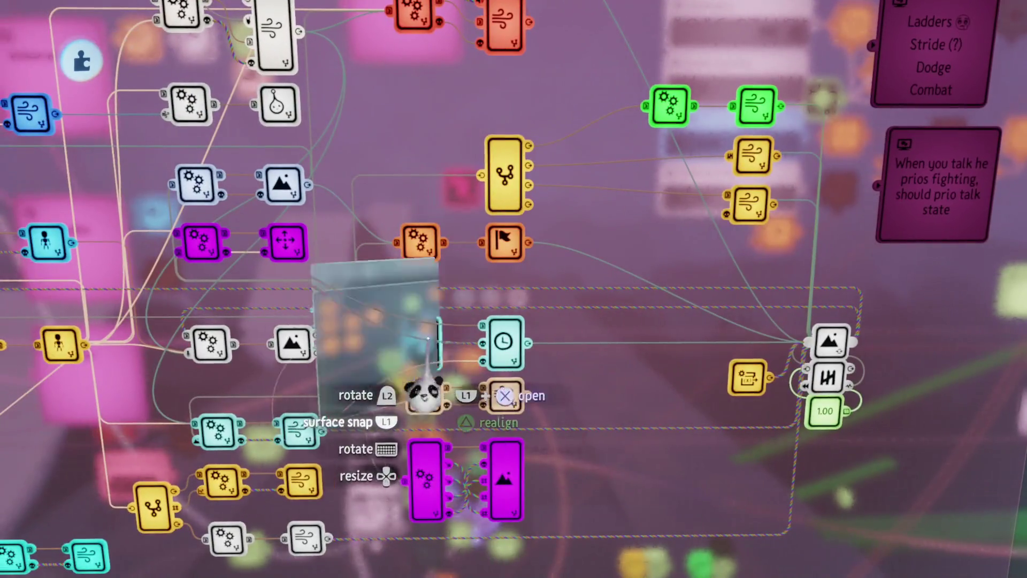
pyautogui.click(424, 396)
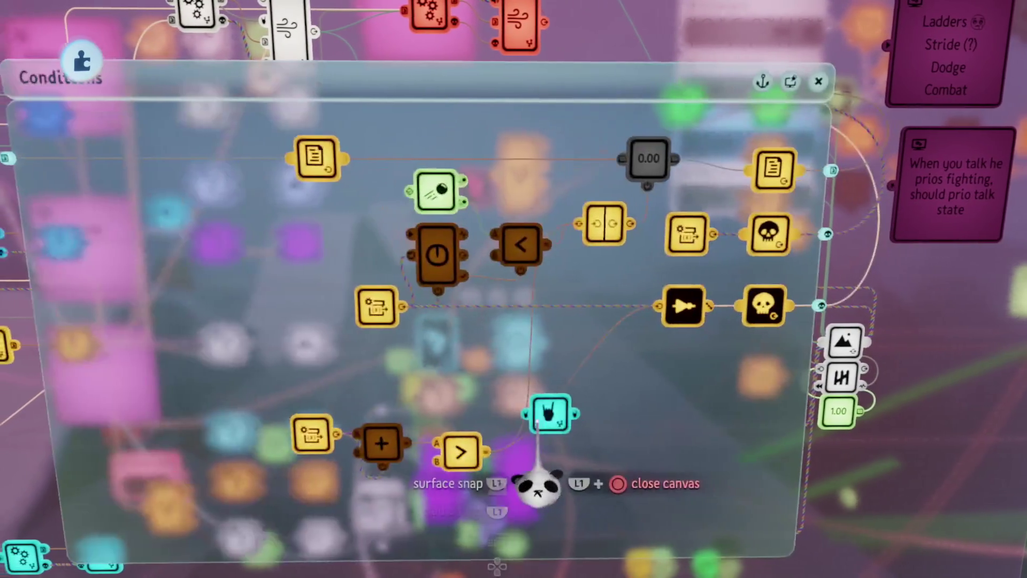
pyautogui.press('Escape')
pyautogui.moveTo(535, 416)
pyautogui.mouseDown()
pyautogui.moveTo(554, 442)
pyautogui.moveTo(545, 451)
pyautogui.mouseUp()
pyautogui.scroll(2, 546, 450)
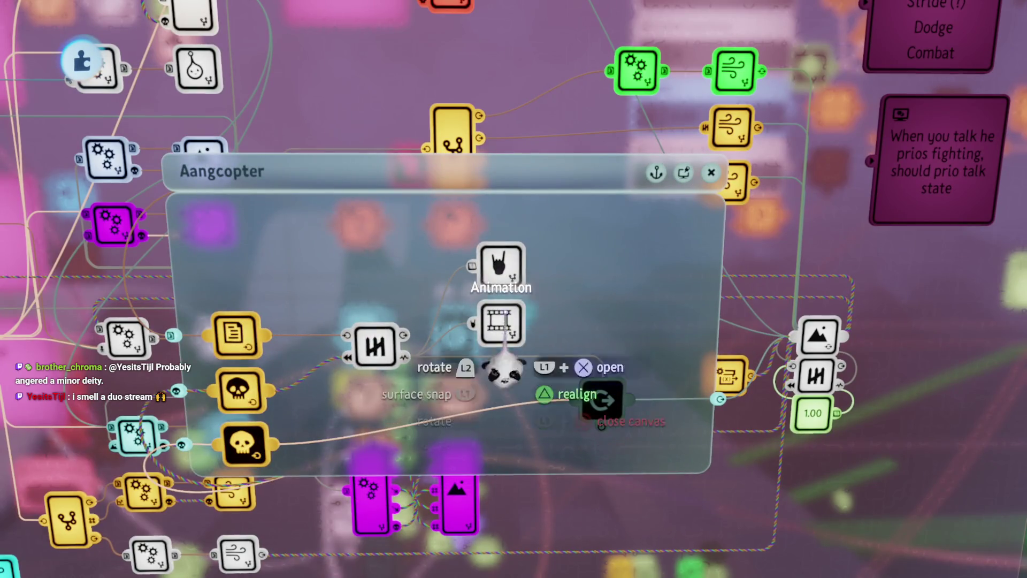
# - Drop the Chi Processing chip into the Conditions logic, discarding a stray skull-node wire
pyautogui.moveTo(497, 321)
pyautogui.mouseDown()
pyautogui.moveTo(511, 518)
pyautogui.moveTo(509, 485)
pyautogui.moveTo(412, 419)
pyautogui.moveTo(500, 522)
pyautogui.moveTo(550, 527)
pyautogui.mouseUp()
pyautogui.moveTo(655, 305); pyautogui.dragTo(653, 375)
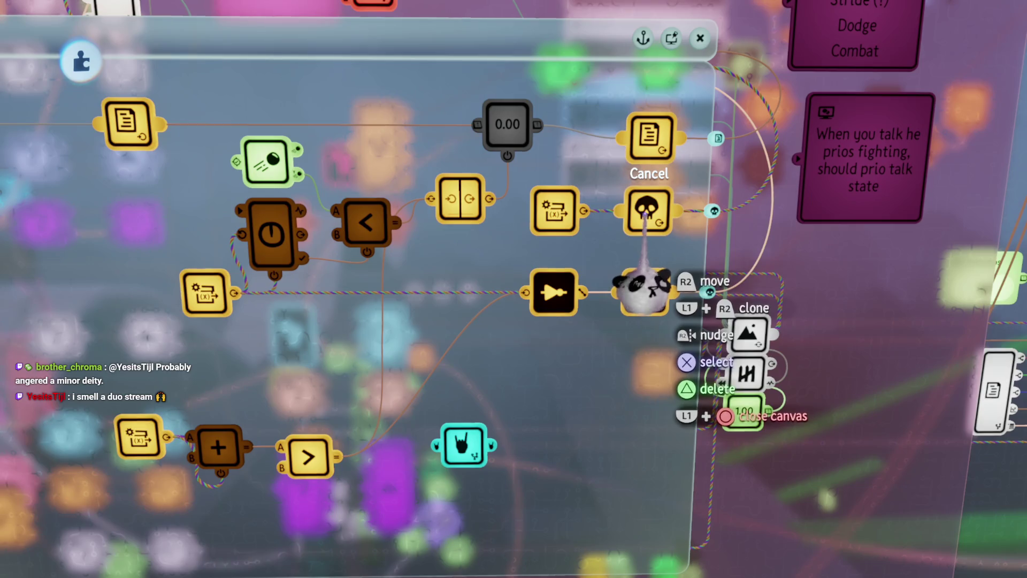
pyautogui.moveTo(642, 283); pyautogui.dragTo(642, 289)
# - Route a wire from the chip's Allow Bending port, shift the chip lower left, and open it
pyautogui.moveTo(464, 468)
pyautogui.mouseDown()
pyautogui.moveTo(471, 532)
pyautogui.moveTo(527, 481)
pyautogui.moveTo(531, 459)
pyautogui.moveTo(531, 468)
pyautogui.mouseUp()
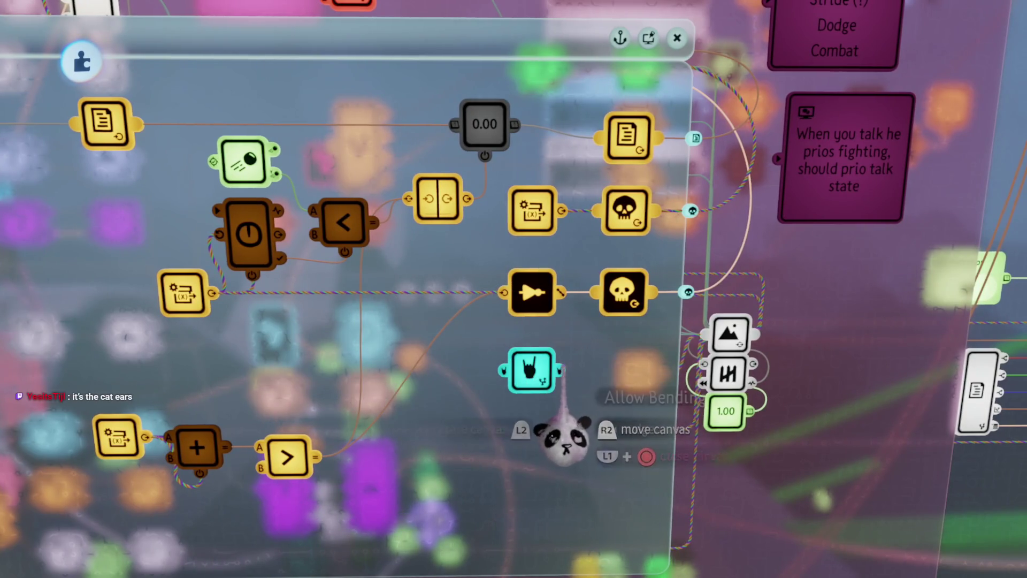
pyautogui.moveTo(561, 439)
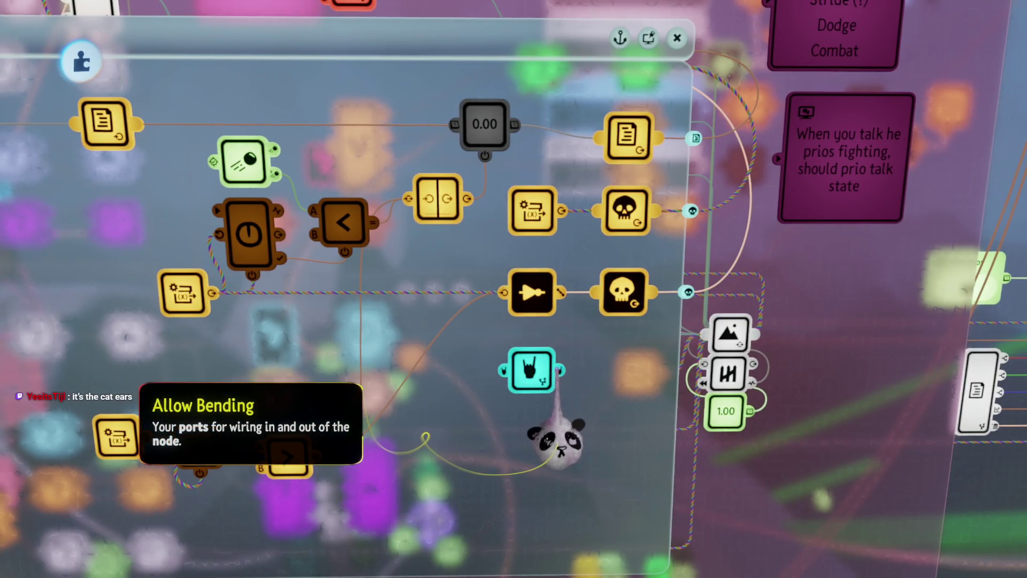
pyautogui.moveTo(556, 444); pyautogui.dragTo(540, 444)
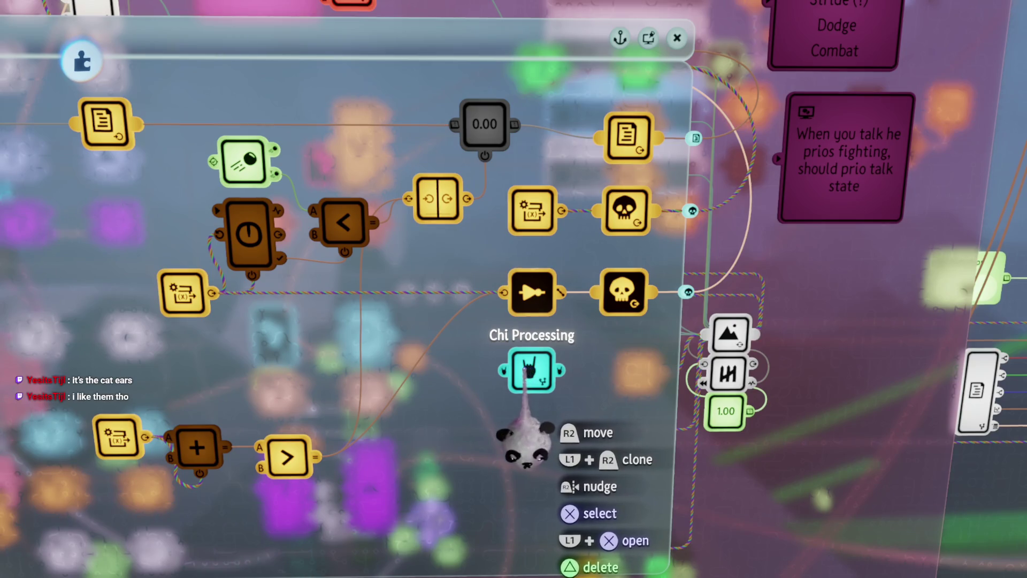
pyautogui.moveTo(524, 447); pyautogui.dragTo(505, 465)
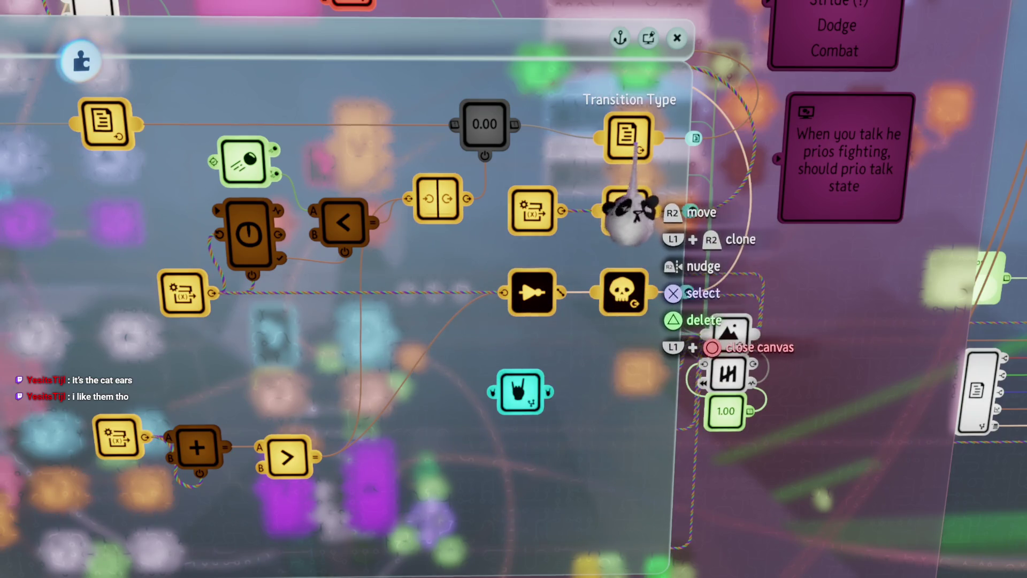
pyautogui.click(520, 391)
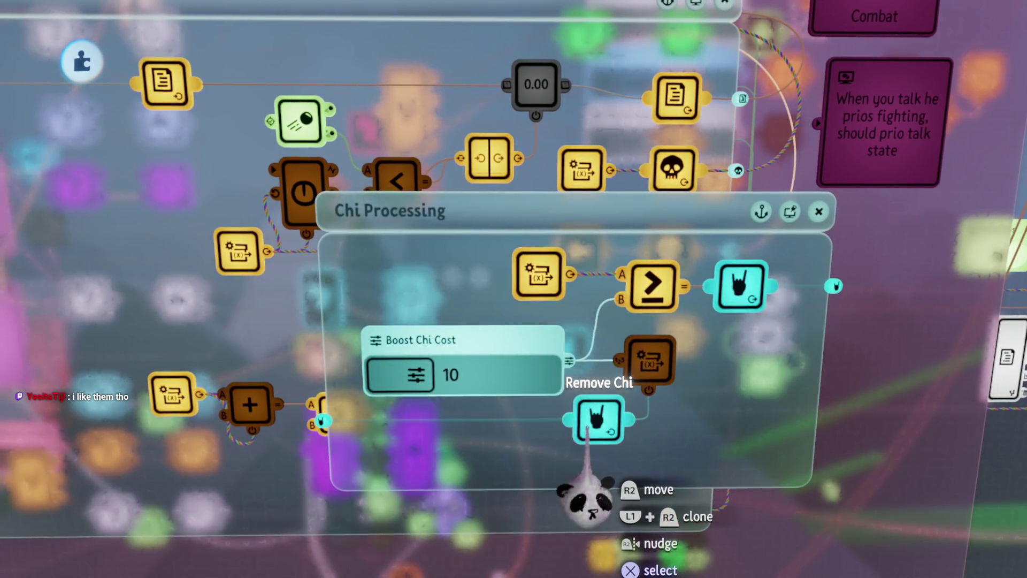
# - Wire the skull node's output into the Chi Processing chip's input
pyautogui.press('Escape')
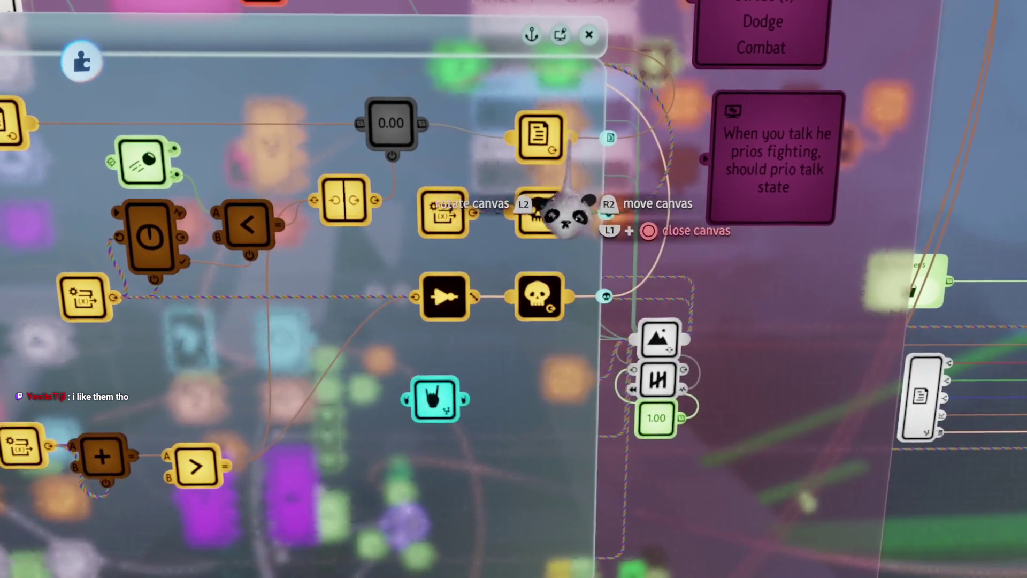
pyautogui.moveTo(567, 214)
pyautogui.mouseDown()
pyautogui.moveTo(298, 470)
pyautogui.moveTo(404, 473)
pyautogui.mouseUp()
pyautogui.moveTo(406, 411); pyautogui.dragTo(377, 412)
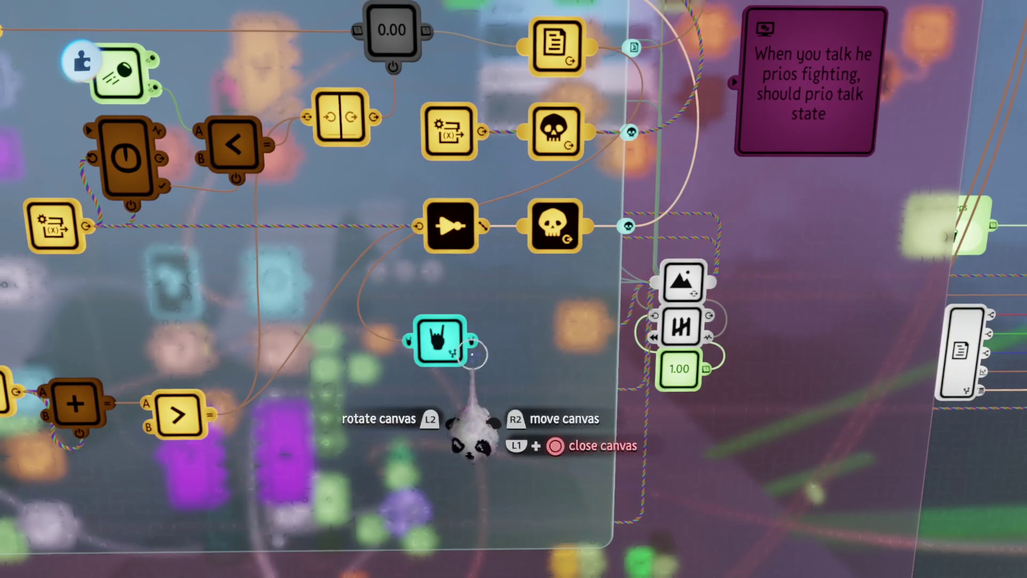
pyautogui.moveTo(543, 305)
pyautogui.mouseDown()
pyautogui.moveTo(447, 360)
pyautogui.moveTo(315, 315)
pyautogui.mouseUp()
pyautogui.moveTo(286, 242)
pyautogui.mouseDown()
pyautogui.moveTo(449, 272)
pyautogui.moveTo(585, 246)
pyautogui.mouseUp()
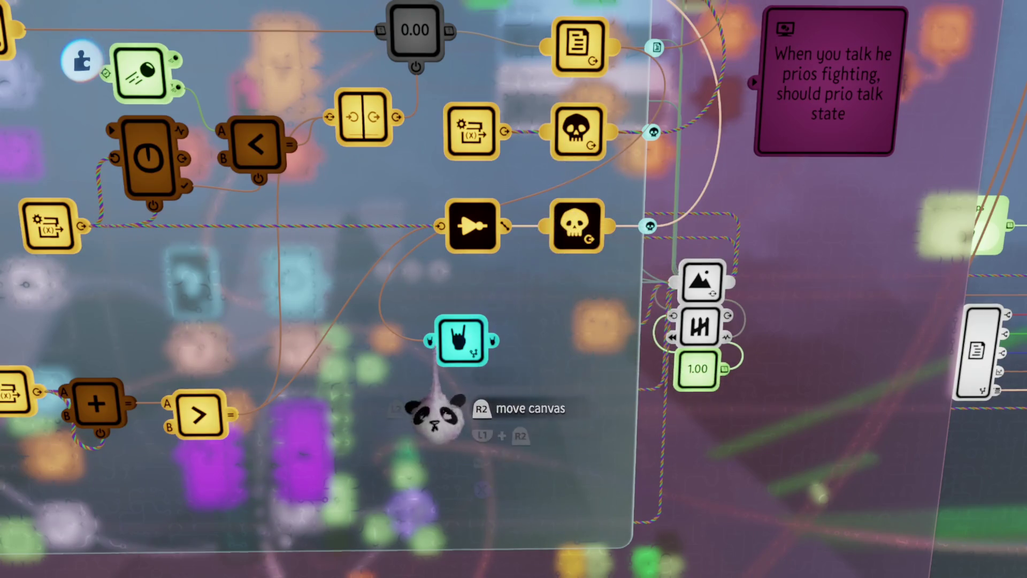
# - Reopen the Chi Processing chip, resize its canvas, and start renaming the copied Allow Bending node
pyautogui.click(460, 337)
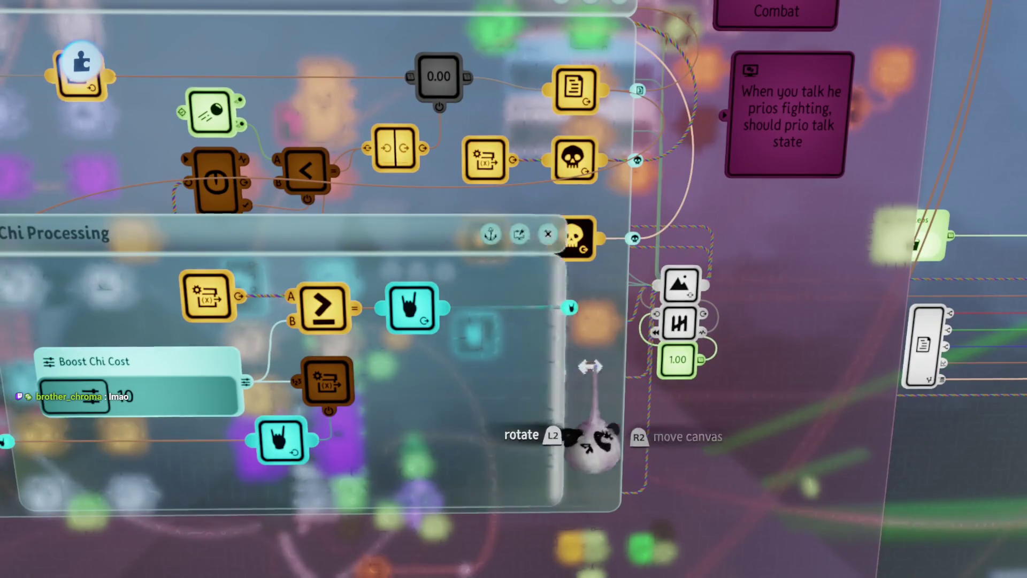
pyautogui.moveTo(558, 366)
pyautogui.mouseDown()
pyautogui.moveTo(535, 367)
pyautogui.moveTo(551, 371)
pyautogui.moveTo(519, 340)
pyautogui.mouseUp()
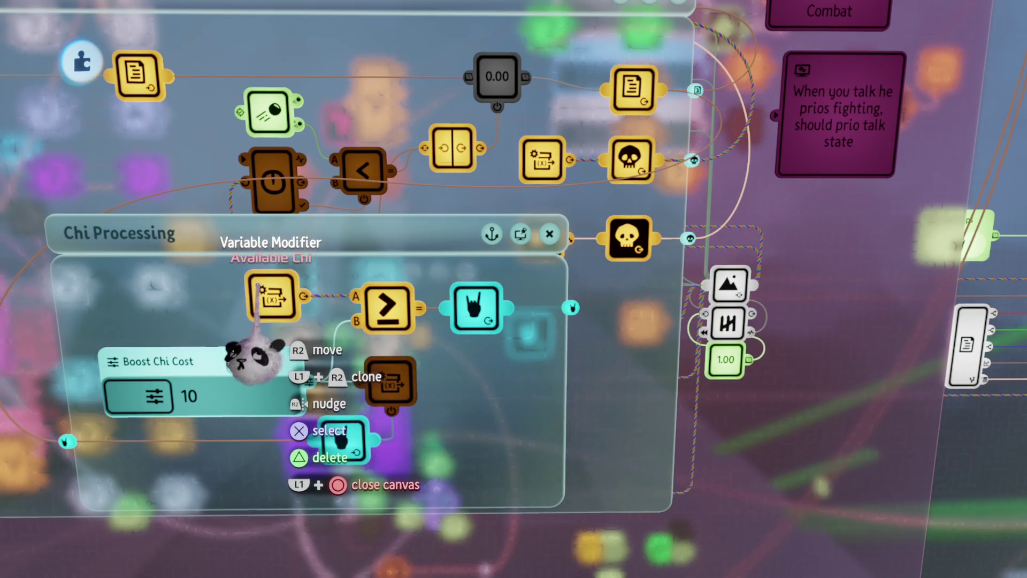
pyautogui.scroll(2, 415, 287)
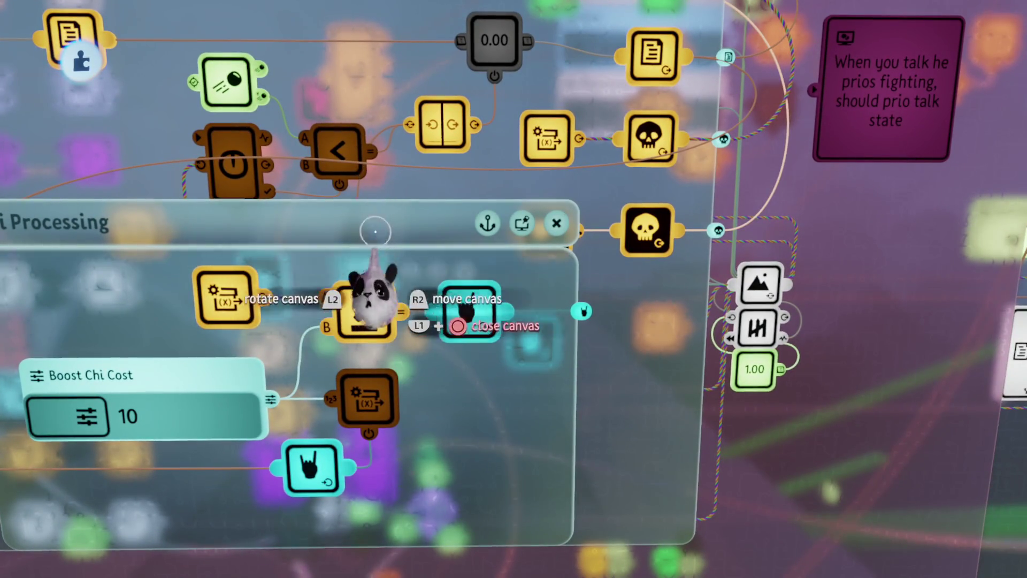
pyautogui.moveTo(368, 214); pyautogui.dragTo(367, 160)
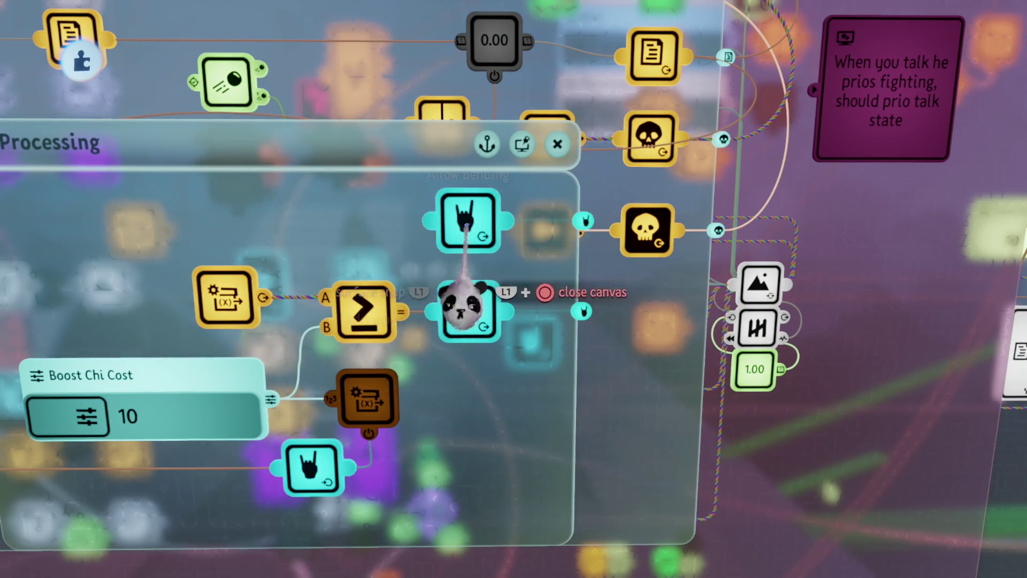
pyautogui.click(466, 228)
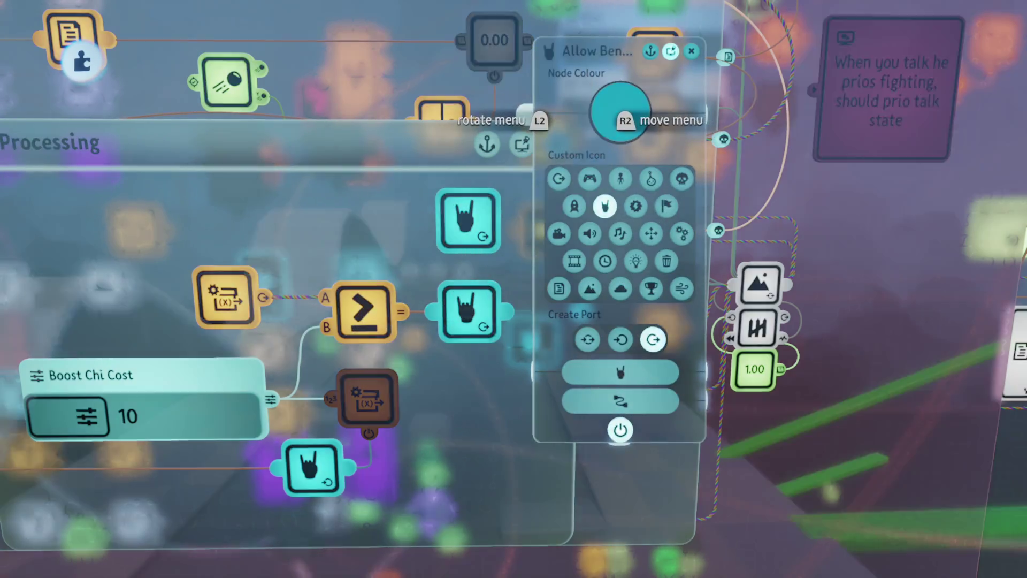
pyautogui.click(589, 43)
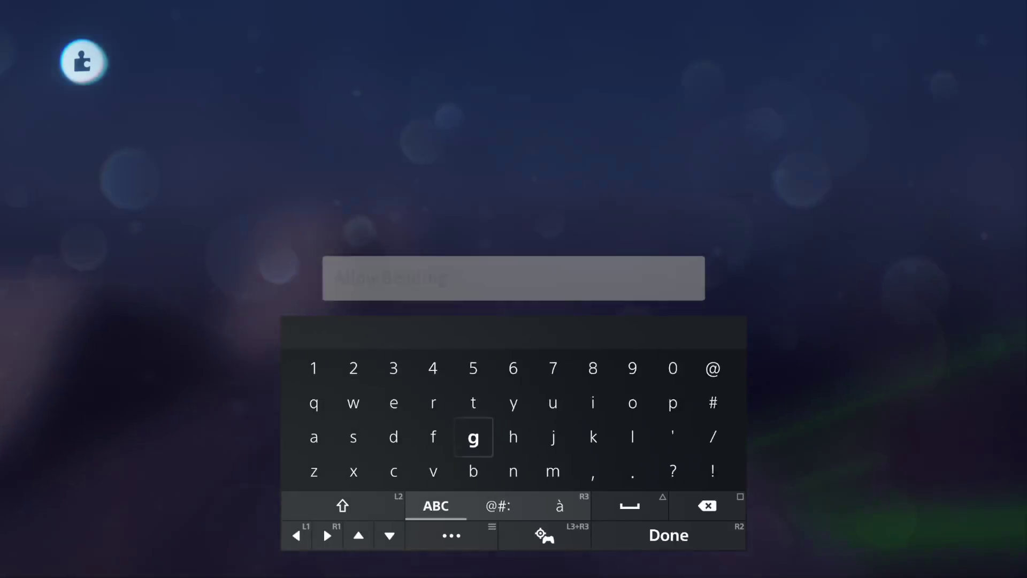
# - Replace 'Allow' with 'Cancel' so the copied node is named Cancel Bending
pyautogui.press('BackSpace')
pyautogui.press('BackSpace')
pyautogui.press('BackSpace')
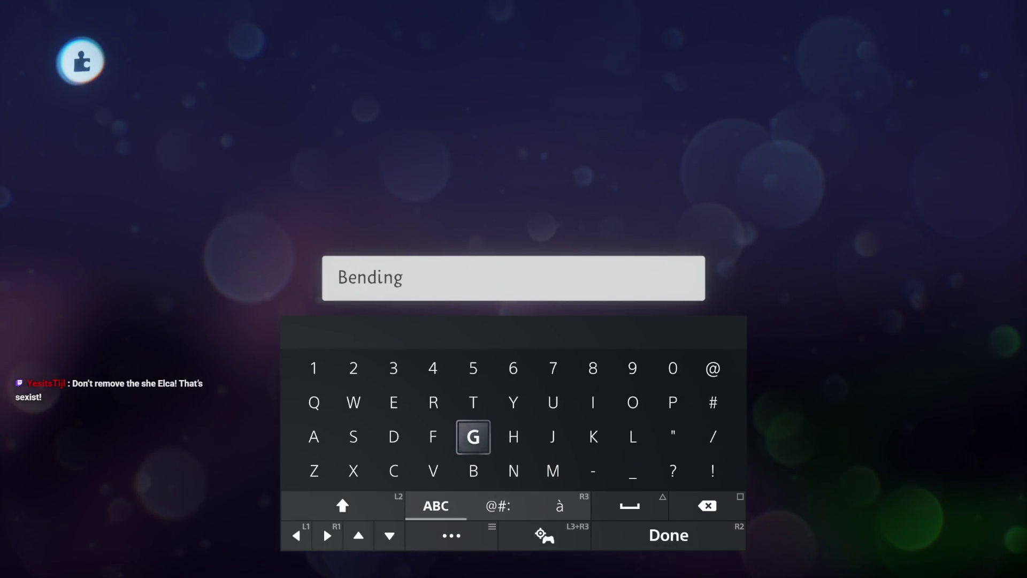
pyautogui.write('Can')
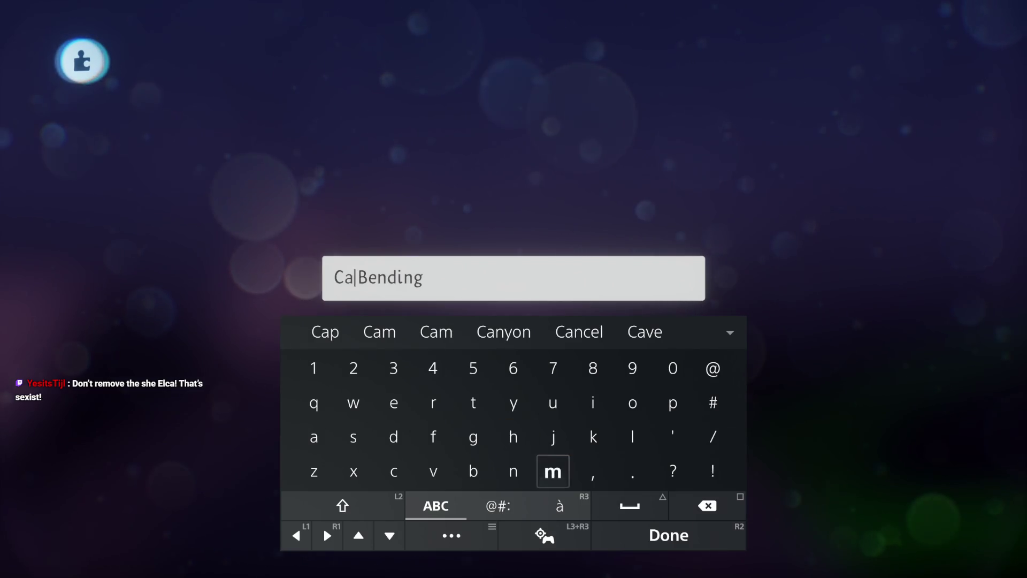
pyautogui.write('cel')
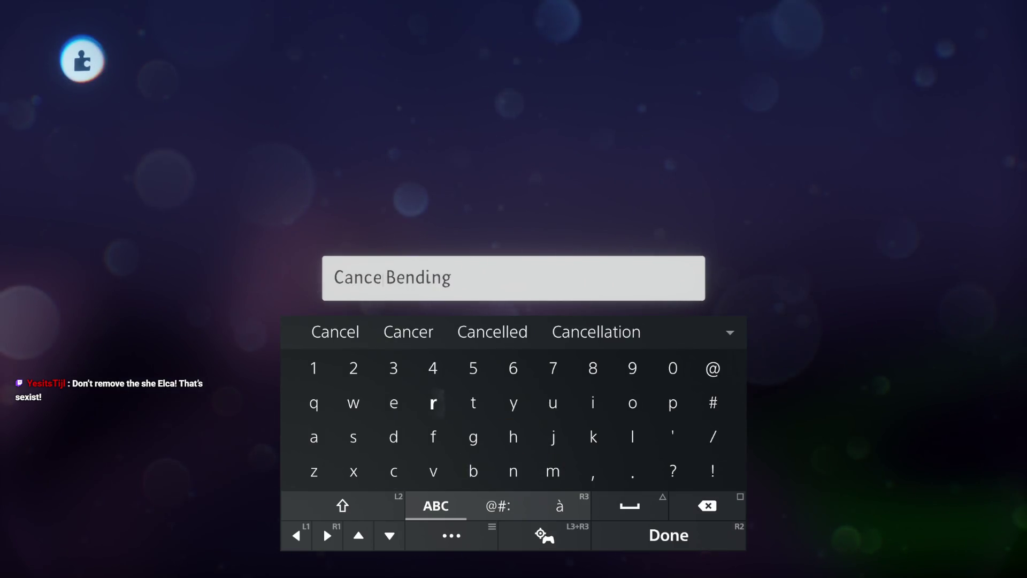
pyautogui.press('Return')
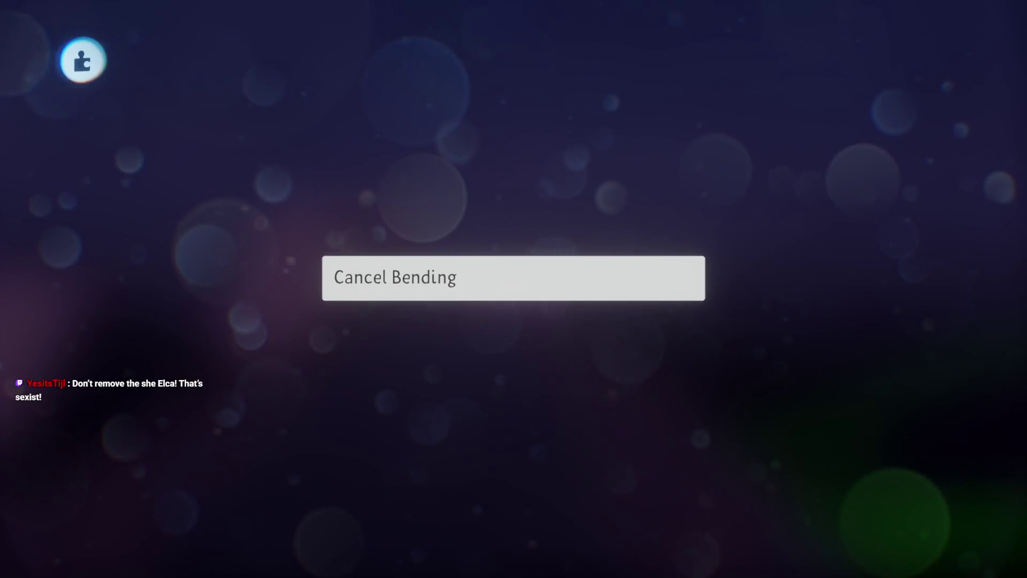
pyautogui.press('Escape')
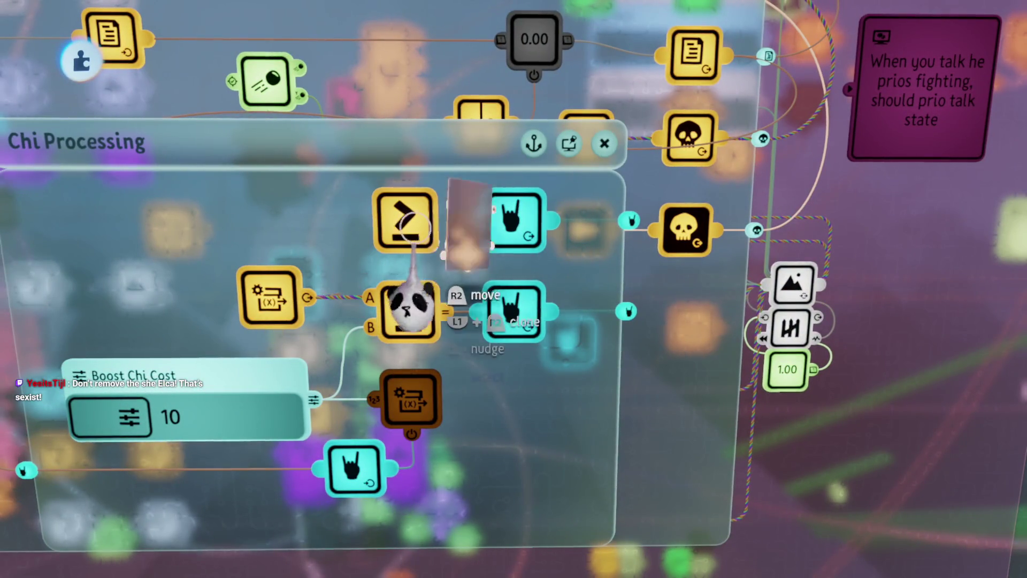
# - Change the cloned chi comparison node to less than or equal
pyautogui.click(406, 308)
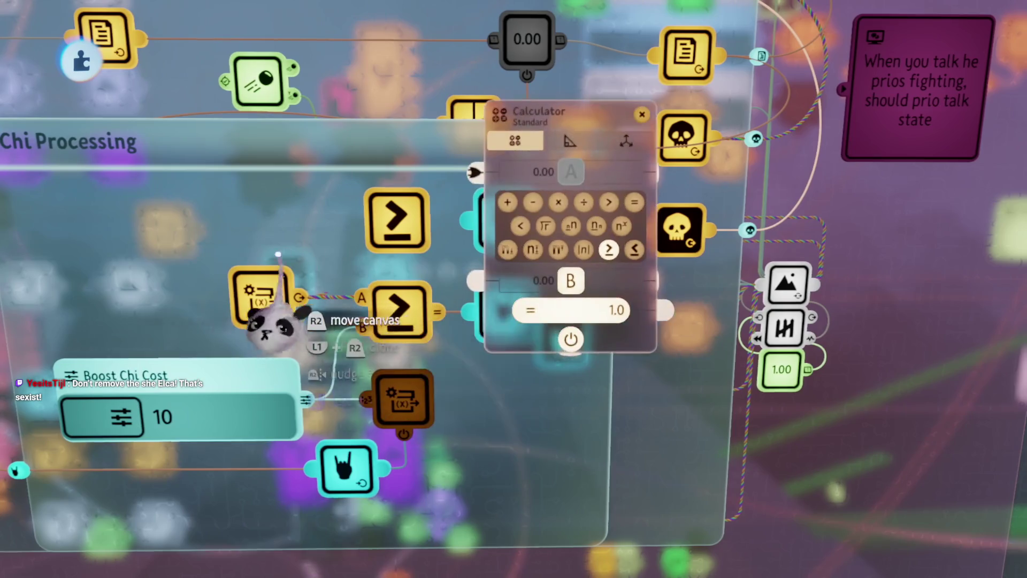
pyautogui.click(635, 249)
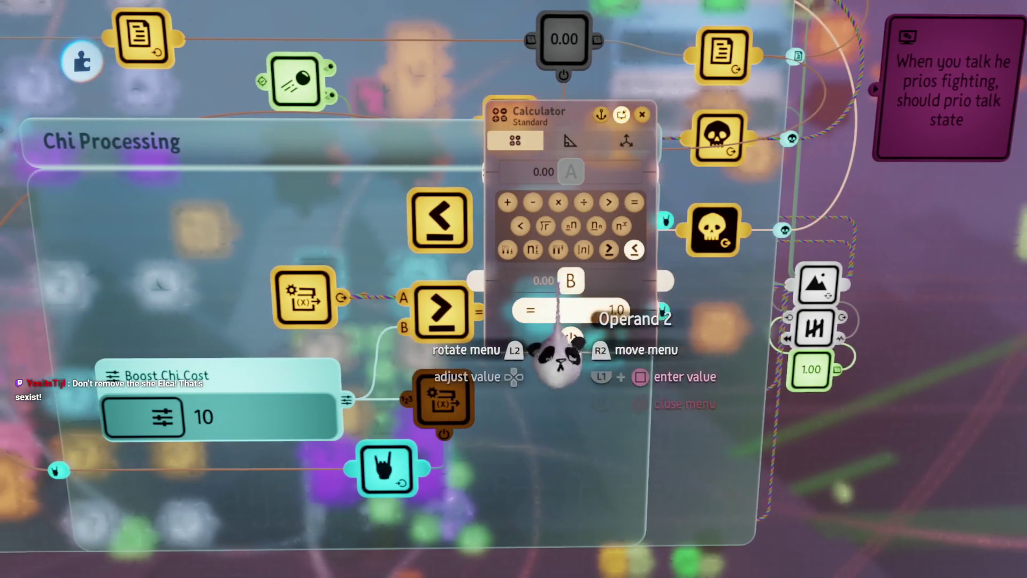
pyautogui.press('Escape')
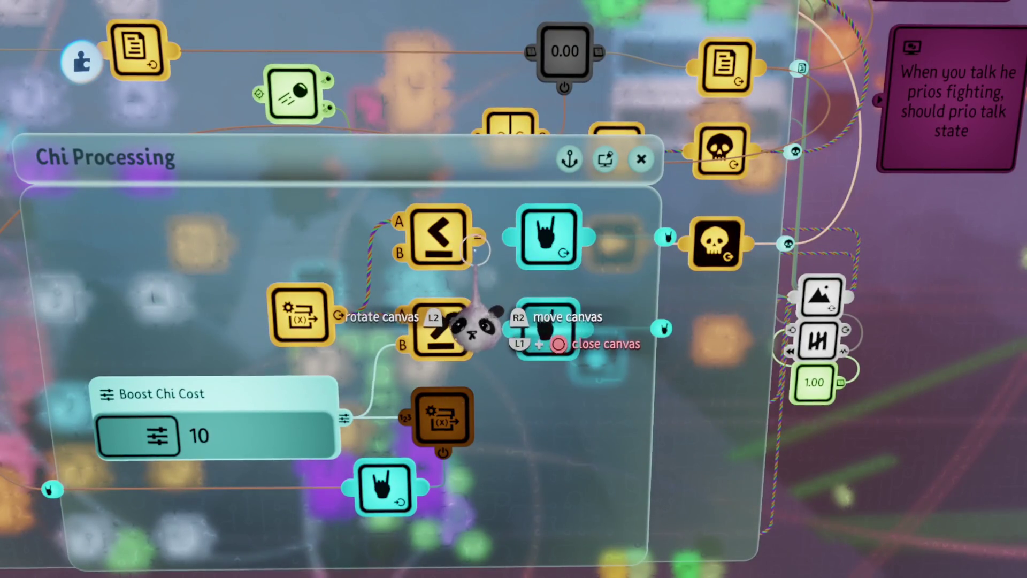
# - Wire Cancel Bending to the upper skull node and Allow Bending to the lower one
pyautogui.moveTo(557, 369); pyautogui.dragTo(543, 328)
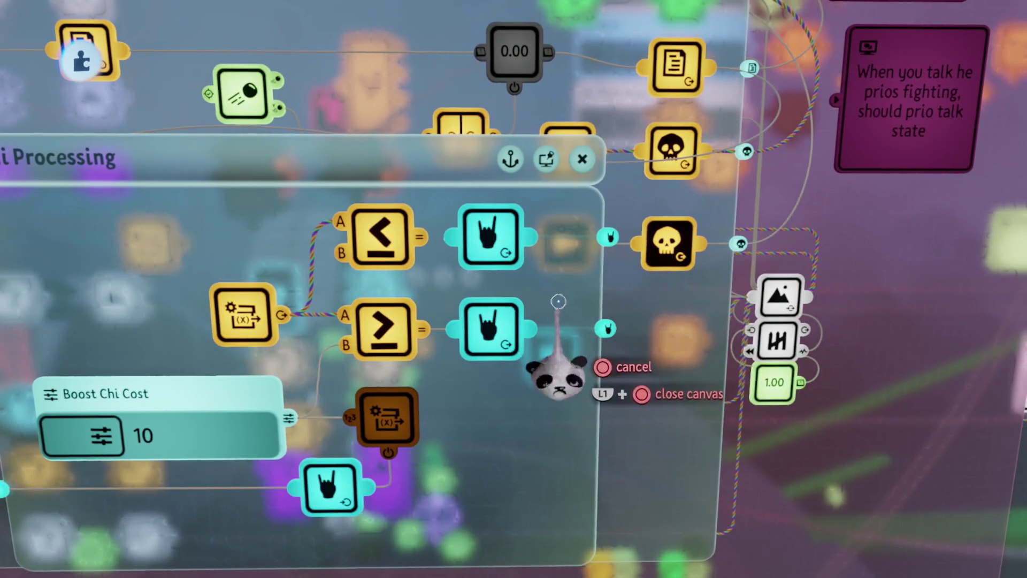
pyautogui.moveTo(530, 313)
pyautogui.mouseDown()
pyautogui.moveTo(550, 344)
pyautogui.moveTo(566, 241)
pyautogui.mouseUp()
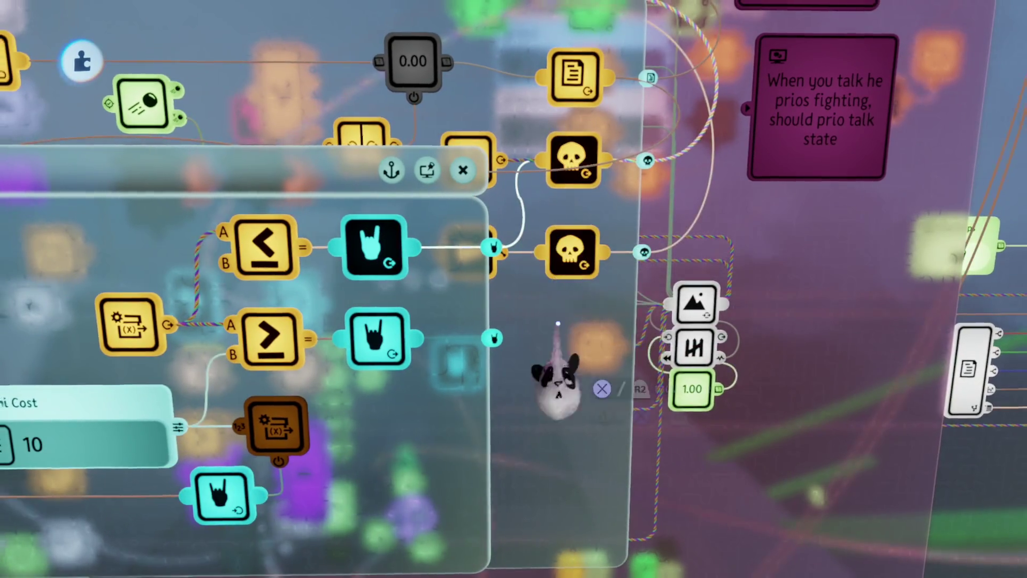
pyautogui.scroll(-3, 557, 316)
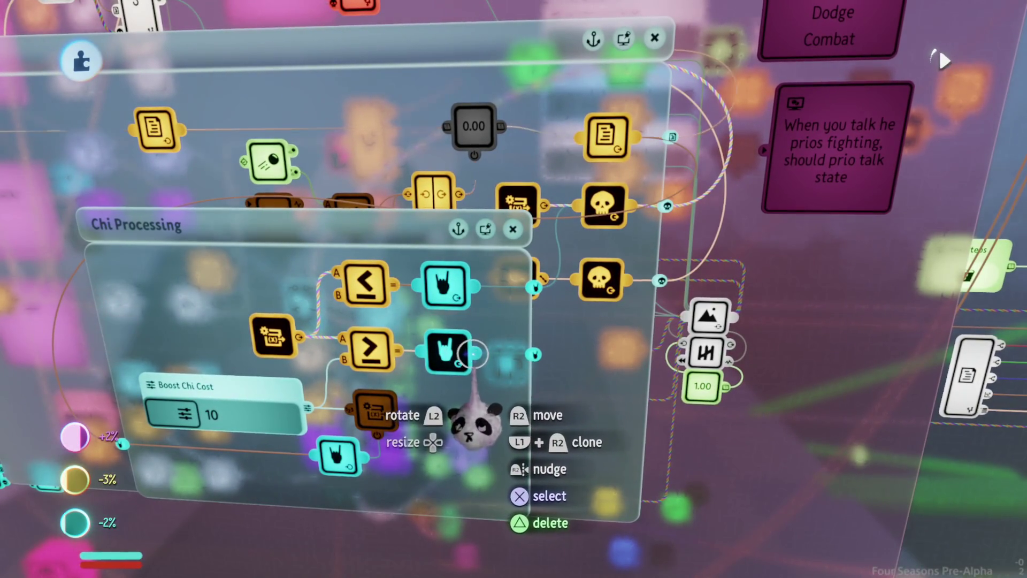
pyautogui.moveTo(473, 353)
pyautogui.mouseDown()
pyautogui.moveTo(492, 424)
pyautogui.moveTo(477, 395)
pyautogui.moveTo(591, 271)
pyautogui.mouseUp()
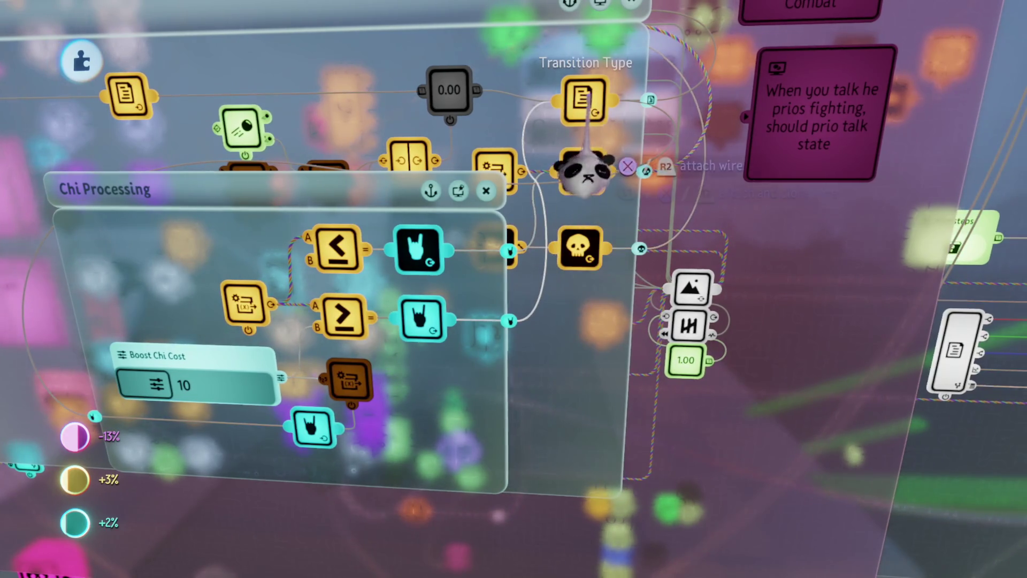
pyautogui.click(585, 177)
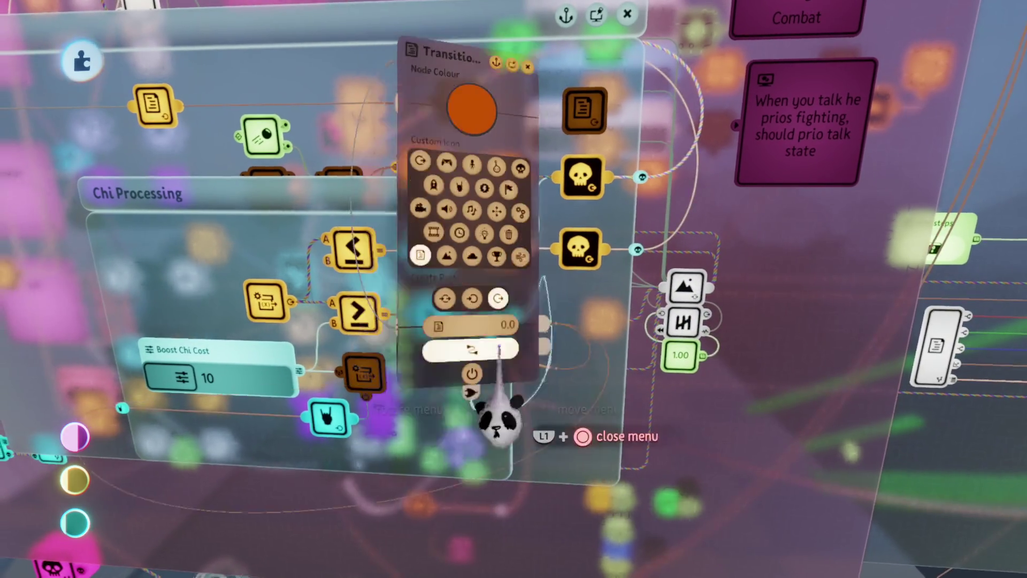
pyautogui.press('Escape')
pyautogui.press('Escape')
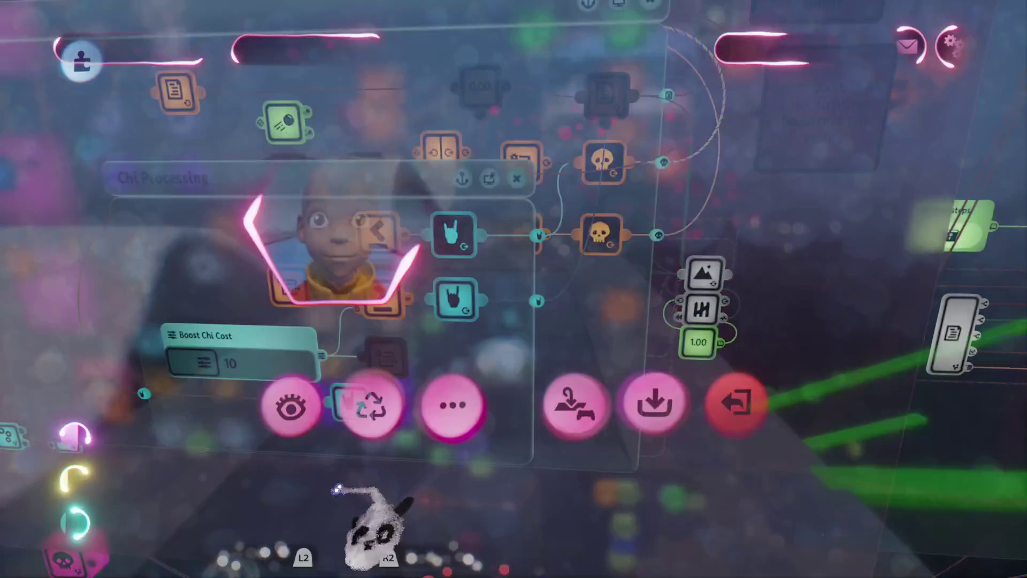
pyautogui.click(291, 406)
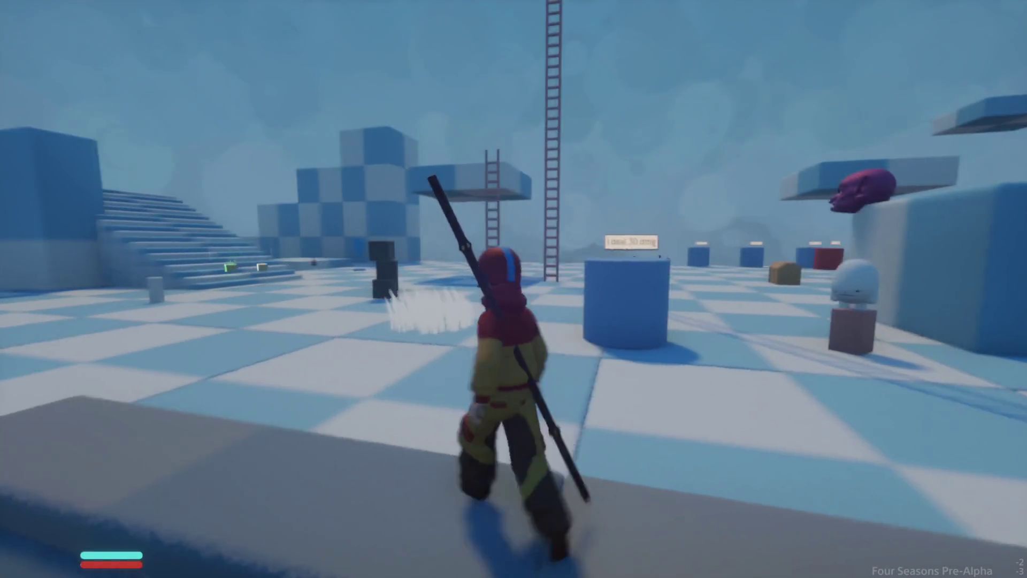
pyautogui.press('space')
pyautogui.press('w')
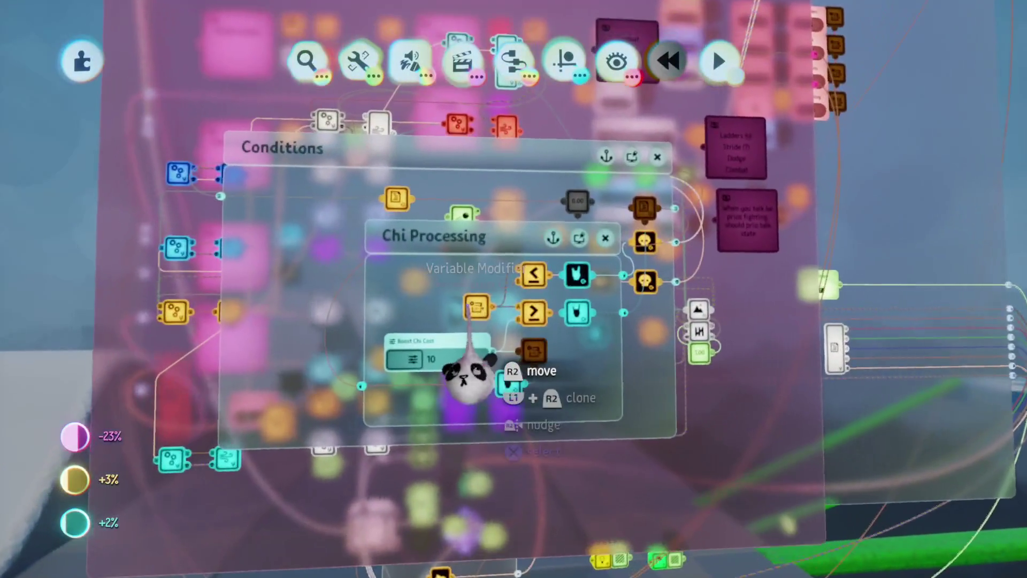
# - Leave Chi Processing and browse Aangcopter's Animation and Lean microchips, ending back in Animation
pyautogui.press('Escape')
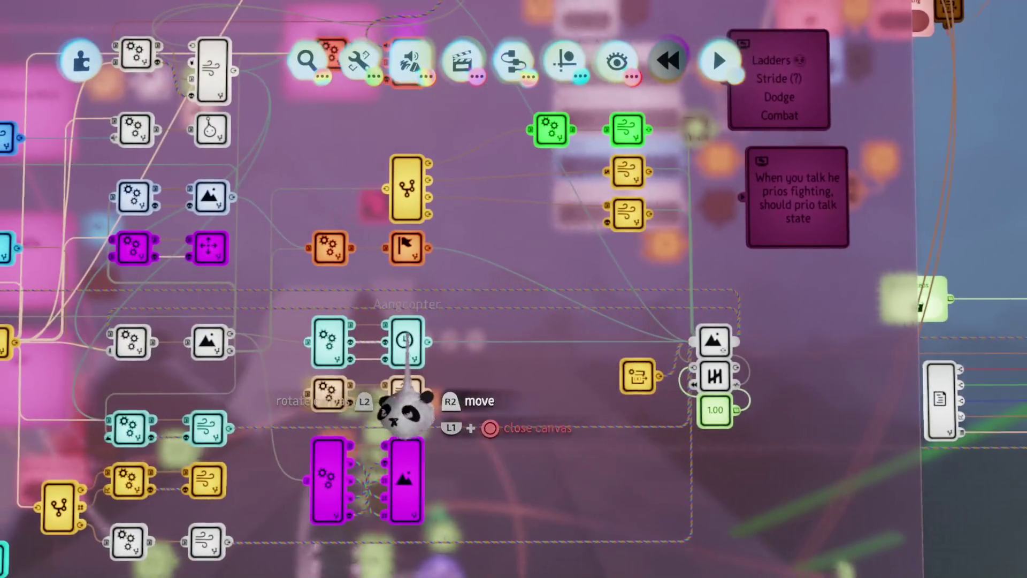
pyautogui.click(406, 353)
pyautogui.click(457, 333)
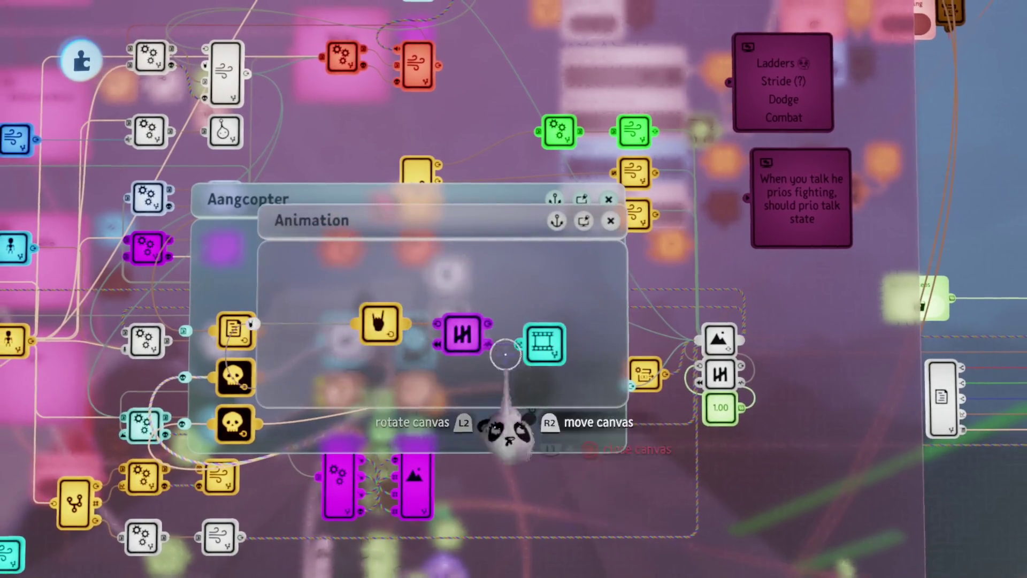
pyautogui.click(542, 353)
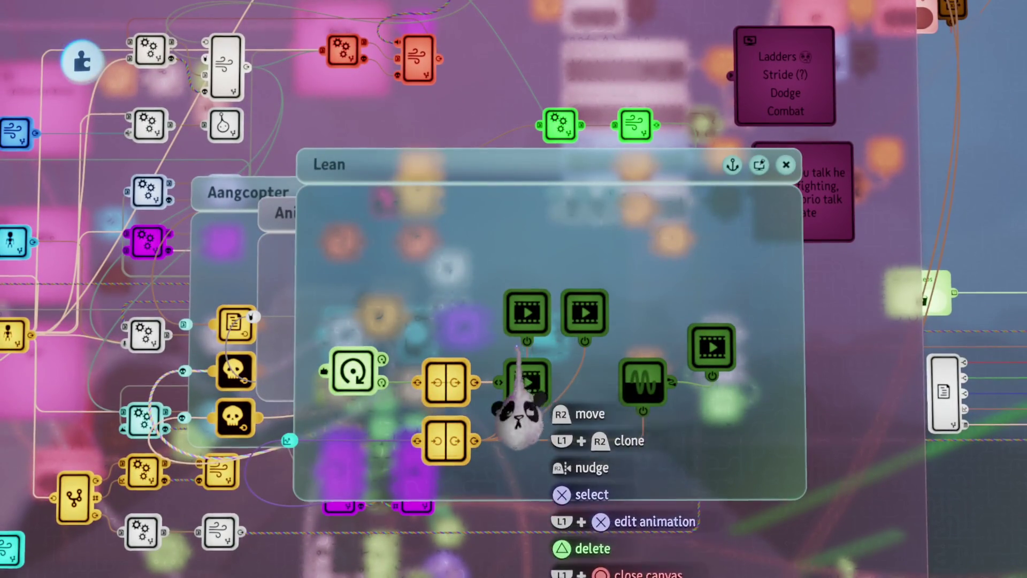
pyautogui.press('Escape')
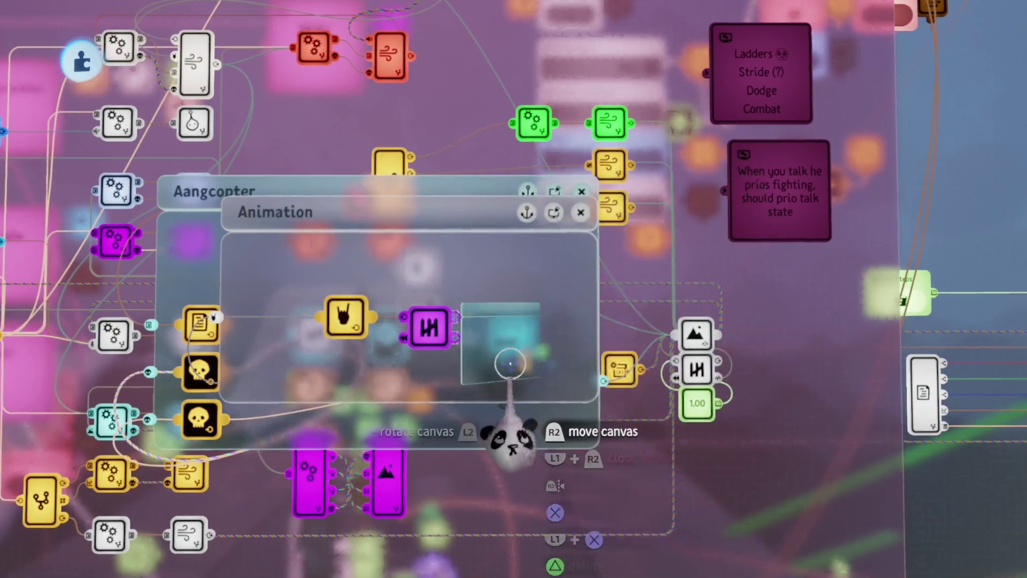